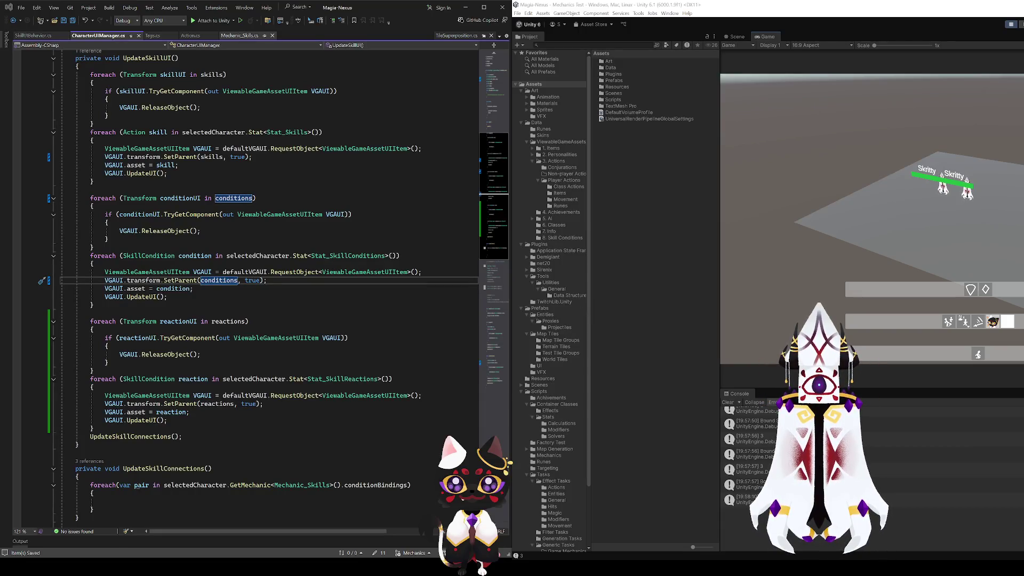
- In Mechanic_Skills.cs, highlight the Trigger_SkillTriggerCheck and Invoke references in Tick, then scroll up to Initialize()
click(240, 36)
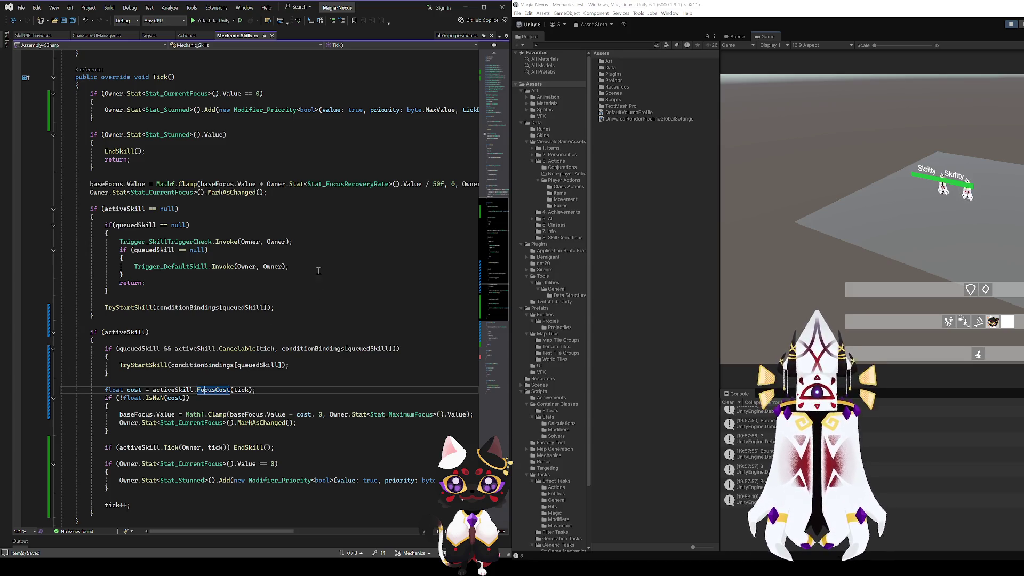
click(168, 242)
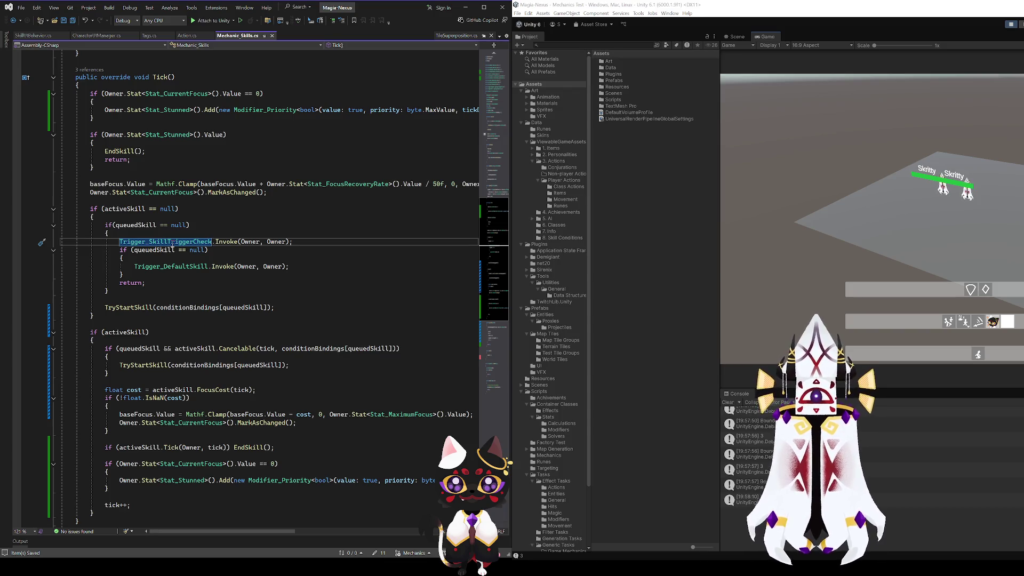
key(Up)
key(Up)
key(Down)
key(Down)
click(231, 242)
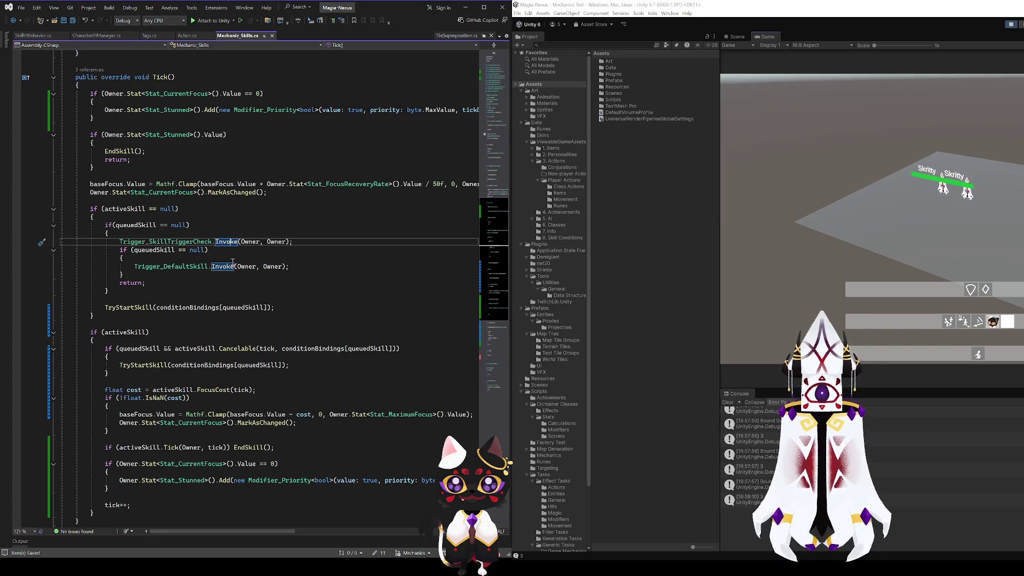
scroll(233, 262, up, 20)
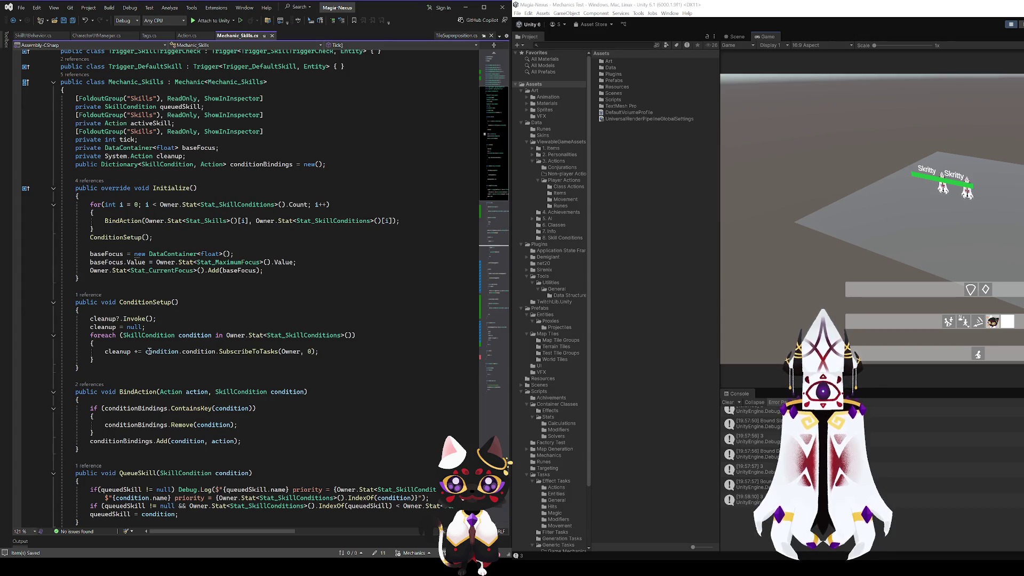
click(238, 205)
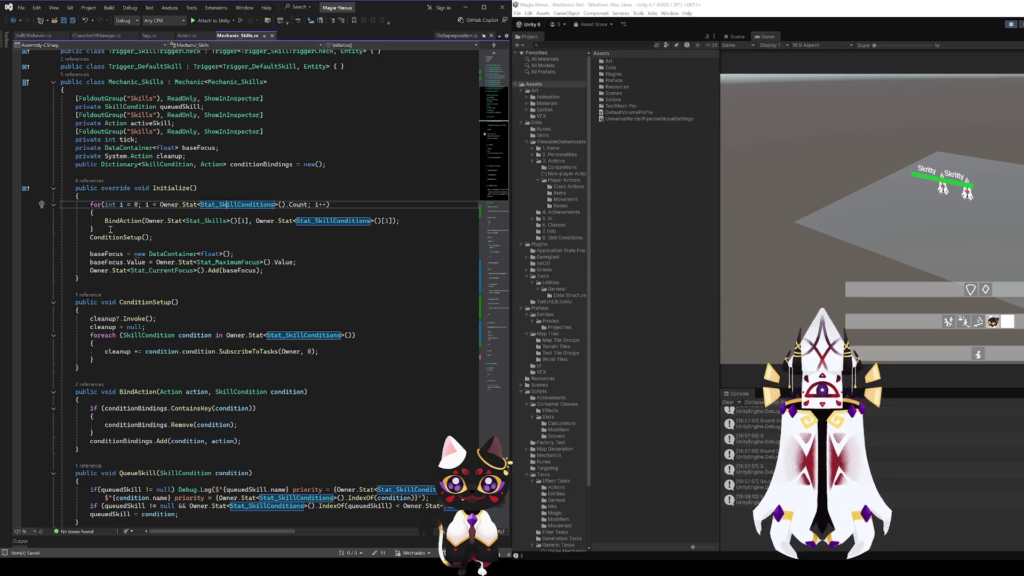
drag(106, 229, 90, 205)
click(139, 237)
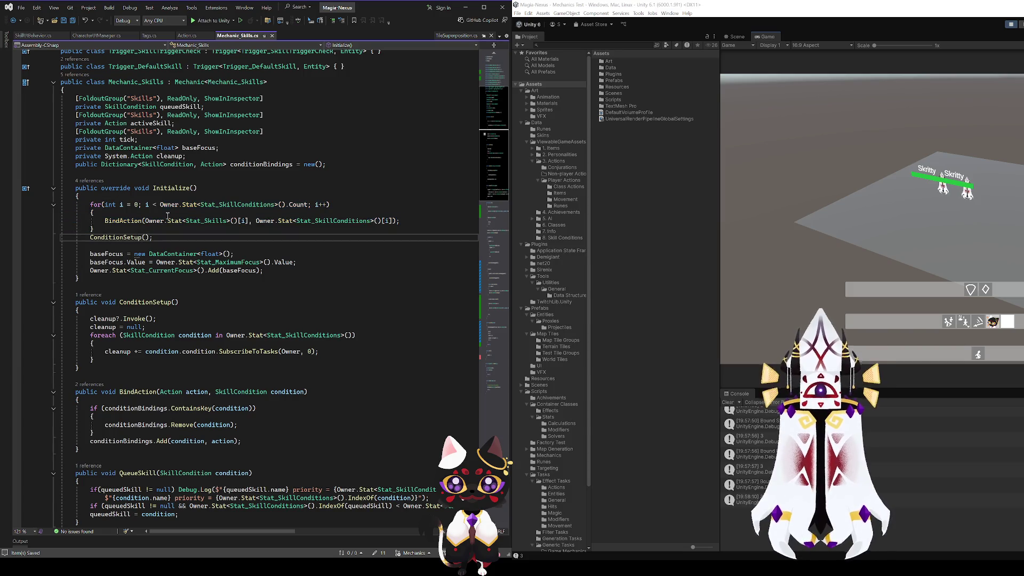
click(142, 220)
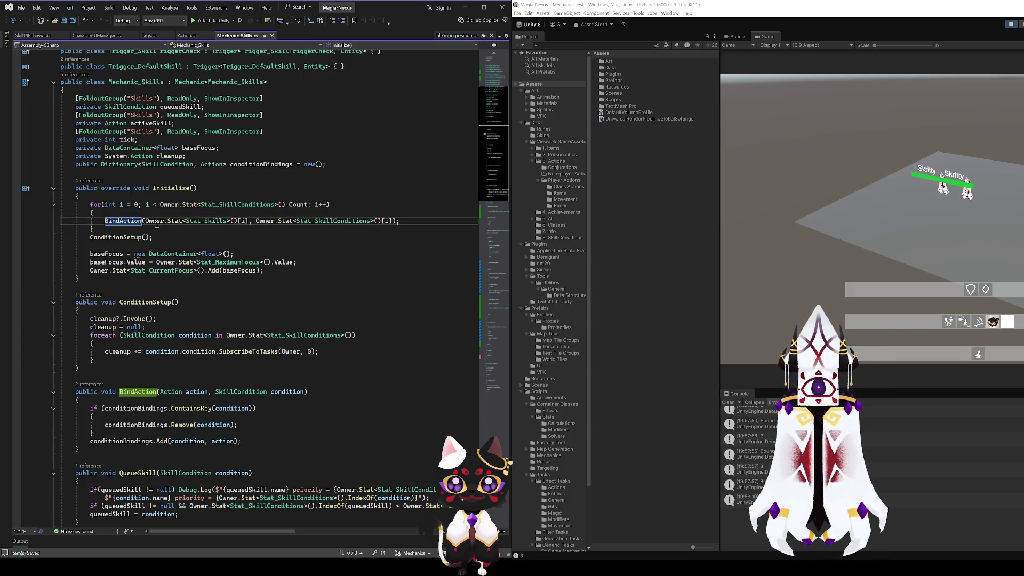
click(128, 237)
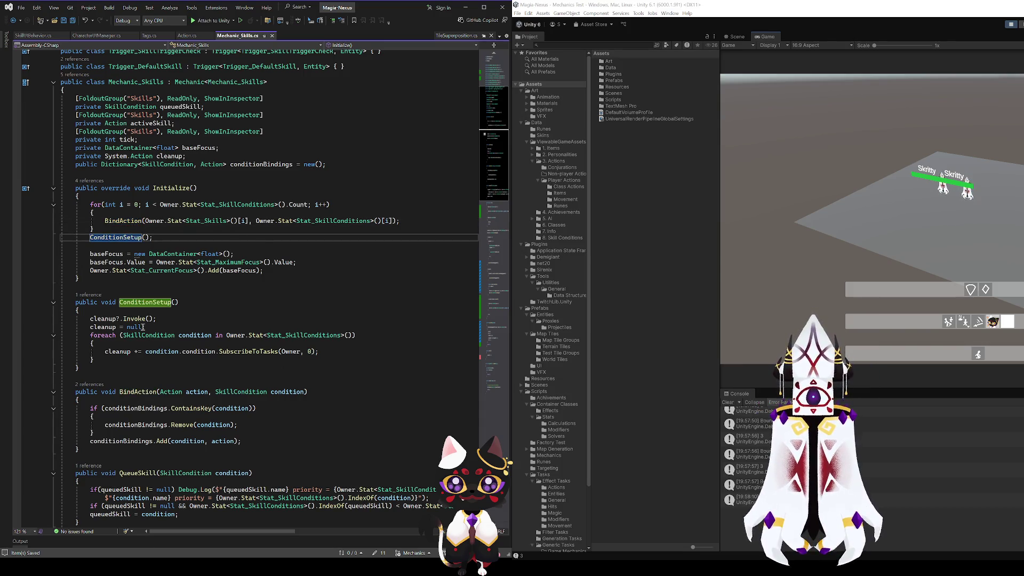
click(138, 302)
click(100, 359)
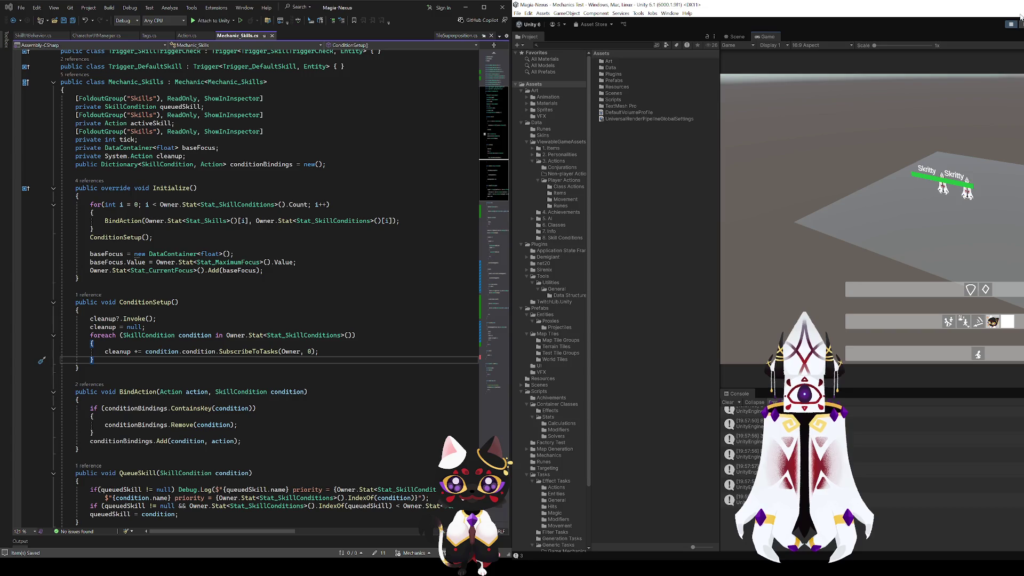
drag(95, 360, 90, 336)
- Duplicate the ConditionSetup foreach loop directly below the original
key(ctrl+c)
key(Right)
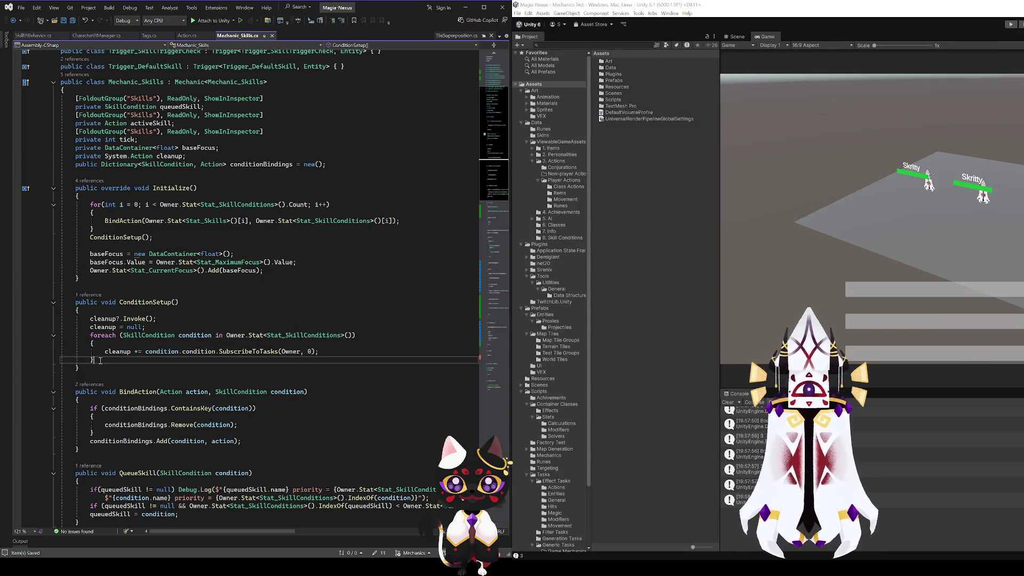
key(Return)
key(ctrl+v)
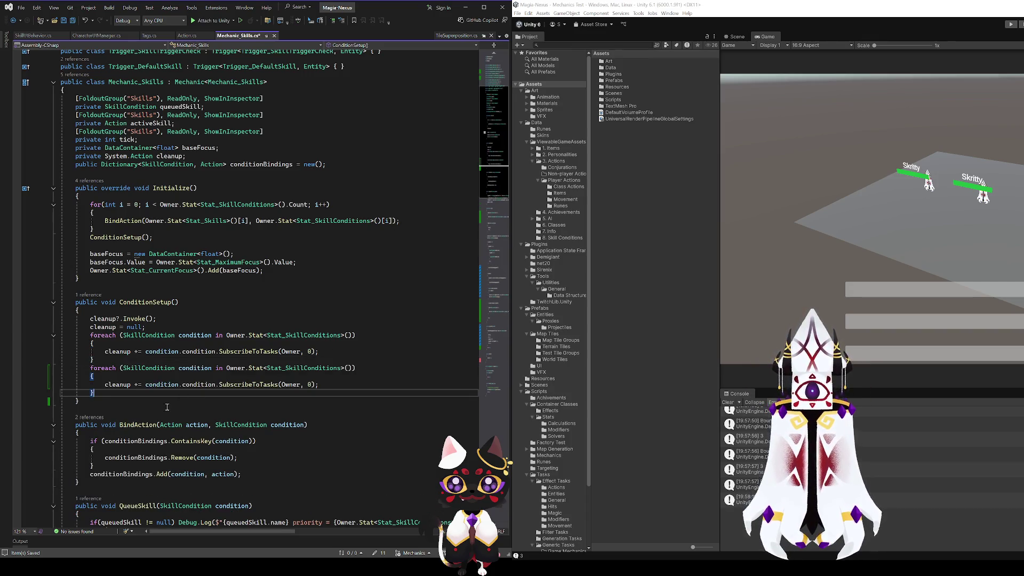
- Rename Stat_SkillConditions to Stat_SkillReactions in the copied loop and check its condition usage
drag(307, 368, 341, 368)
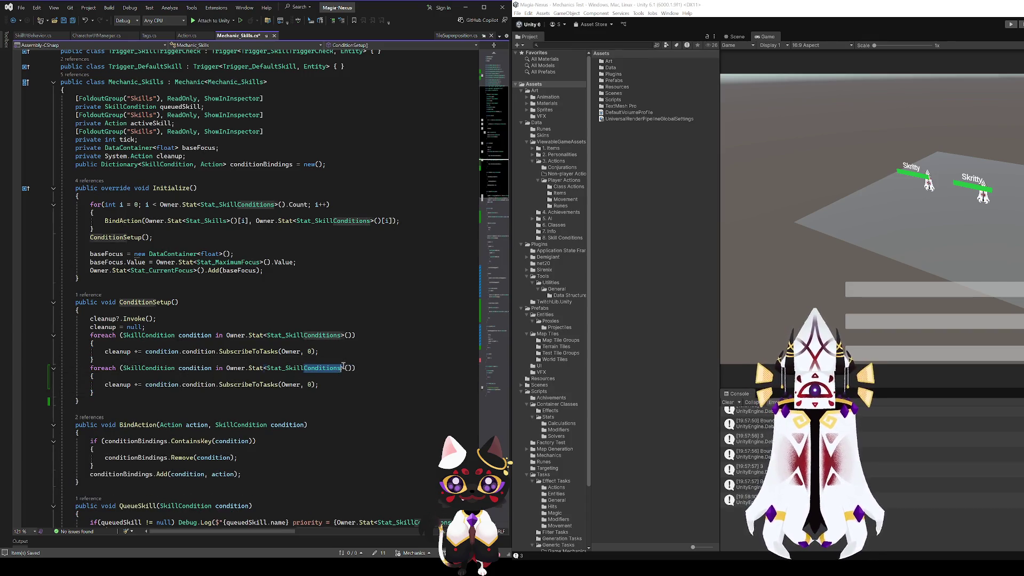
text(Reactions)
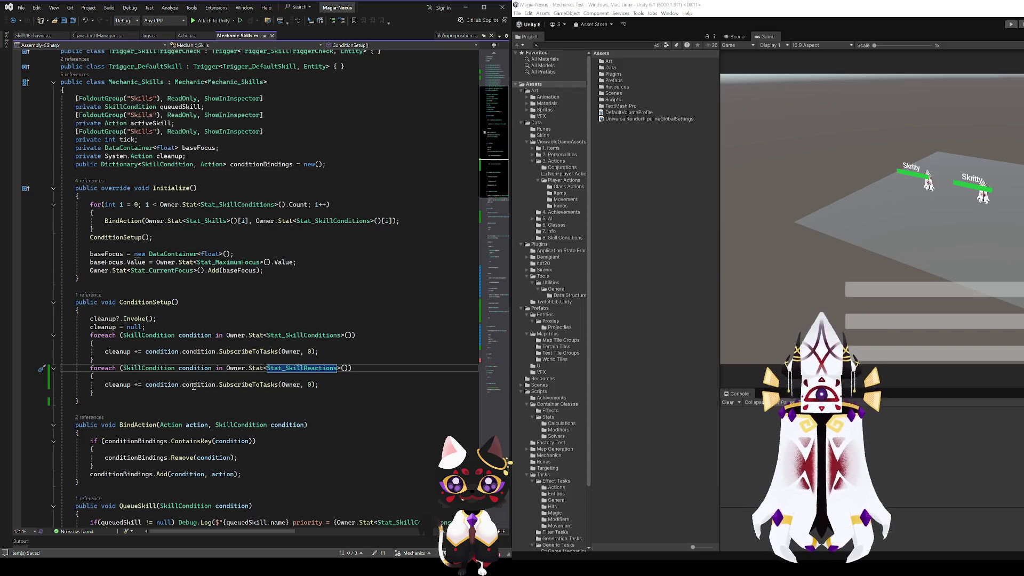
click(196, 387)
double_click(167, 385)
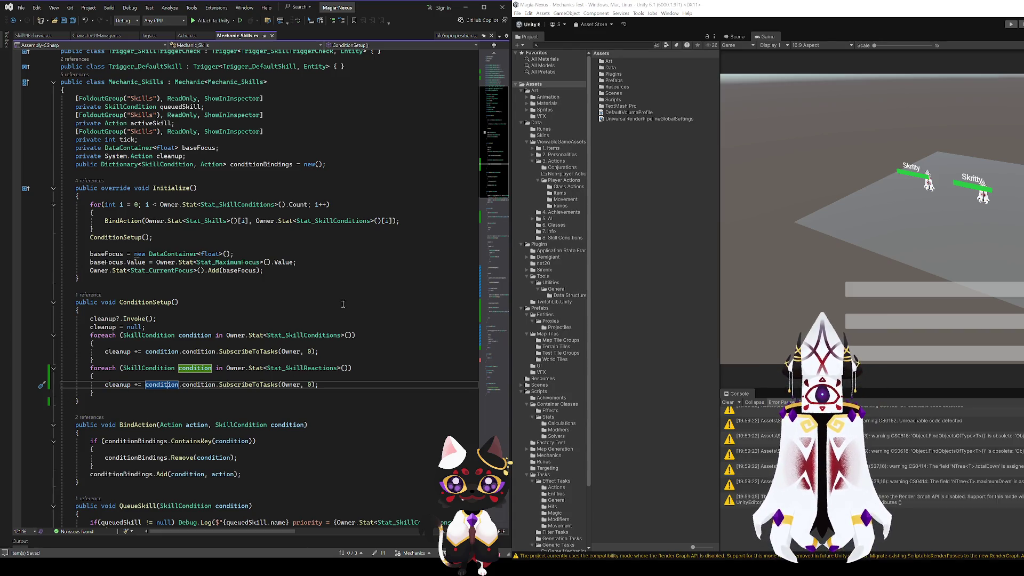
scroll(343, 303, down, 5)
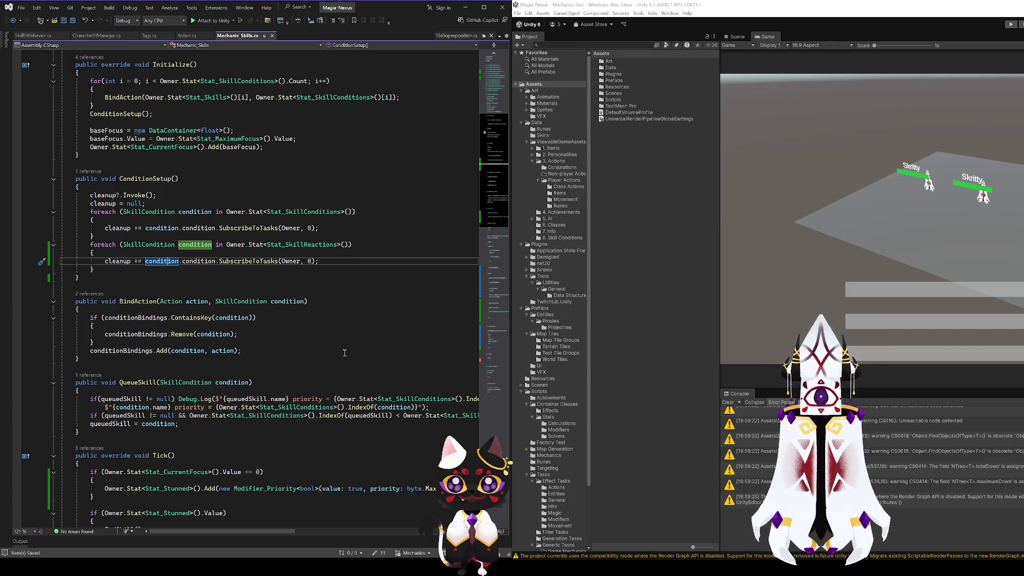
scroll(235, 415, down, 13)
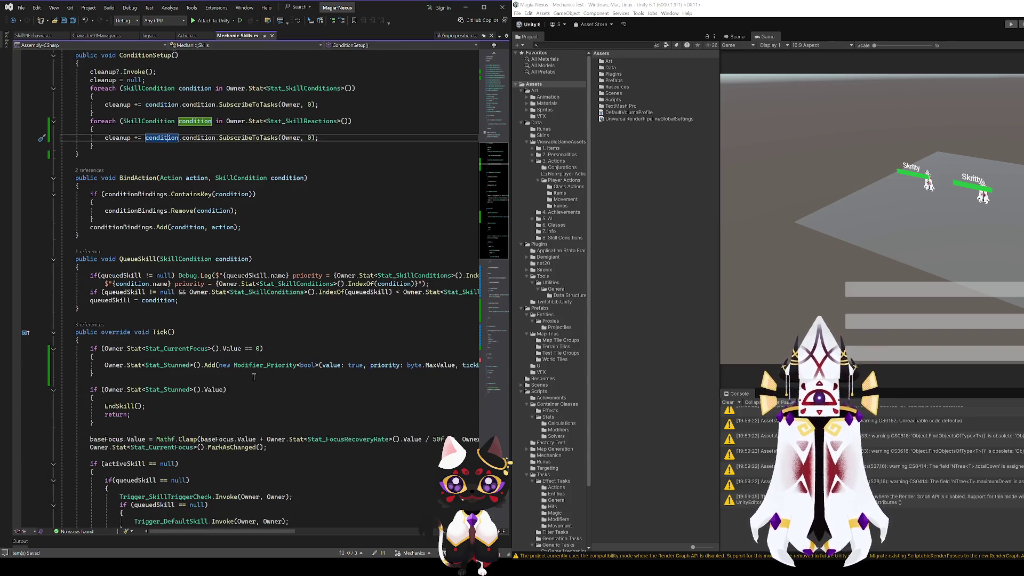
click(168, 324)
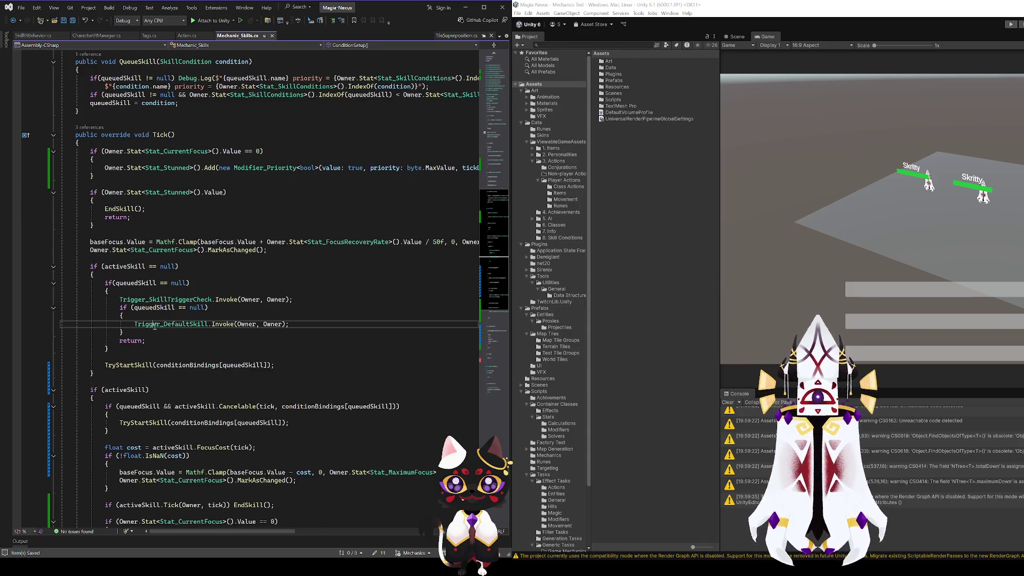
key(Up)
key(Up)
key(Up)
double_click(201, 300)
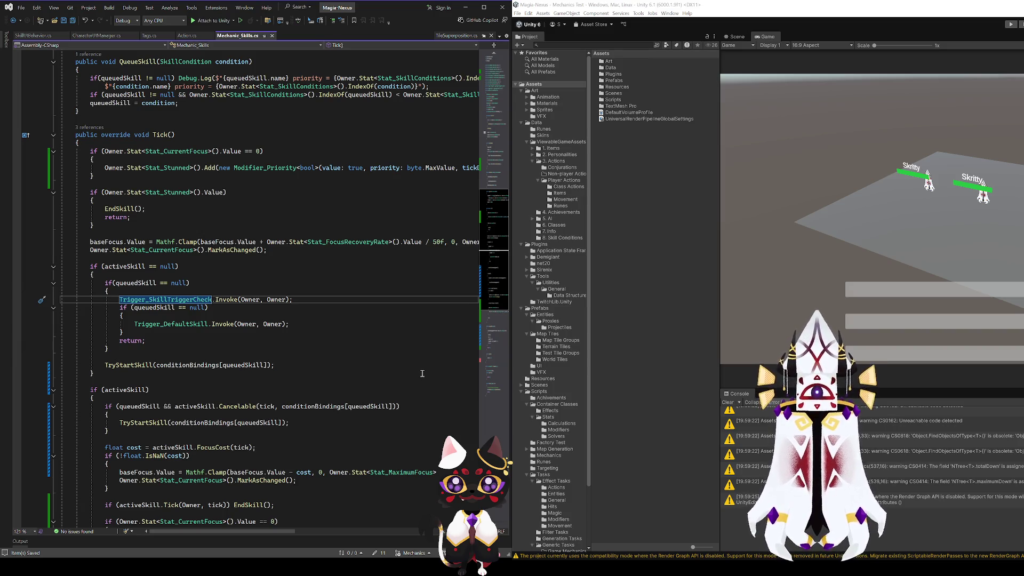
scroll(422, 373, up, 9)
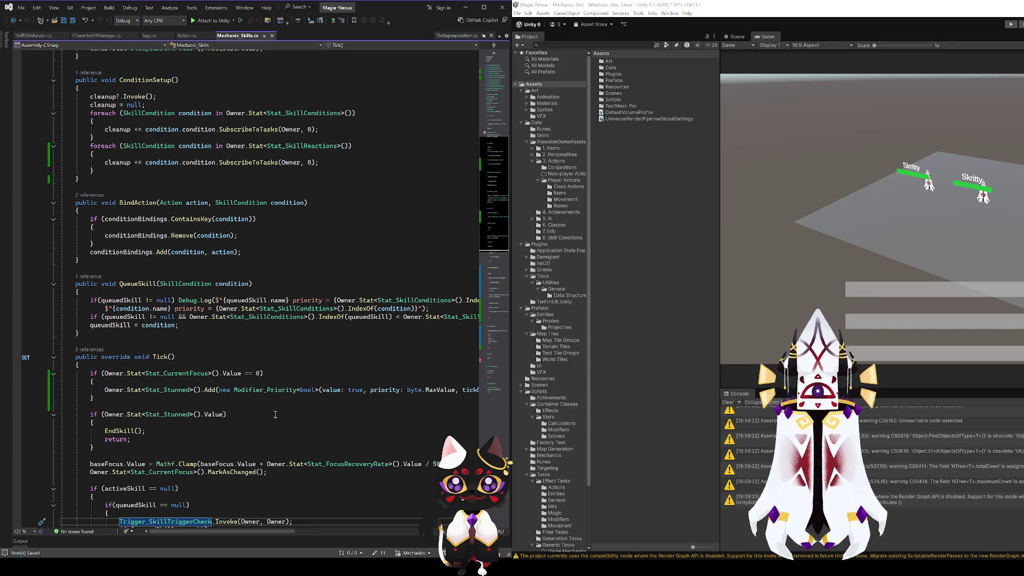
scroll(276, 414, up, 9)
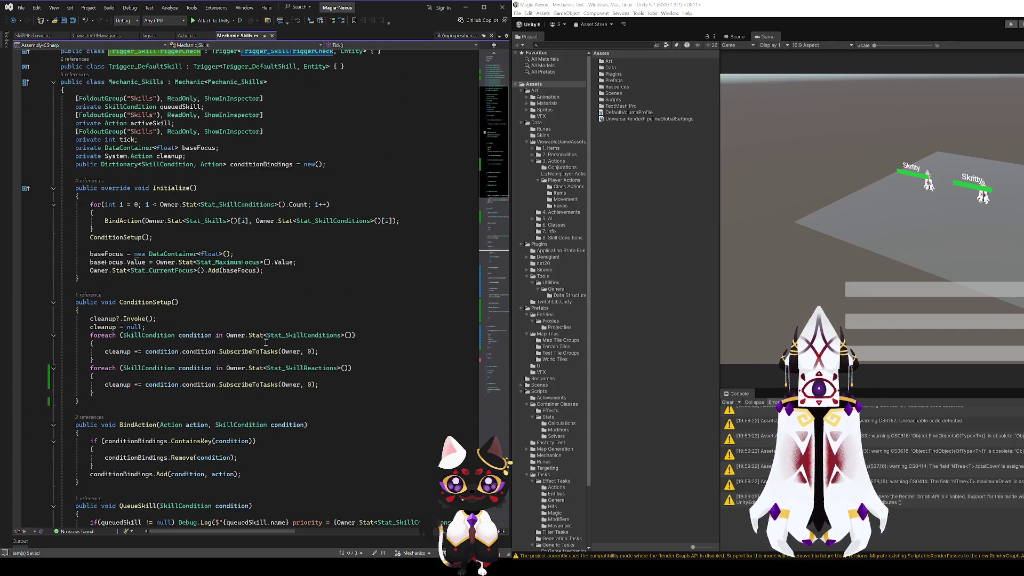
click(189, 231)
click(133, 221)
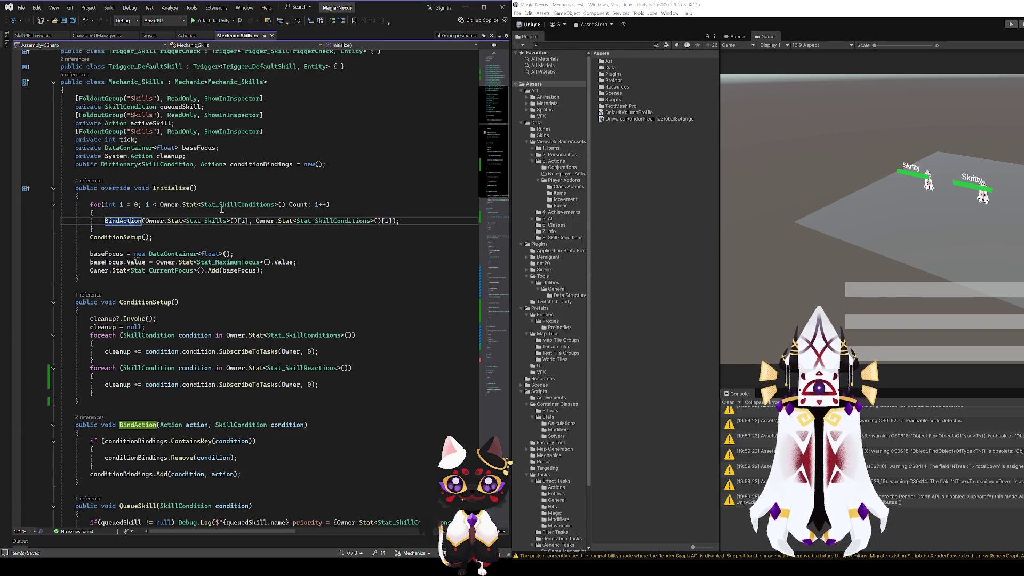
click(219, 204)
scroll(393, 289, up, 4)
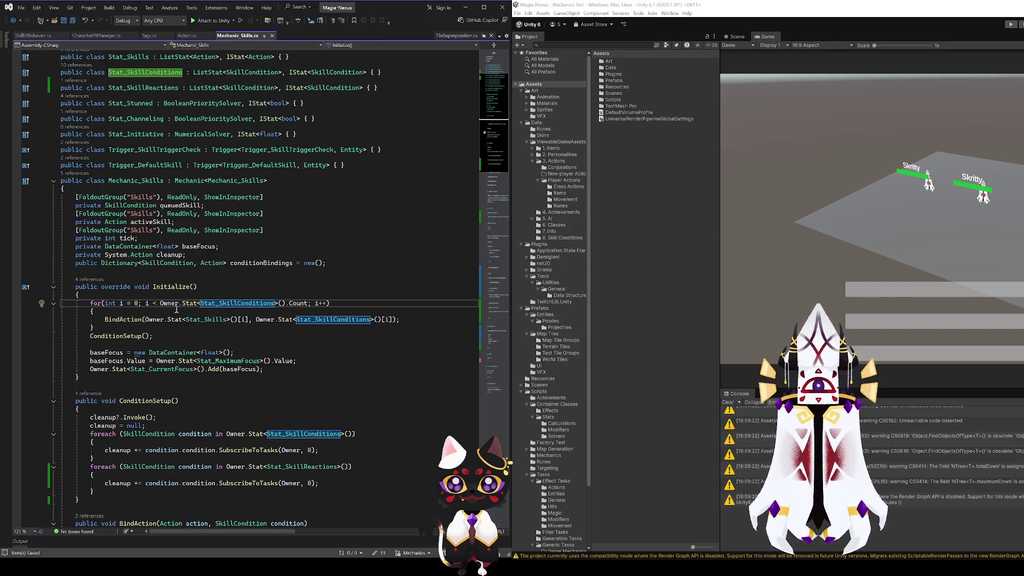
drag(200, 303, 276, 303)
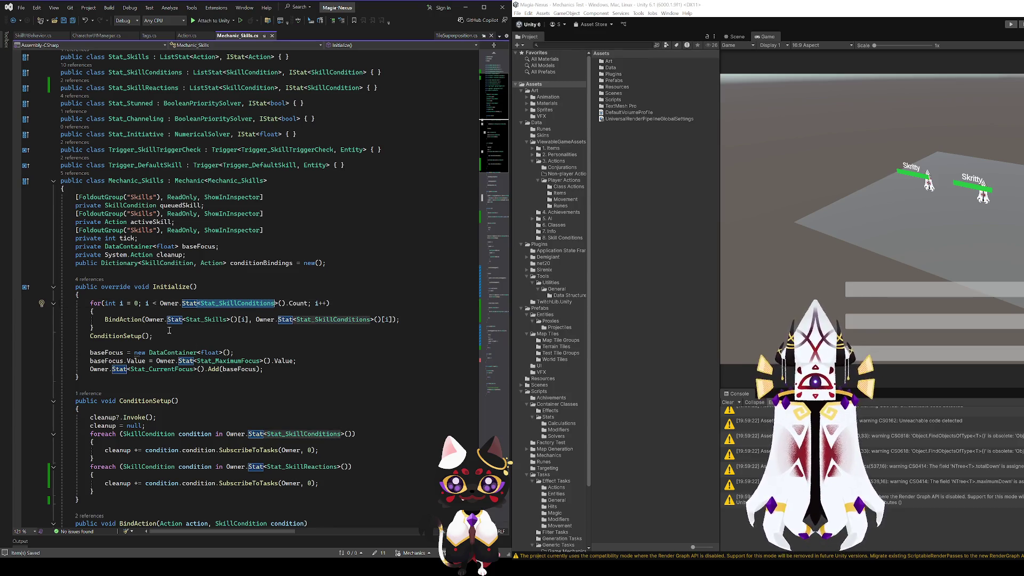
click(337, 319)
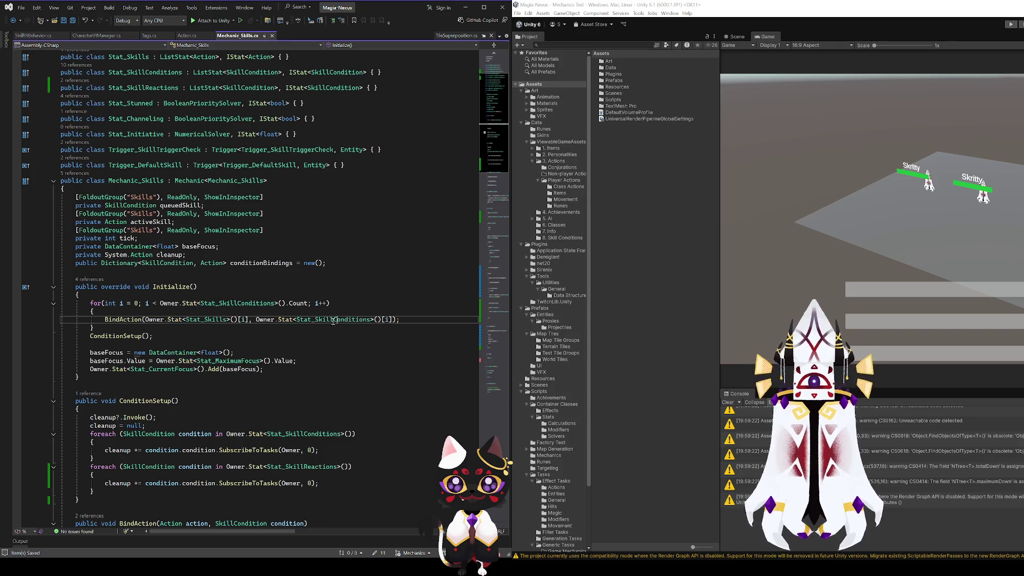
double_click(202, 320)
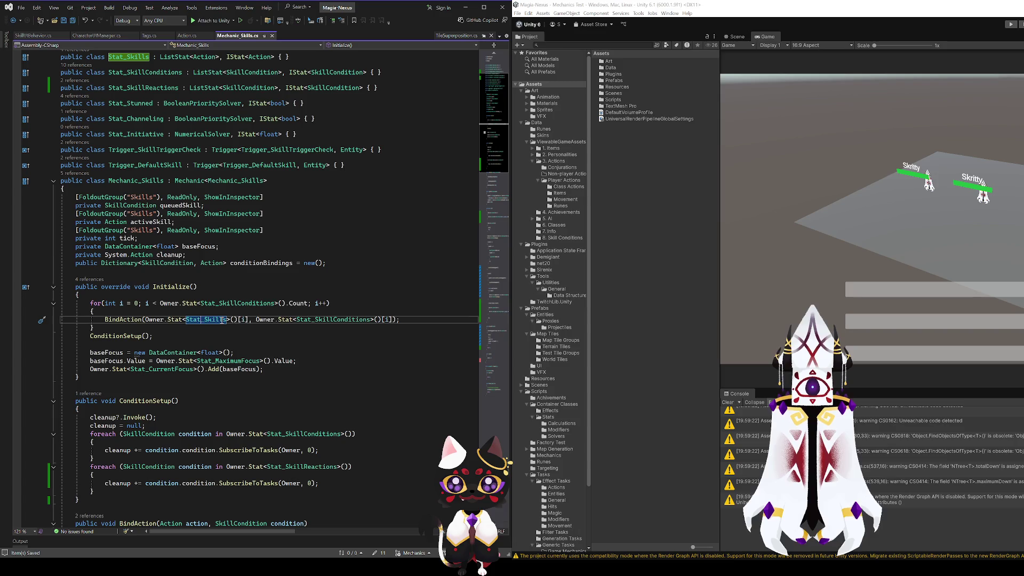
click(247, 320)
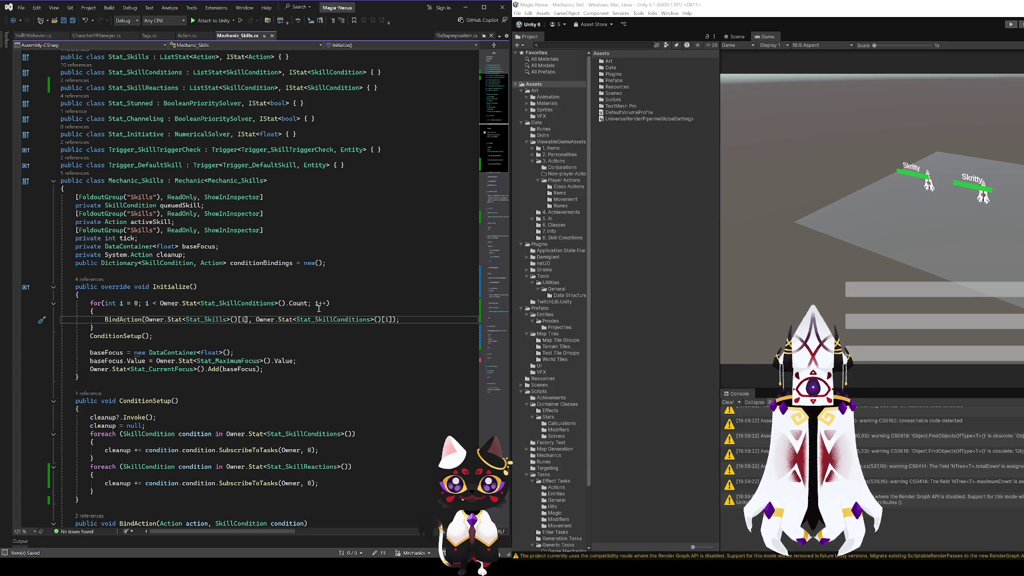
key(alt+Tab)
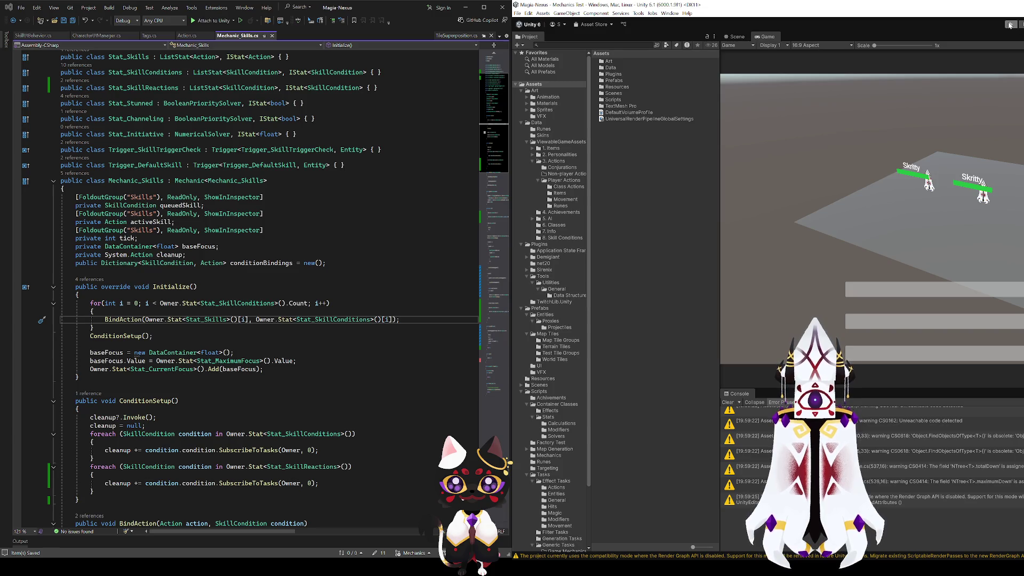
- Start Play mode in Unity and maximize the Unity window
click(1009, 25)
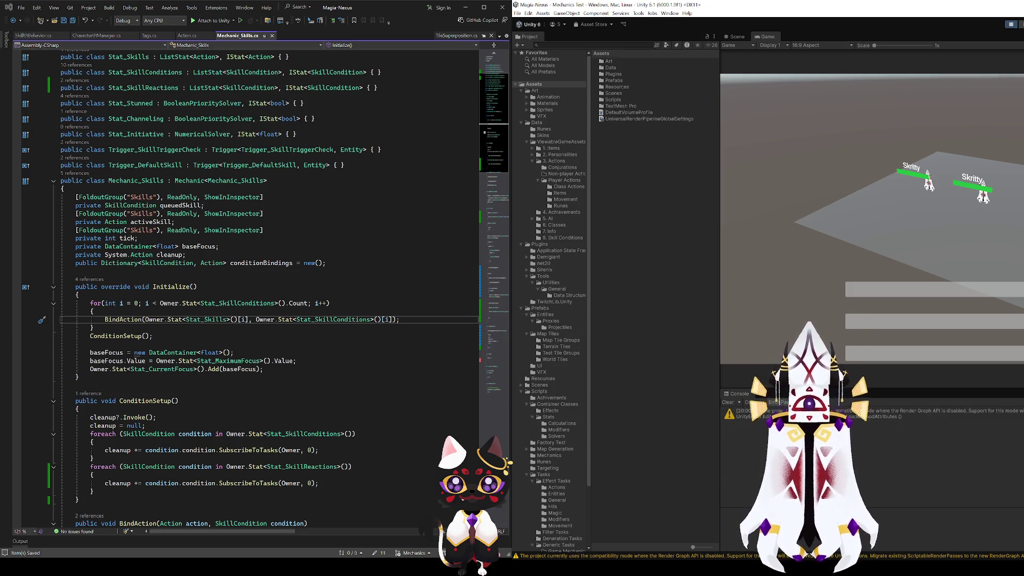
key(super+Up)
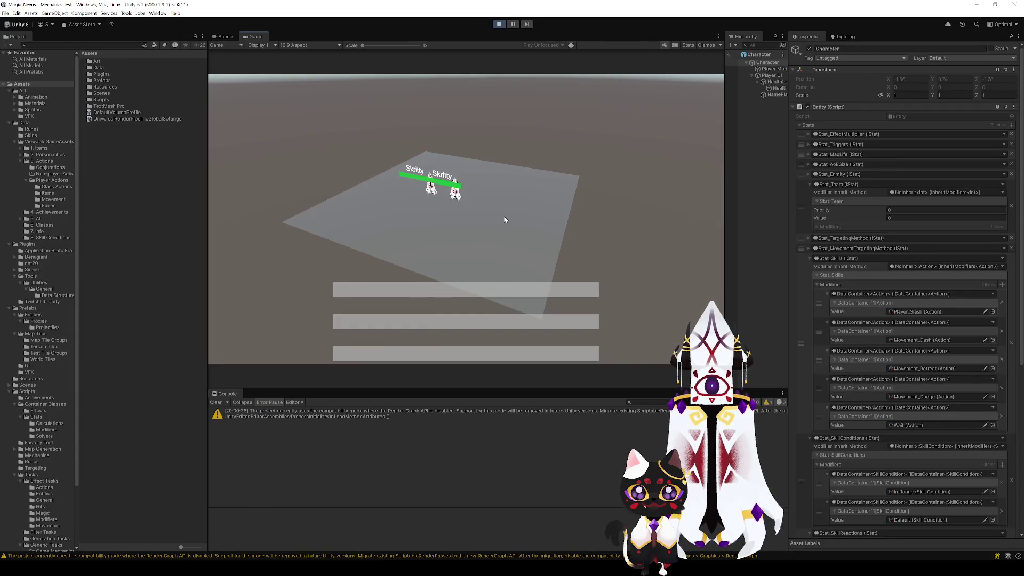
- Leave the character prefab and assign Character to the CharacterUI object's Selected Character field
click(765, 77)
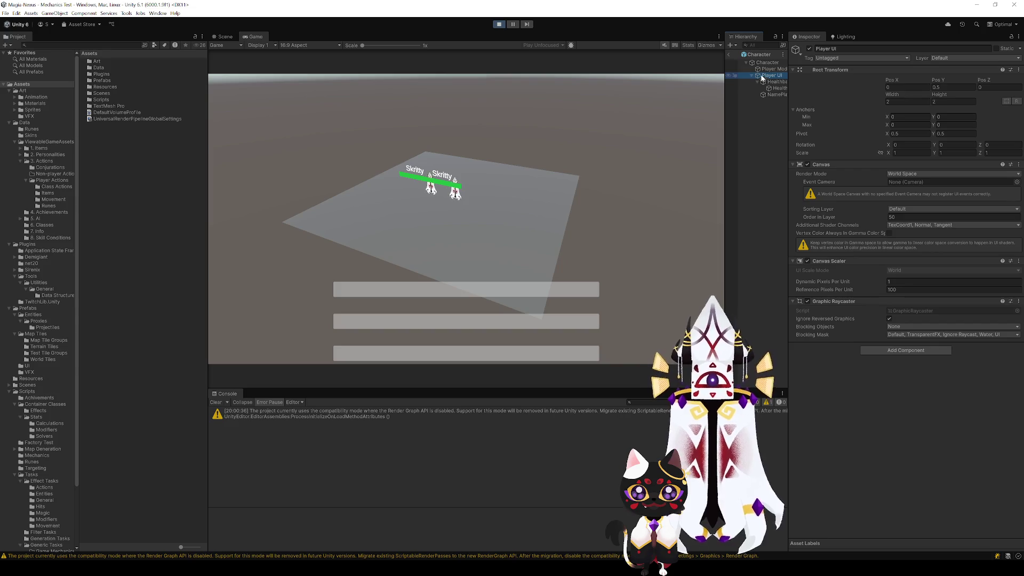
click(729, 54)
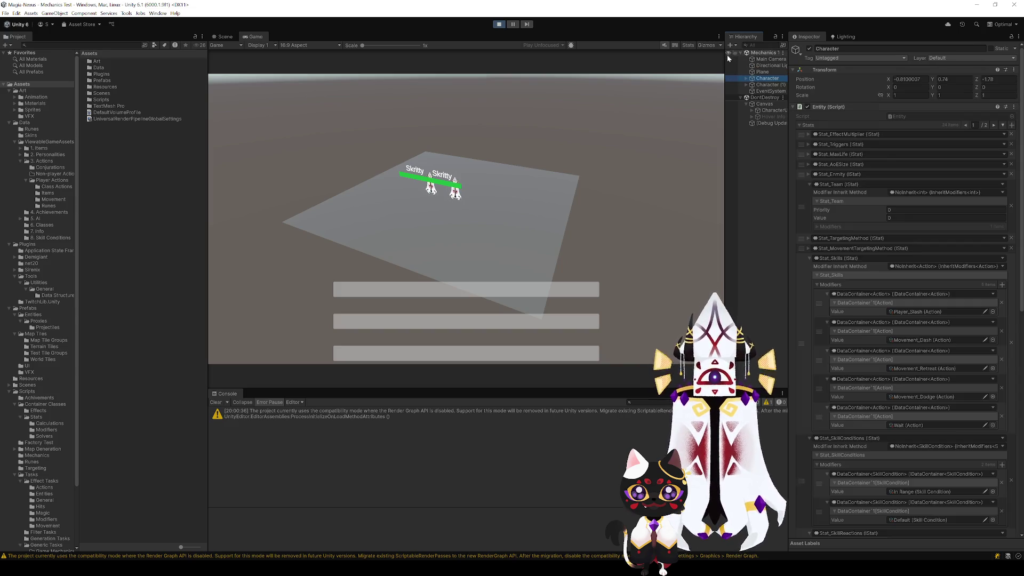
click(756, 111)
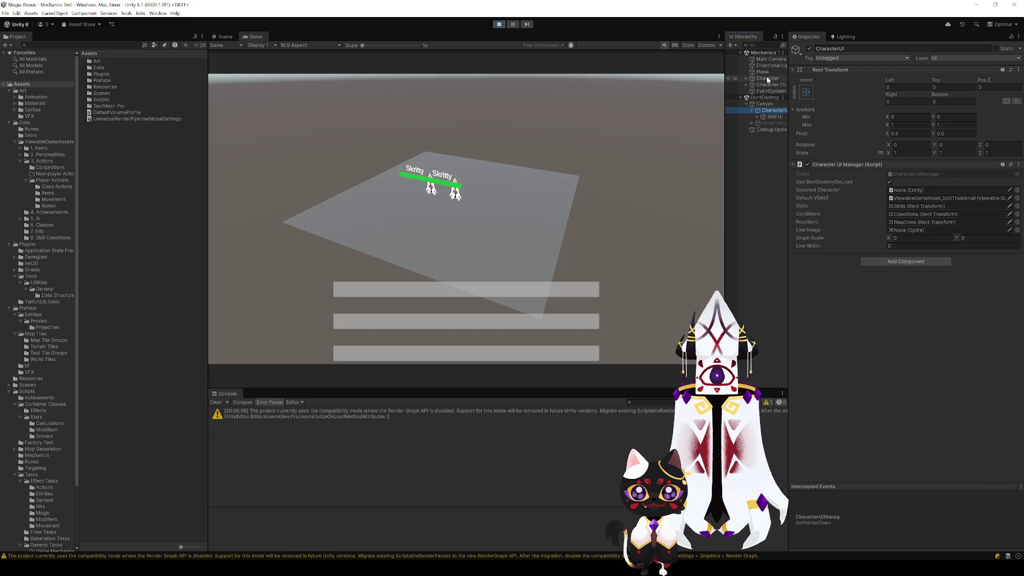
click(913, 188)
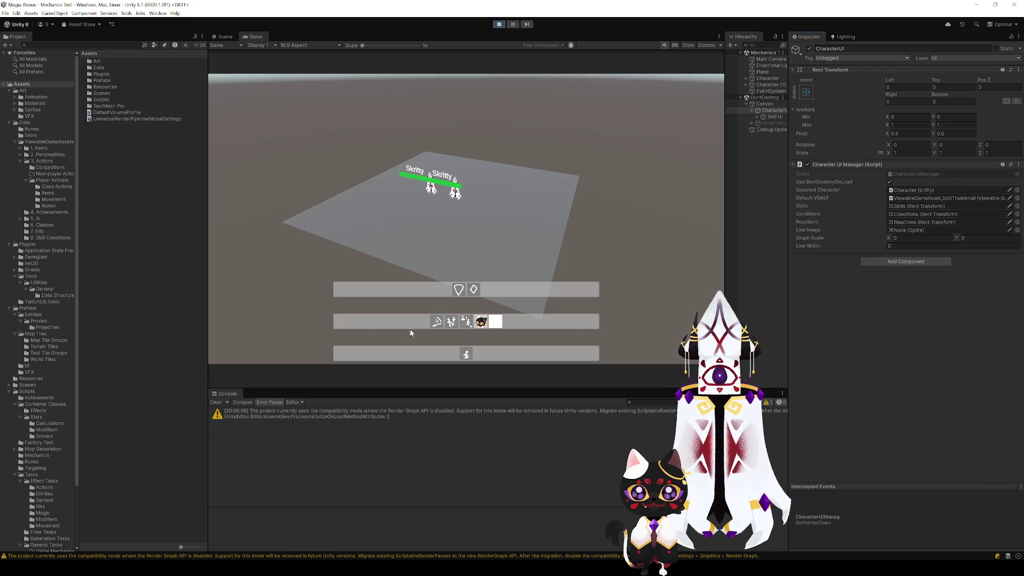
click(890, 313)
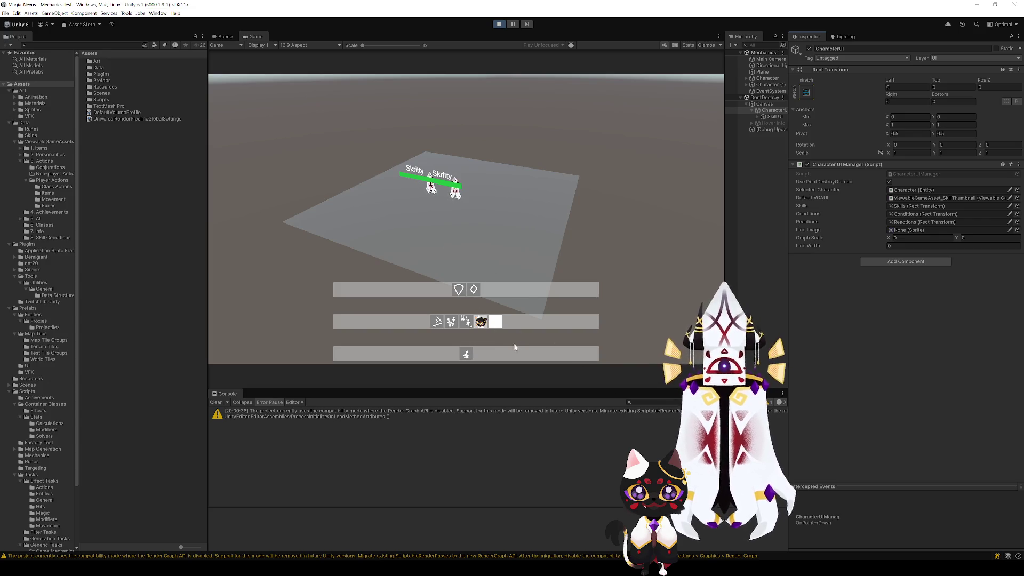
click(766, 117)
click(770, 110)
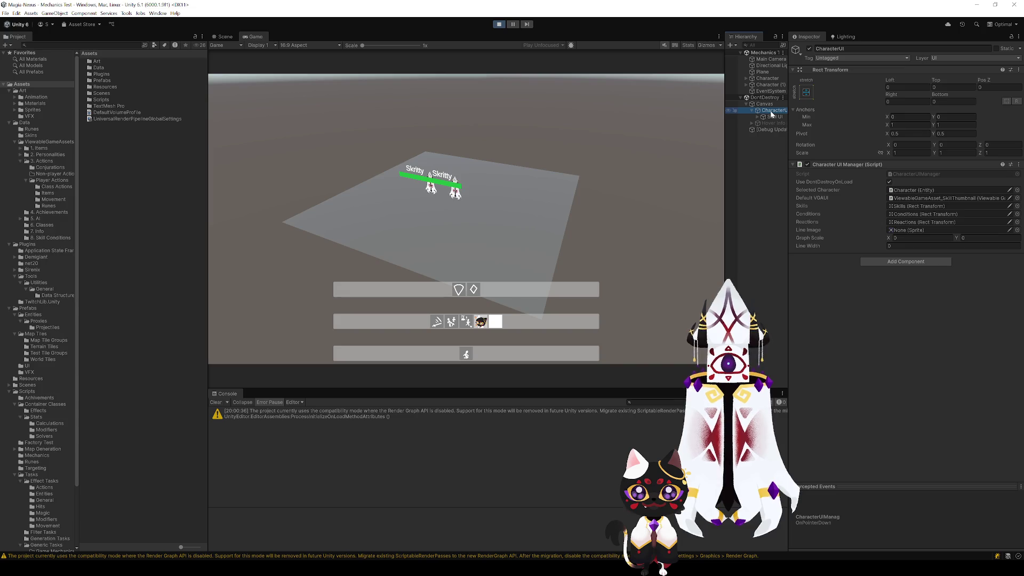
- Bind Slash to the In Range and Default conditions, then inspect the Character's skill stats
click(458, 290)
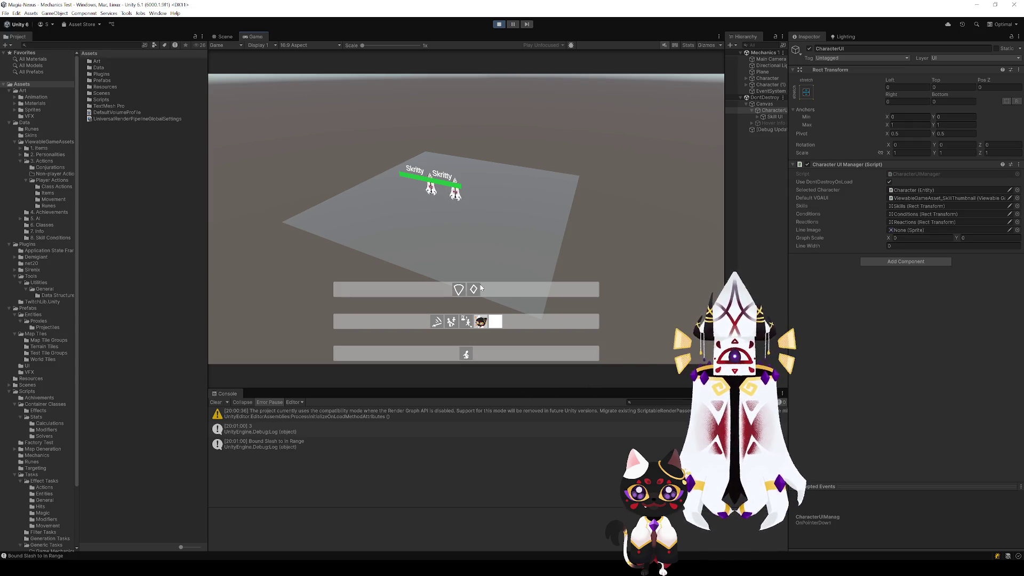
click(475, 290)
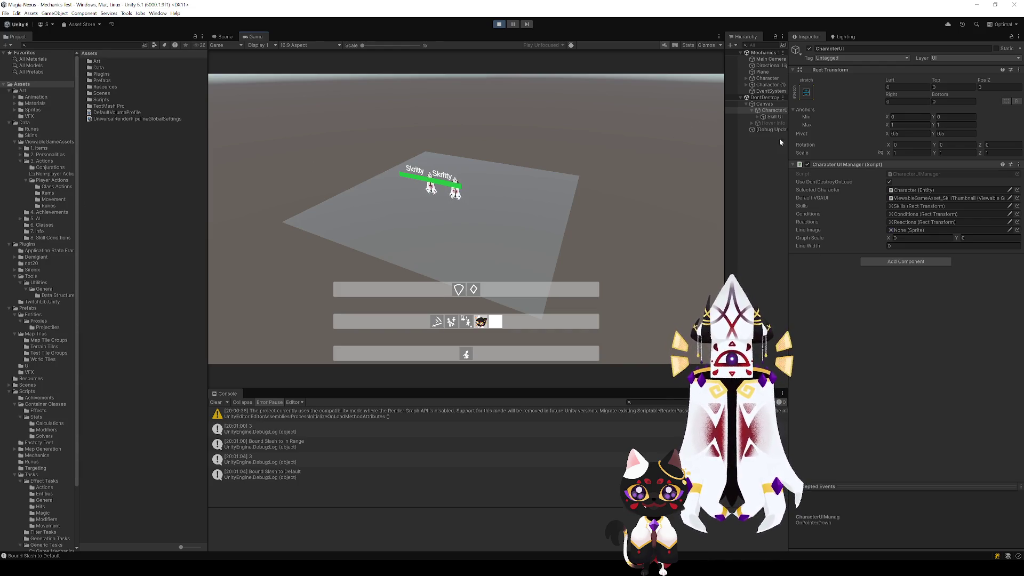
click(767, 78)
scroll(847, 373, down, 10)
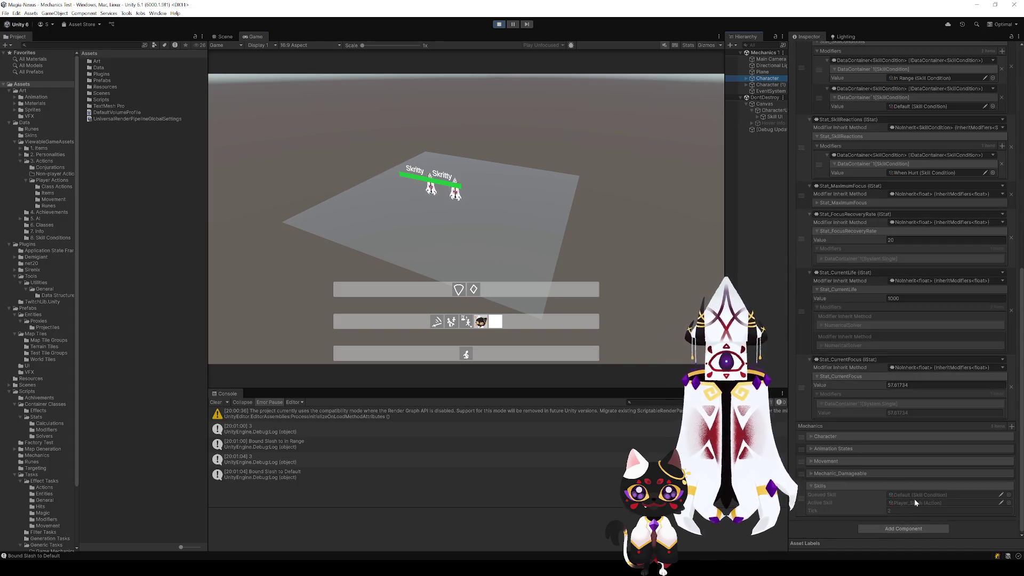
- Bind Slash to In Range, Dash to Default, then Slash back to Default
click(459, 290)
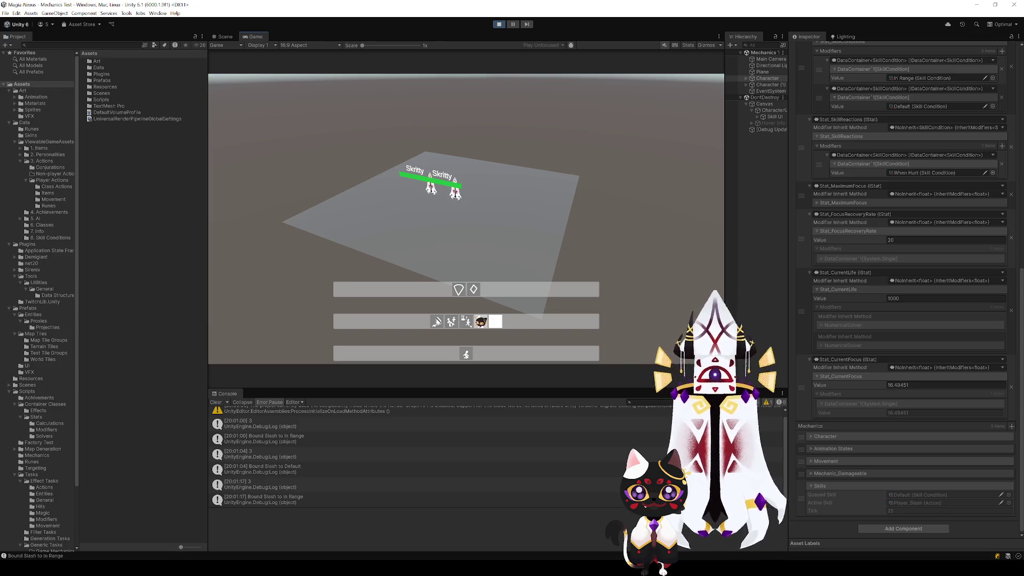
click(453, 325)
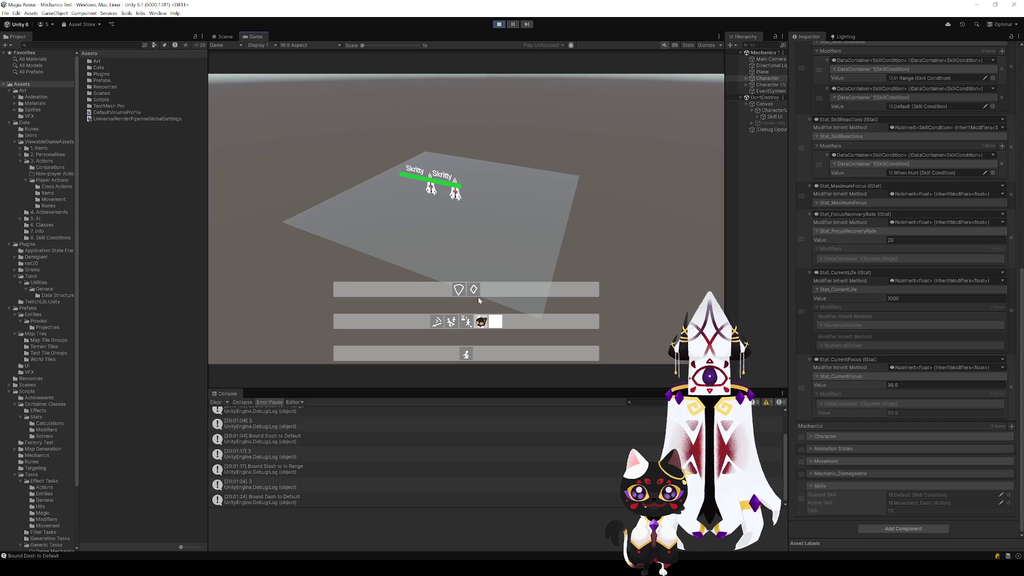
click(437, 322)
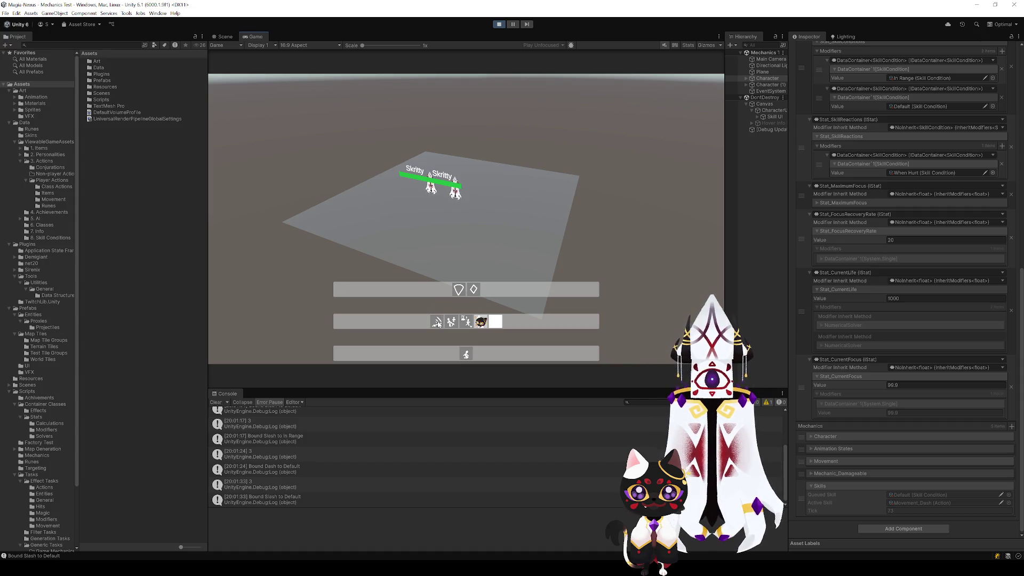
- View the skill UI canvas in the 3D Scene view, then select Player_Slash in Player Actions > Items
click(226, 36)
drag(544, 279, 551, 316)
key(2)
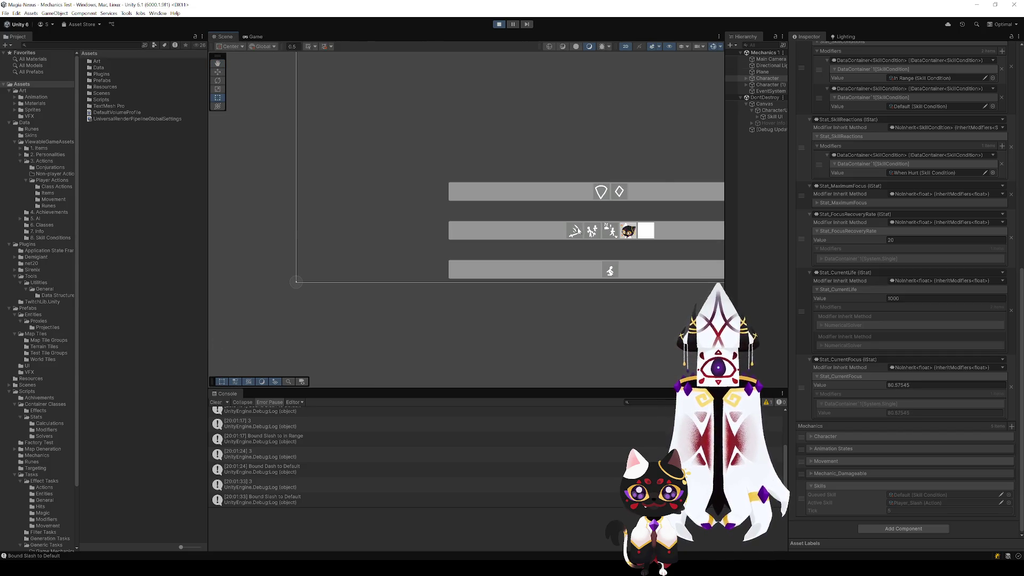
mouse_move(577, 230)
mouse_down()
mouse_move(578, 247)
mouse_move(524, 178)
mouse_move(528, 260)
mouse_move(520, 240)
mouse_up()
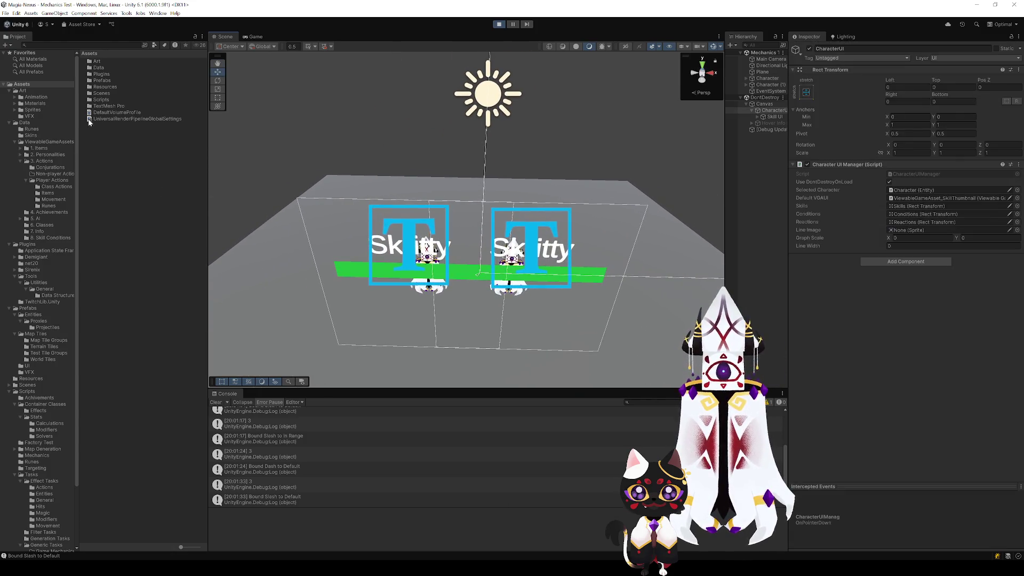
click(49, 193)
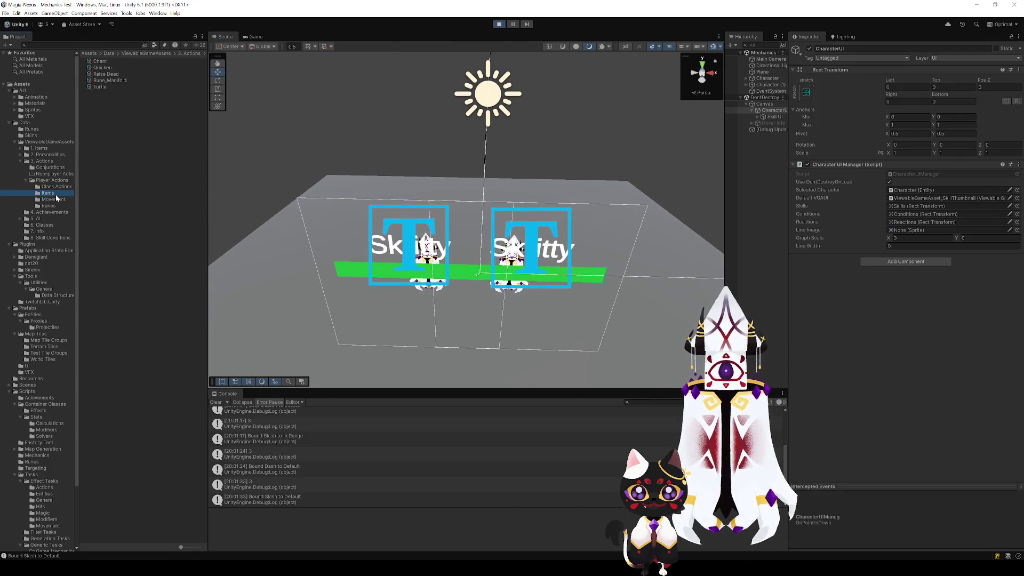
click(110, 81)
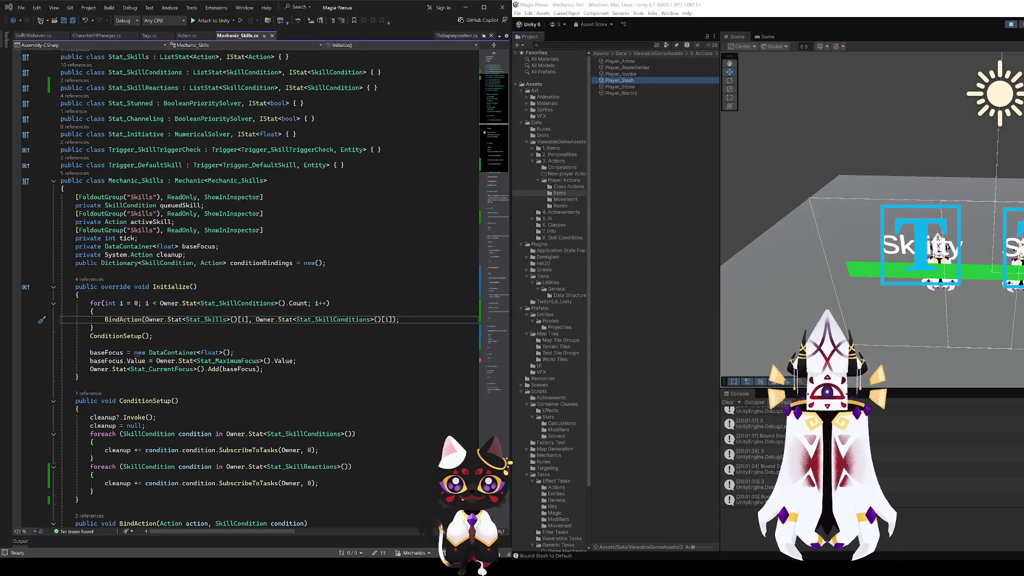
- In Action.cs, inspect the timing field declaration and select timing in Tick's comparison
scroll(267, 288, down, 20)
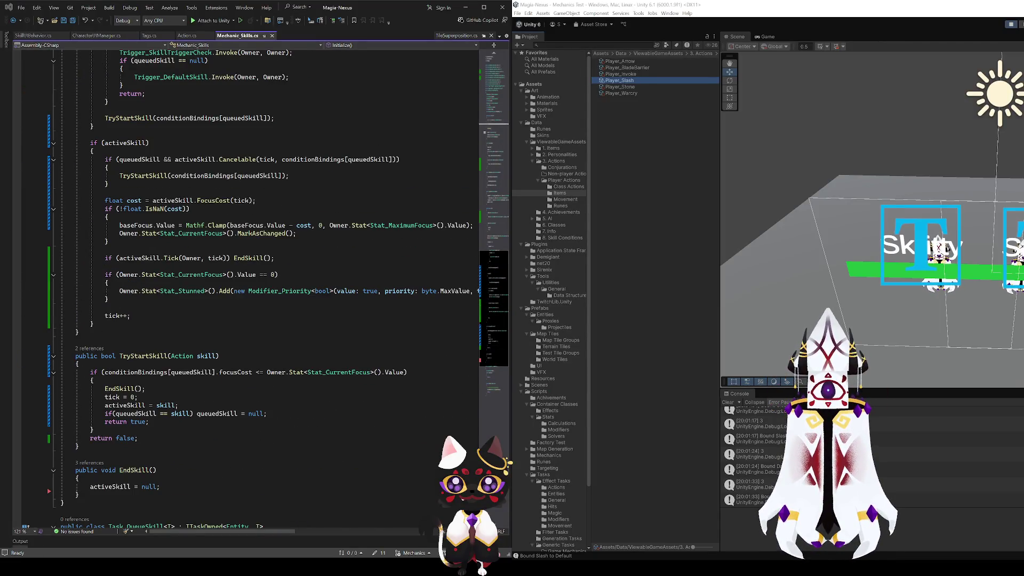
click(187, 35)
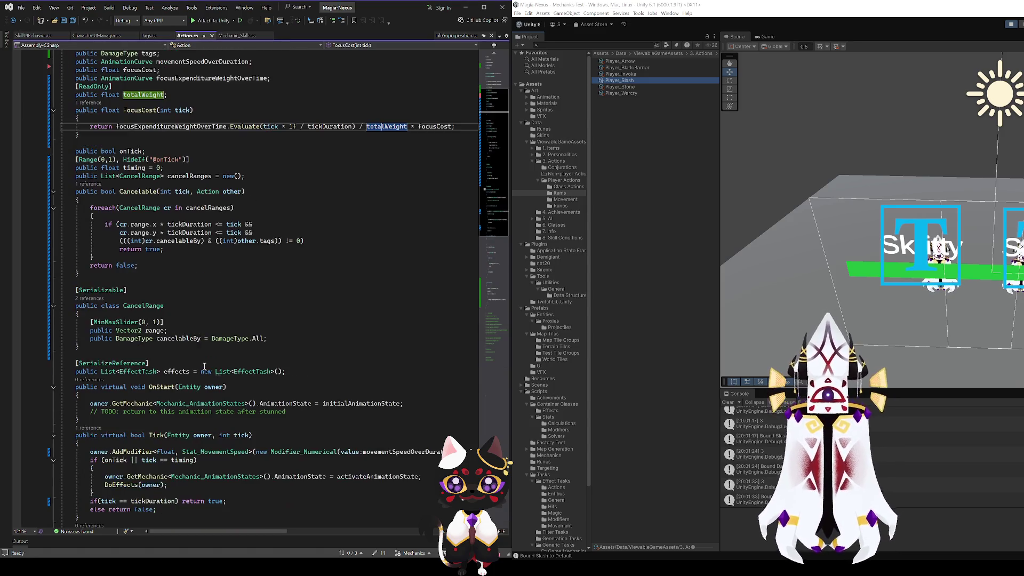
scroll(132, 273, up, 7)
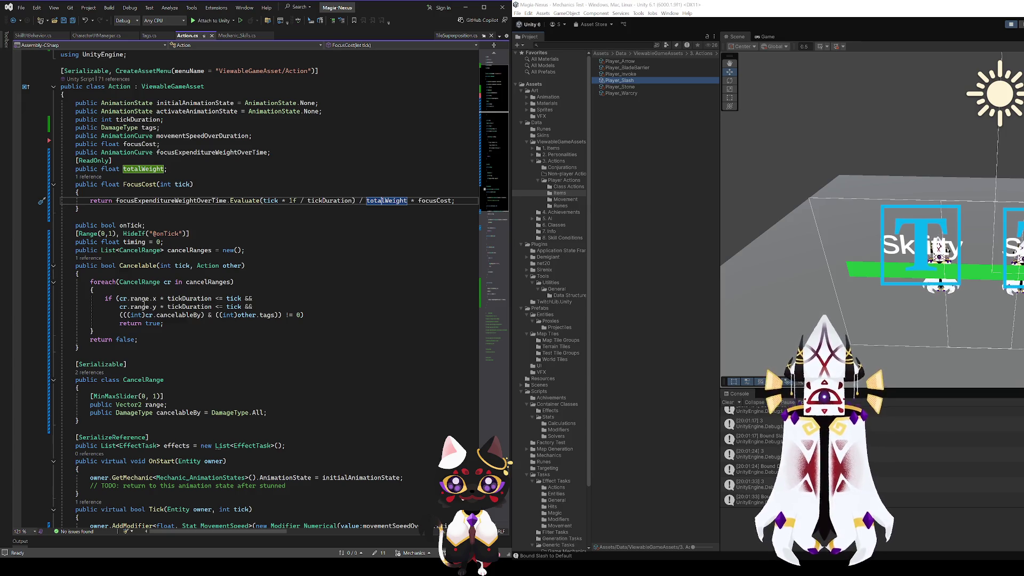
click(141, 226)
click(134, 242)
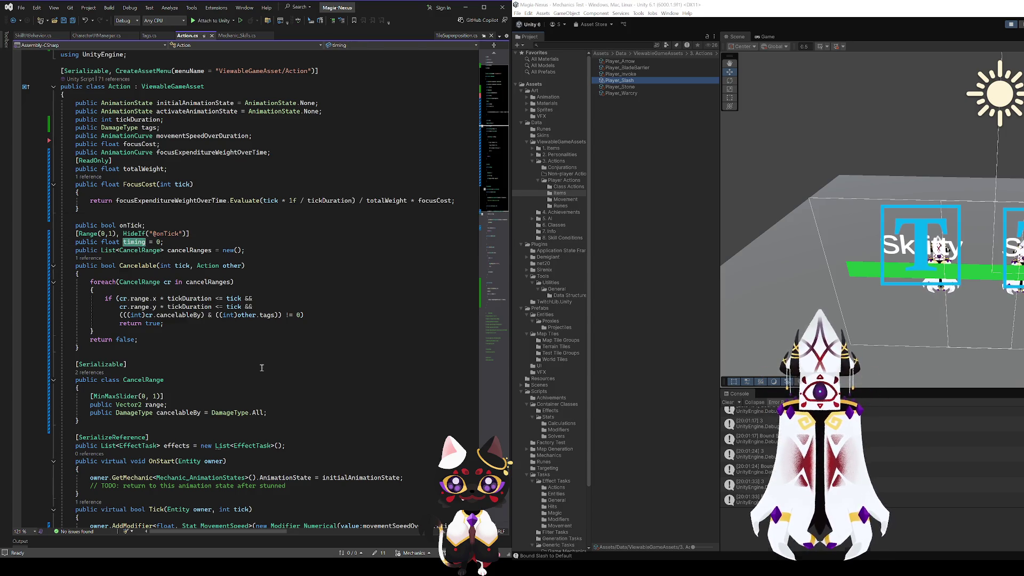
scroll(260, 369, down, 6)
click(161, 394)
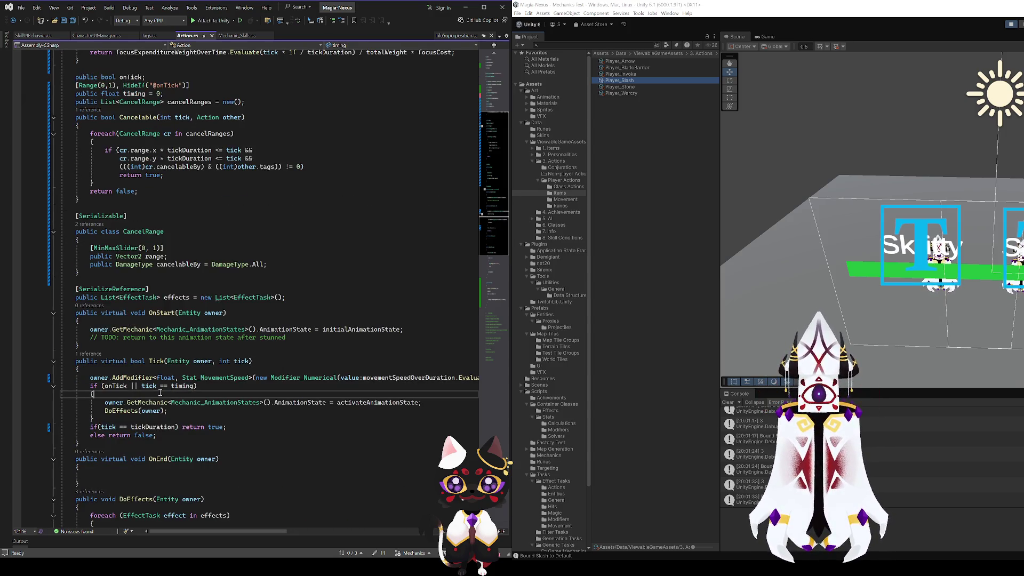
click(191, 386)
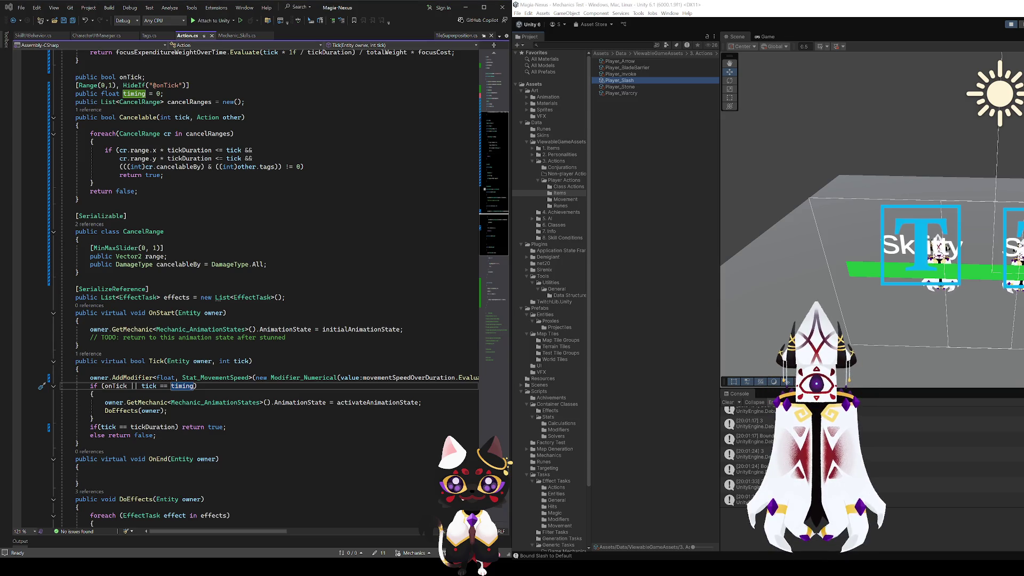
click(194, 388)
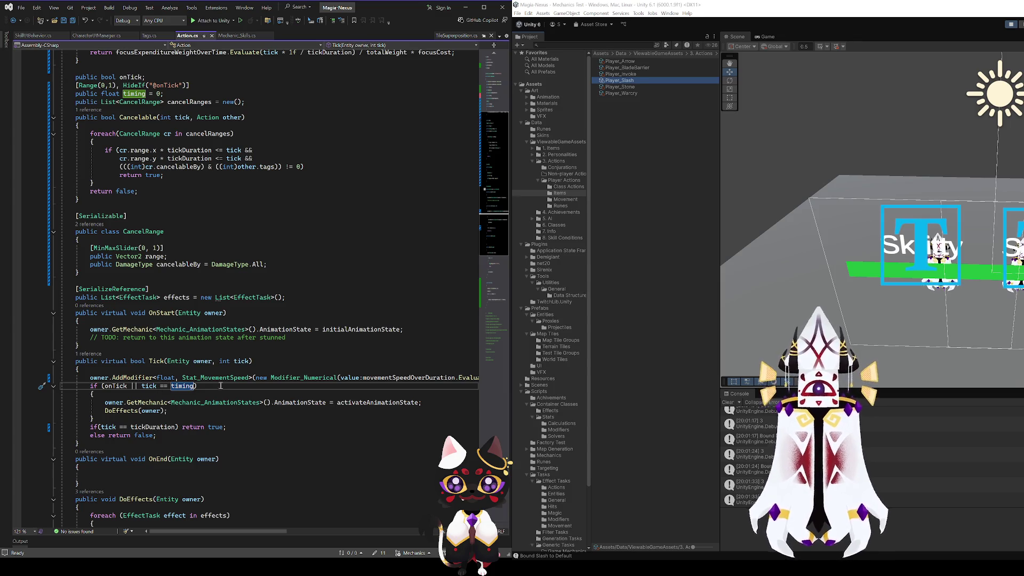
- Insert '(int) (tickDuration * )' into Tick's timing check and save Action.cs
scroll(246, 262, up, 4)
scroll(246, 262, up, 3)
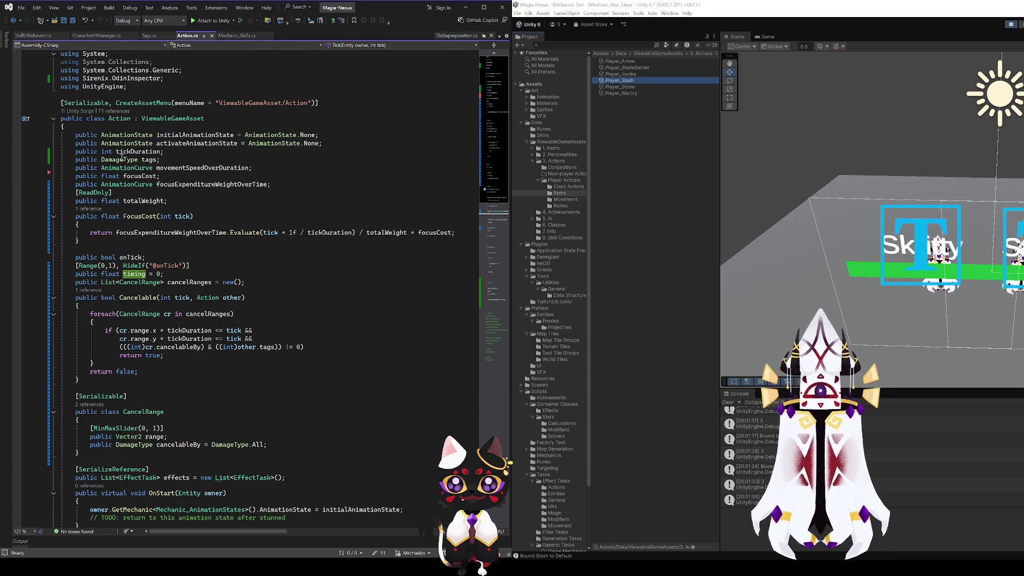
scroll(205, 284, down, 10)
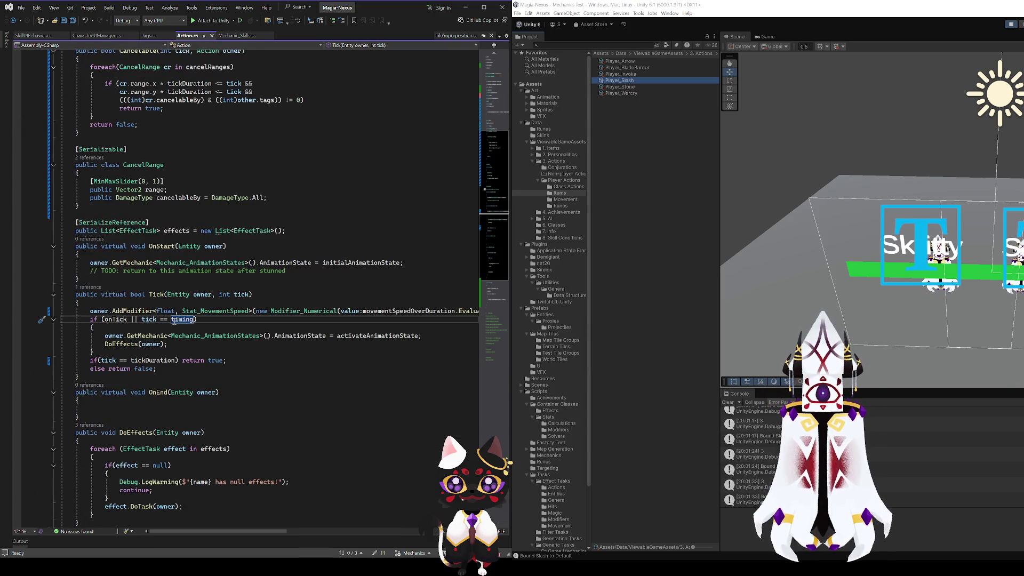
text(()
text(int) )
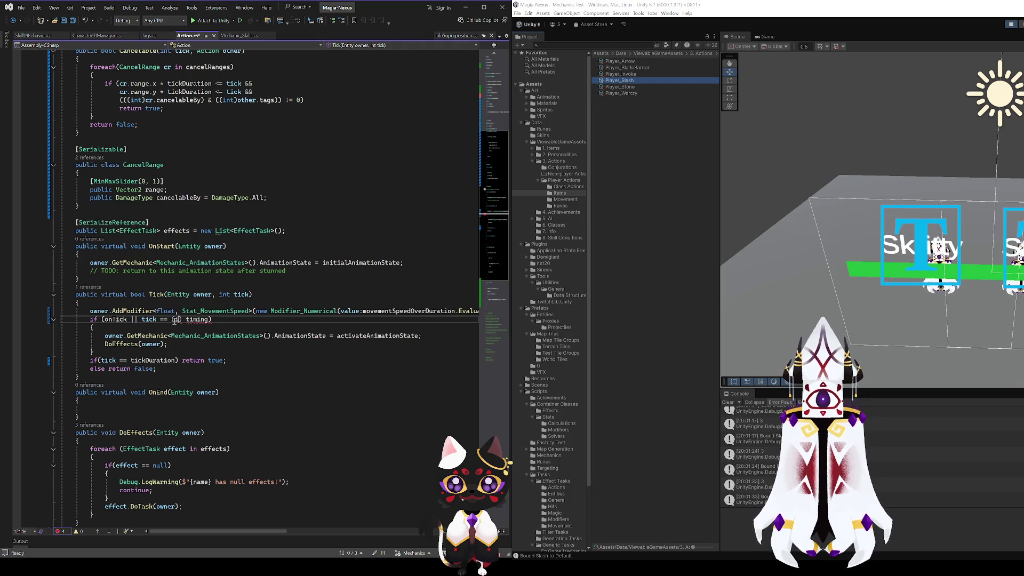
text((tick)
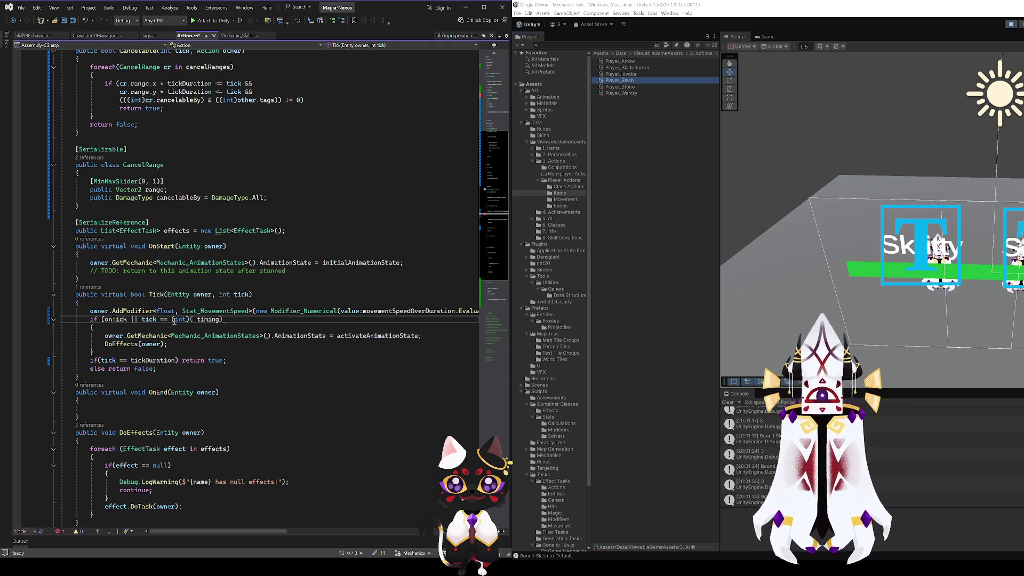
text(Duration * )
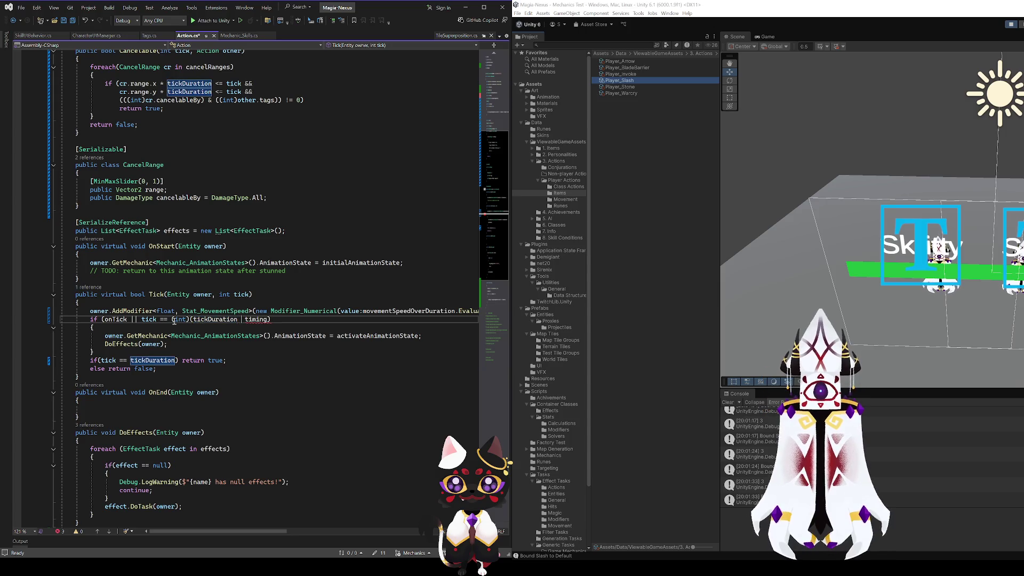
text())
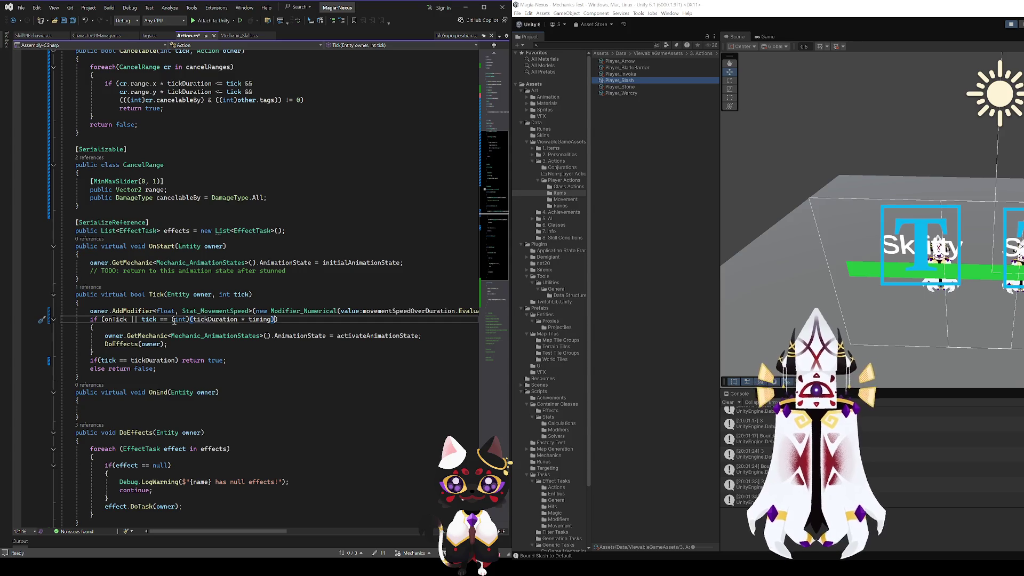
key(ctrl+s)
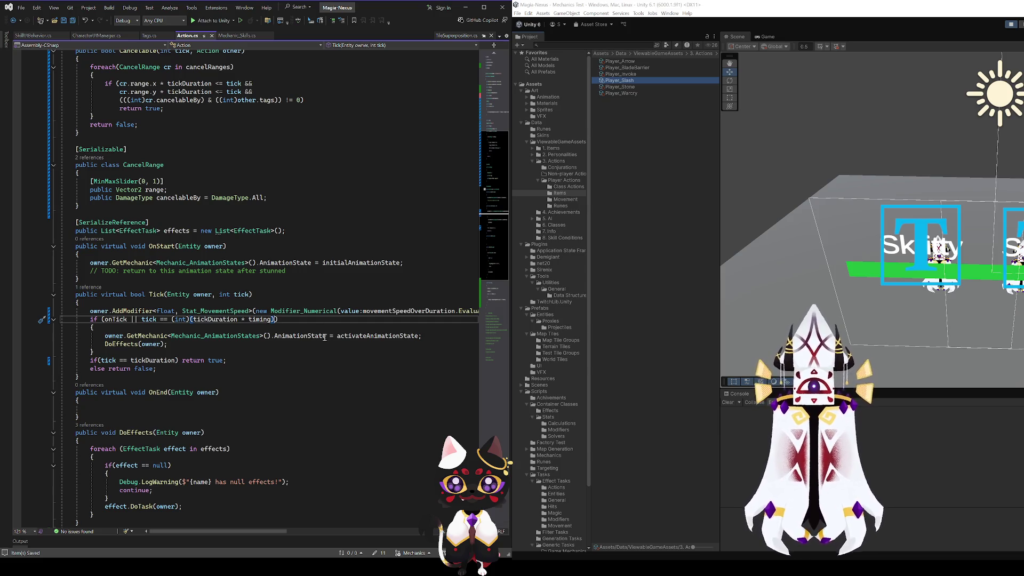
- Move into the block under the onTick condition, then open CharacterUIManager.cs
click(182, 334)
key(Up)
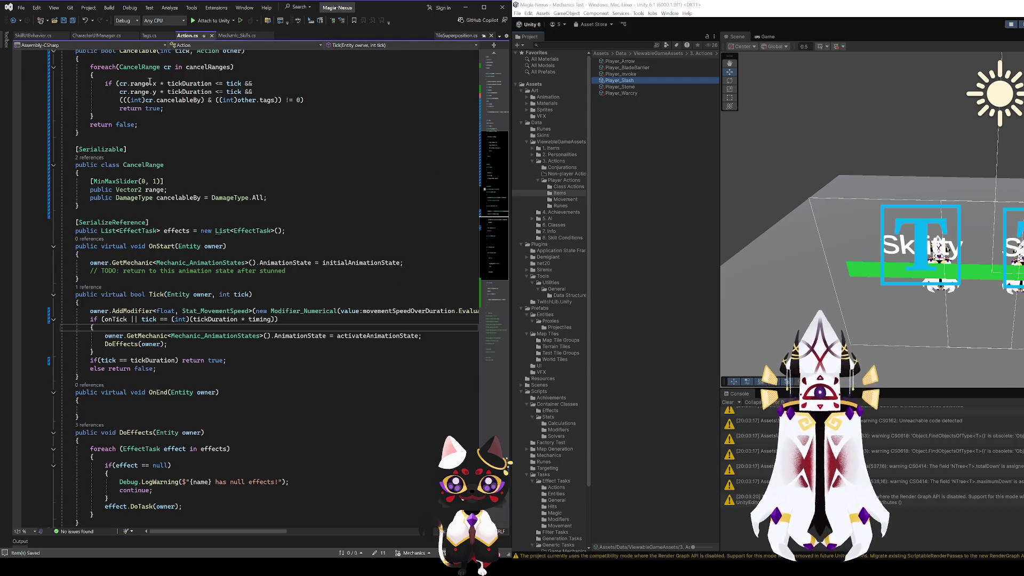
click(86, 34)
scroll(195, 317, up, 5)
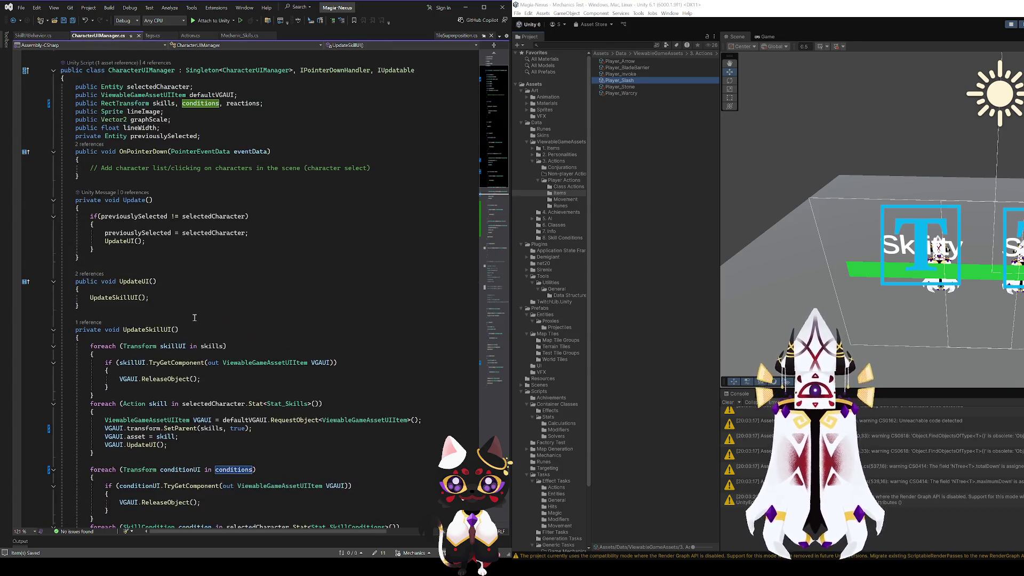
scroll(195, 318, down, 20)
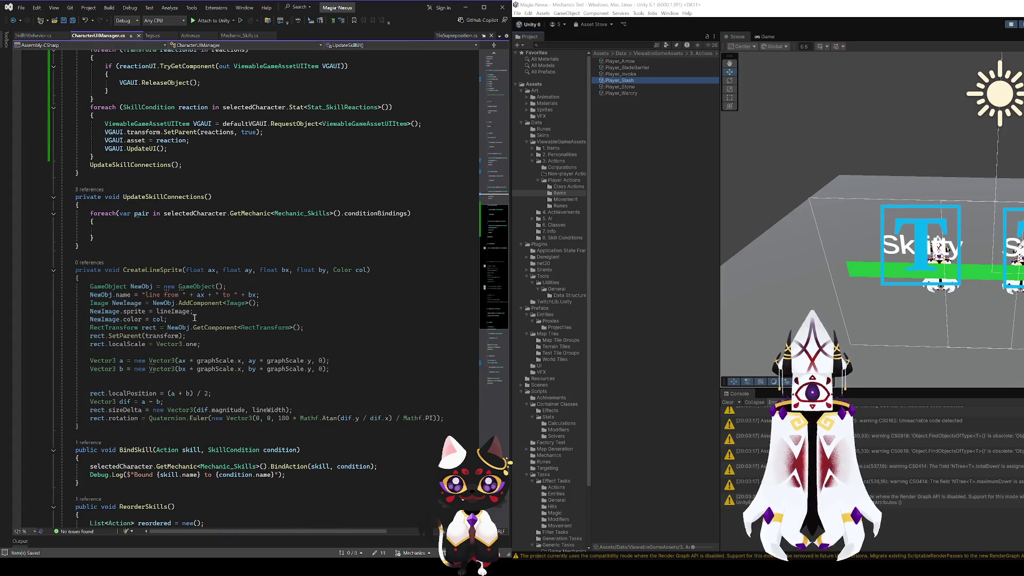
scroll(194, 317, down, 7)
scroll(195, 317, up, 9)
scroll(195, 317, down, 20)
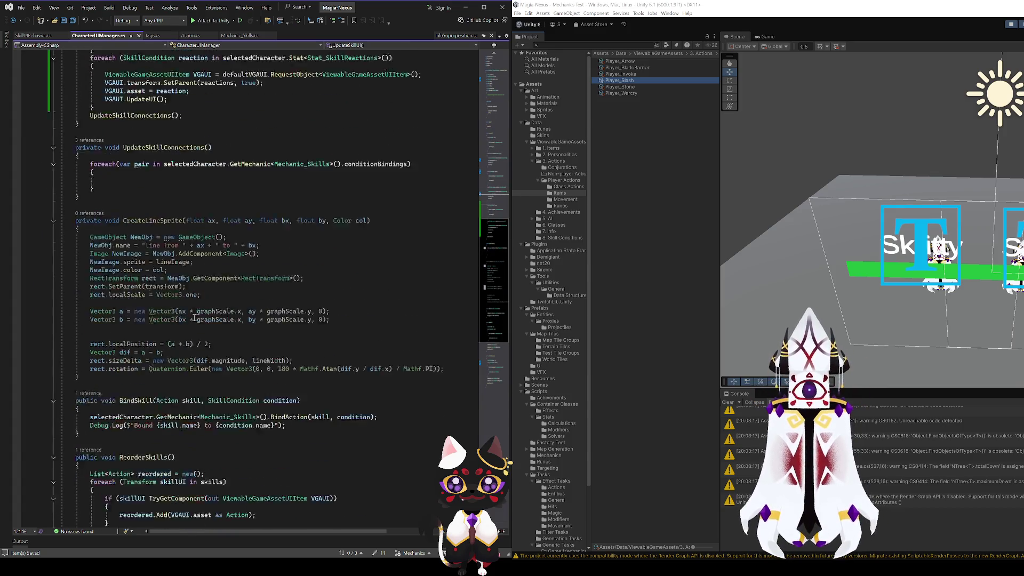
scroll(195, 318, up, 15)
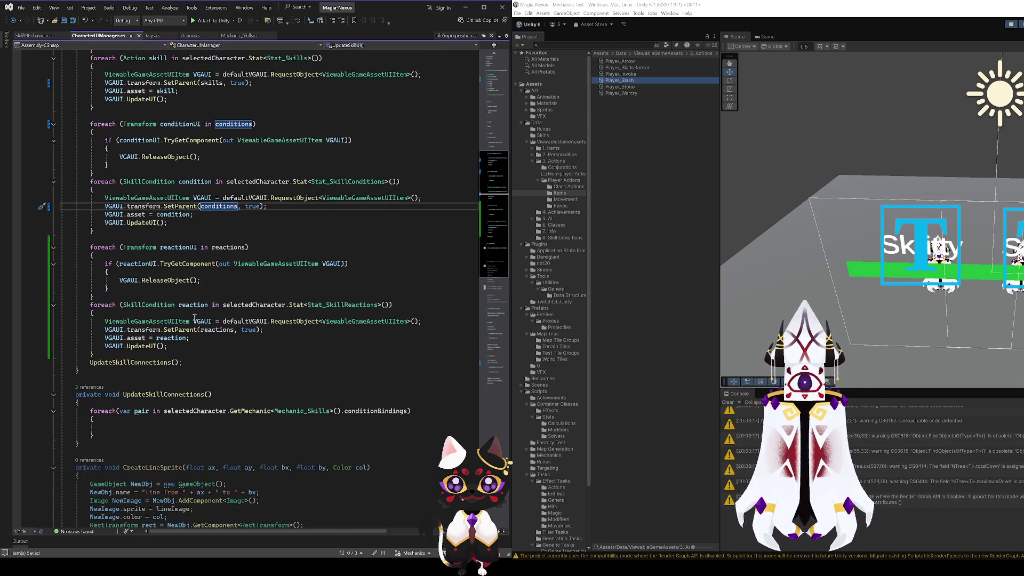
scroll(195, 318, up, 5)
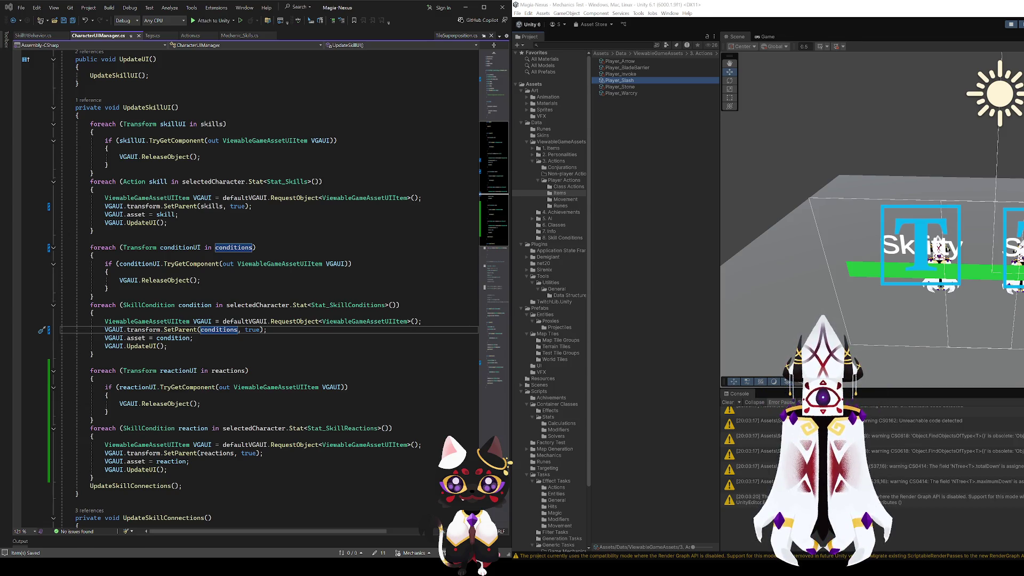
key(alt+Tab)
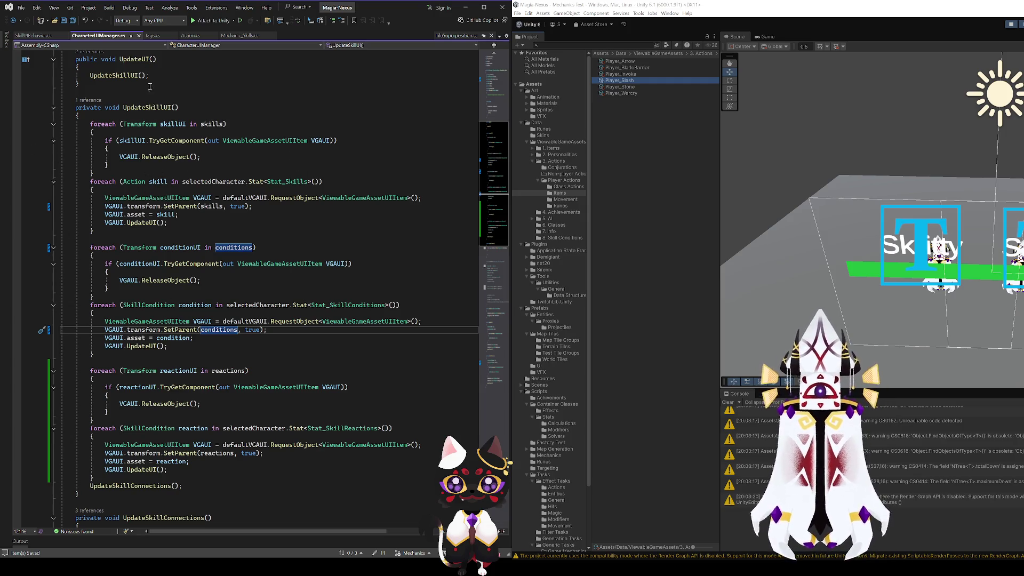
click(189, 36)
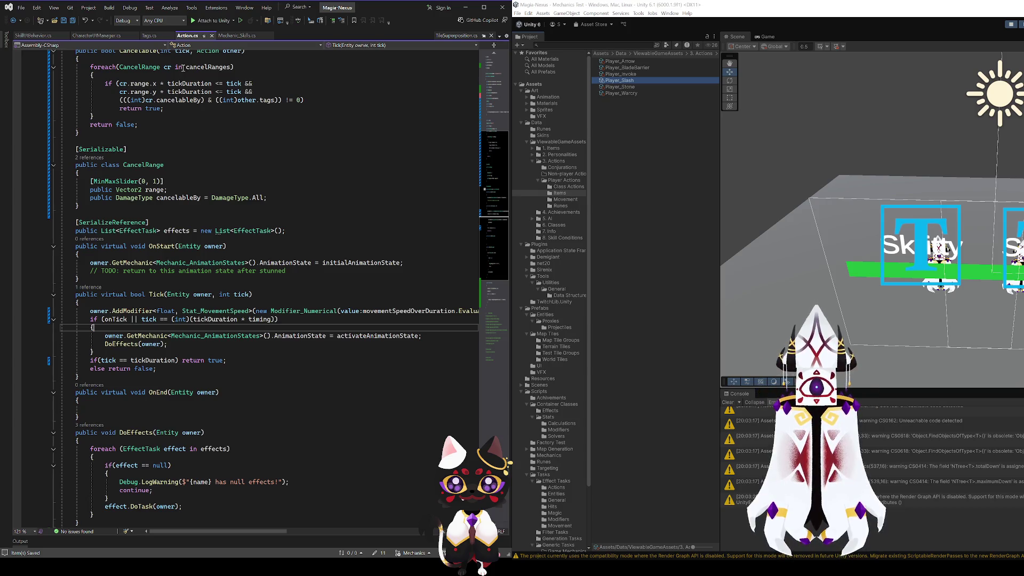
click(242, 37)
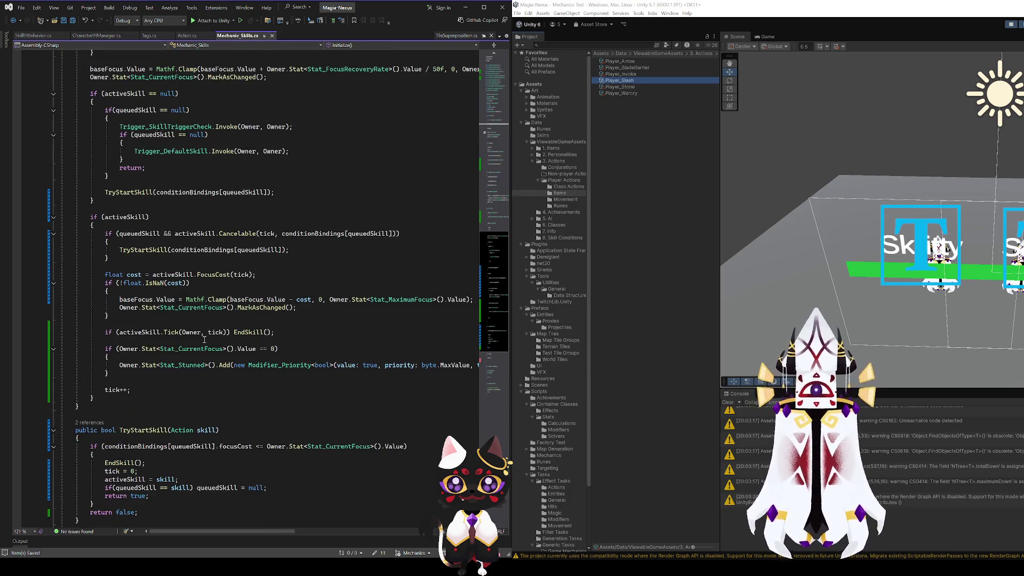
scroll(204, 241, up, 5)
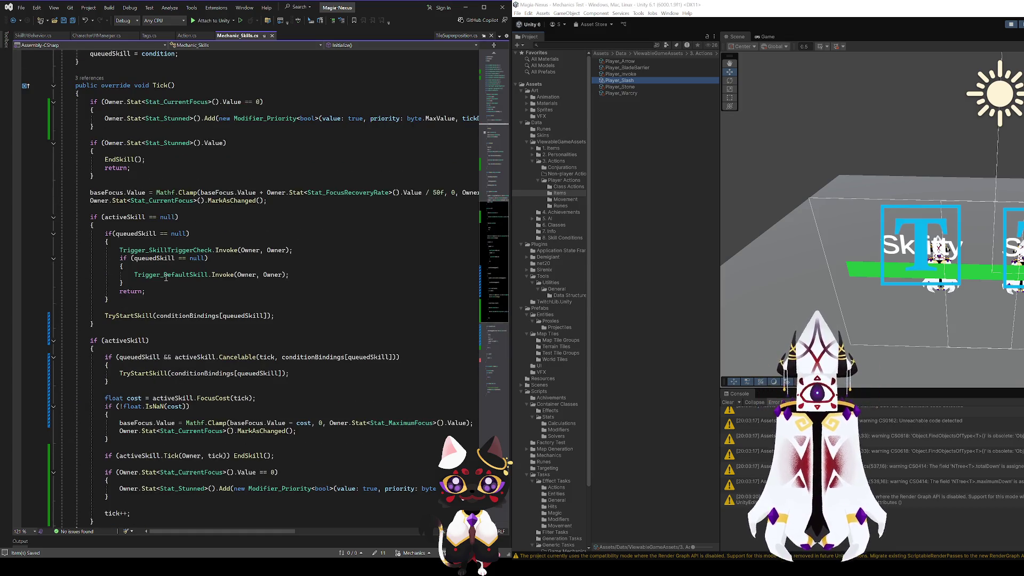
click(153, 275)
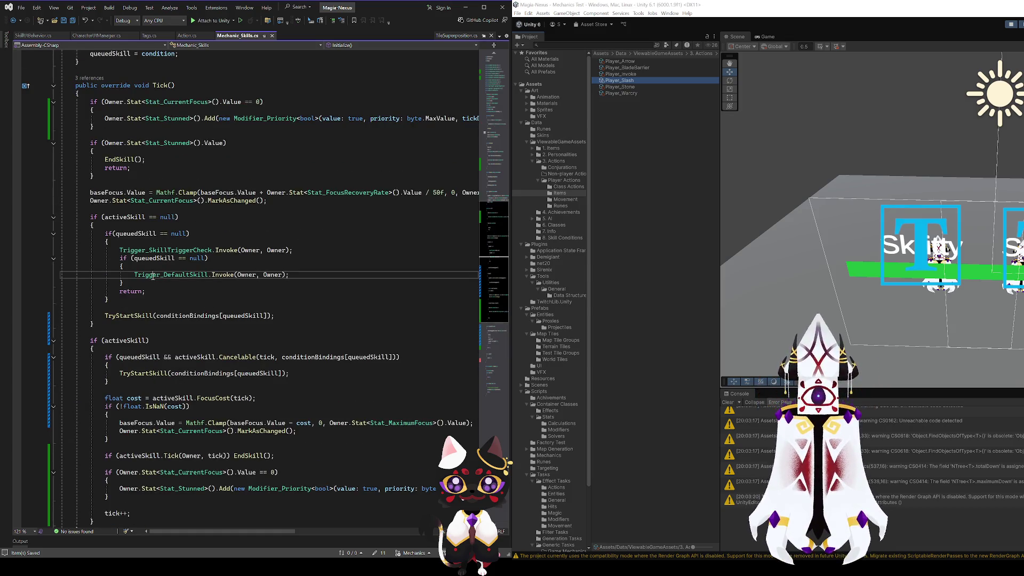
double_click(145, 250)
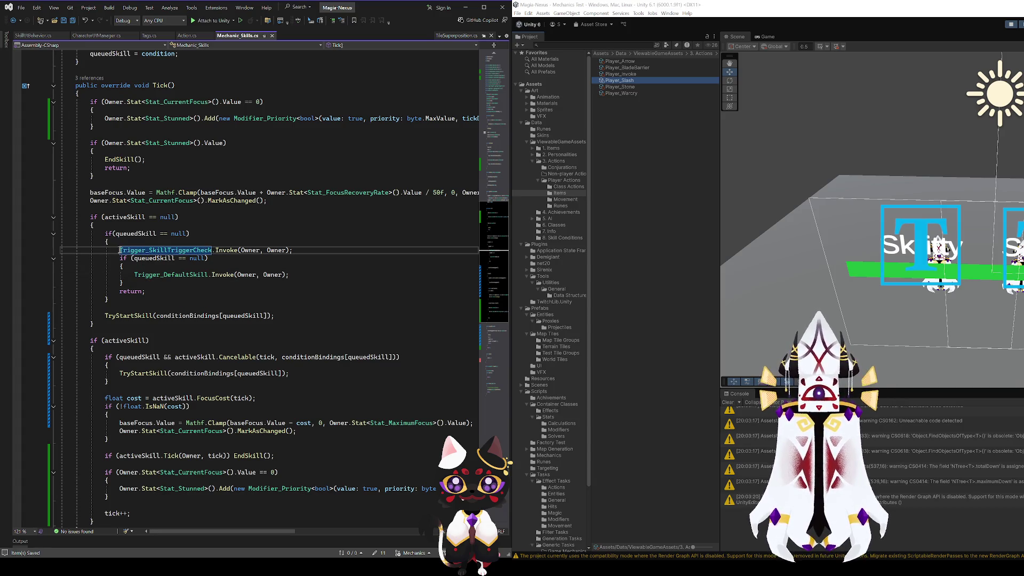
drag(119, 250, 214, 250)
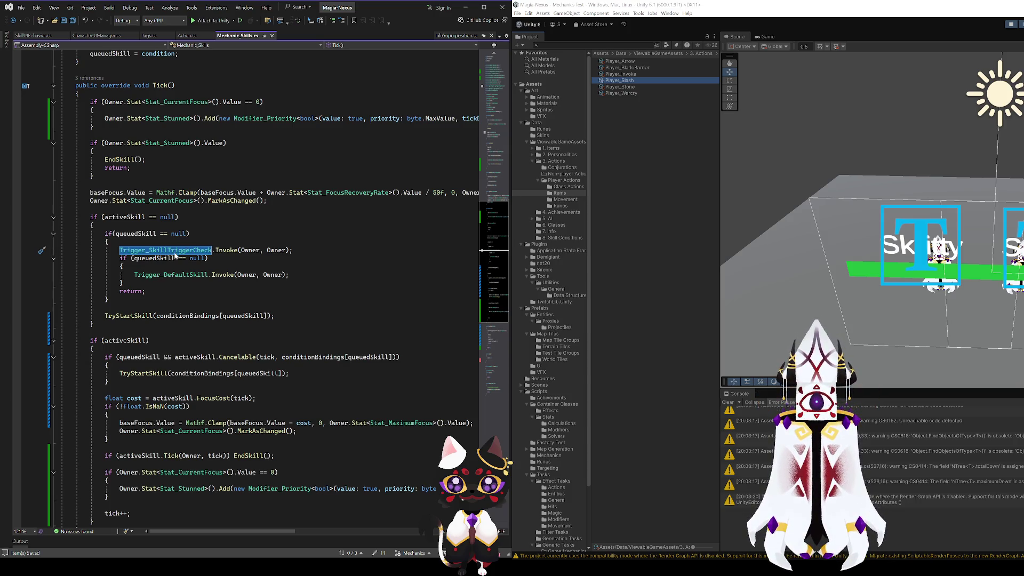
click(184, 275)
click(159, 258)
click(149, 275)
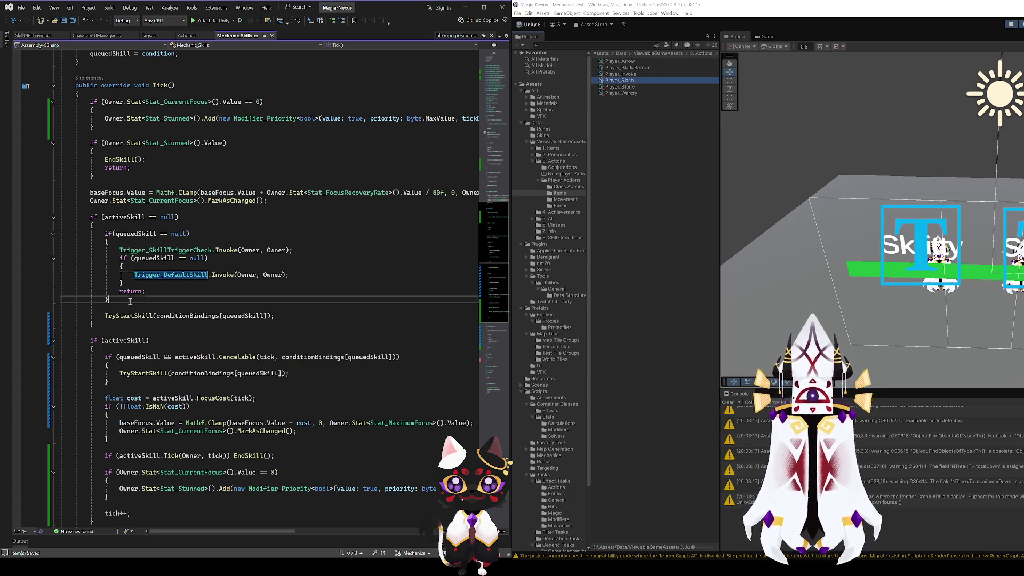
click(137, 300)
key(Return)
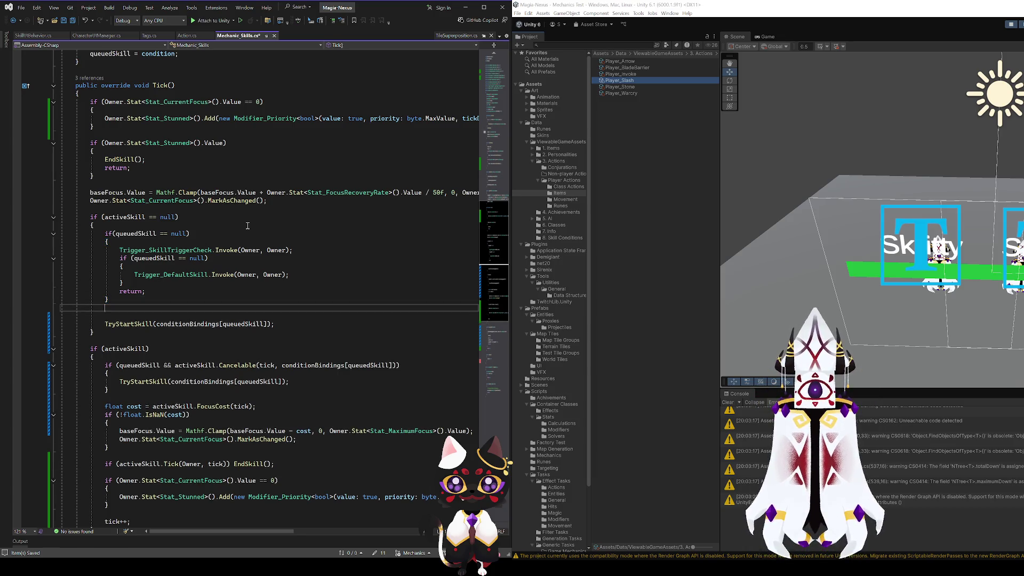
key(ctrl+z)
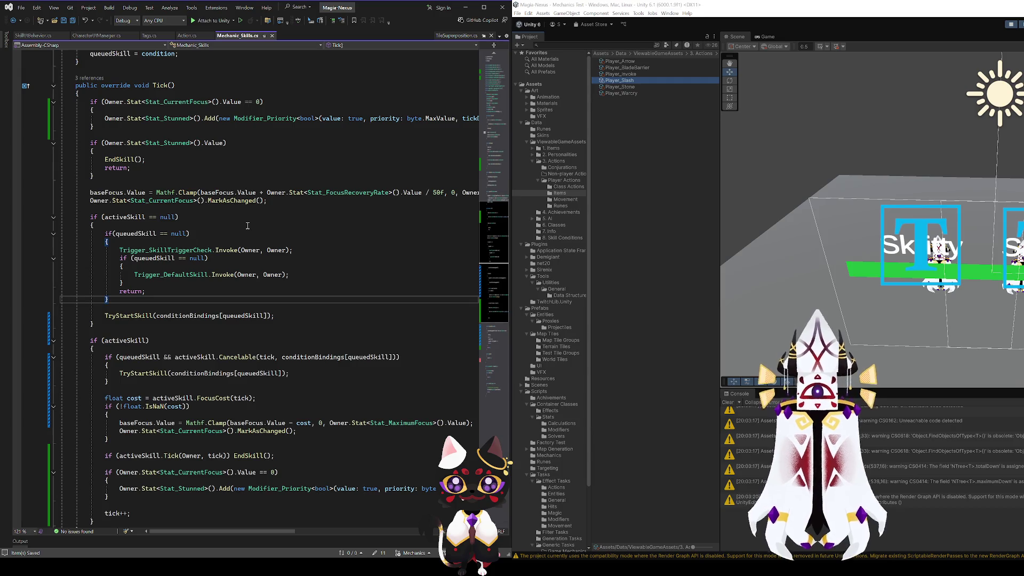
click(130, 294)
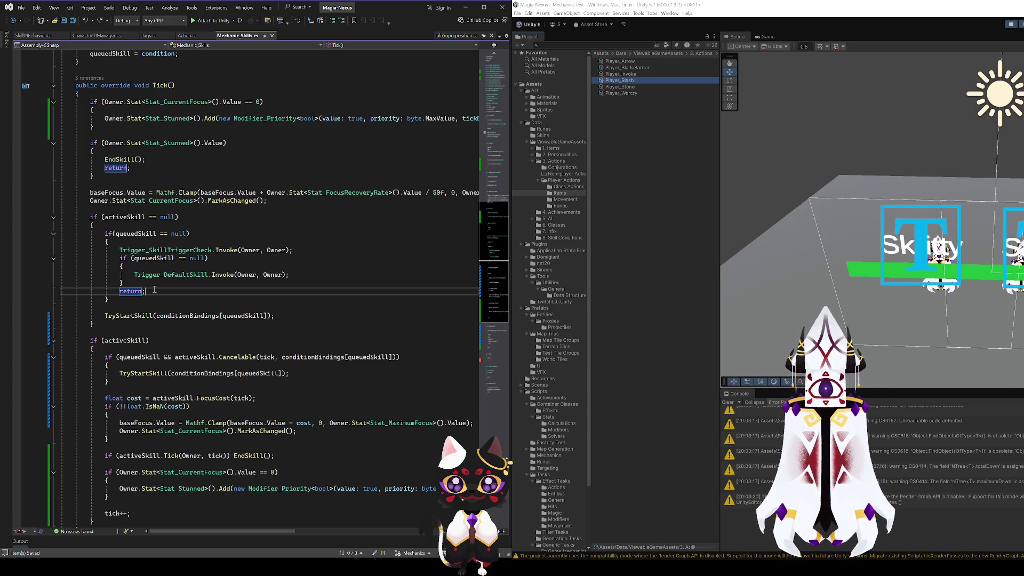
key(shift+Home)
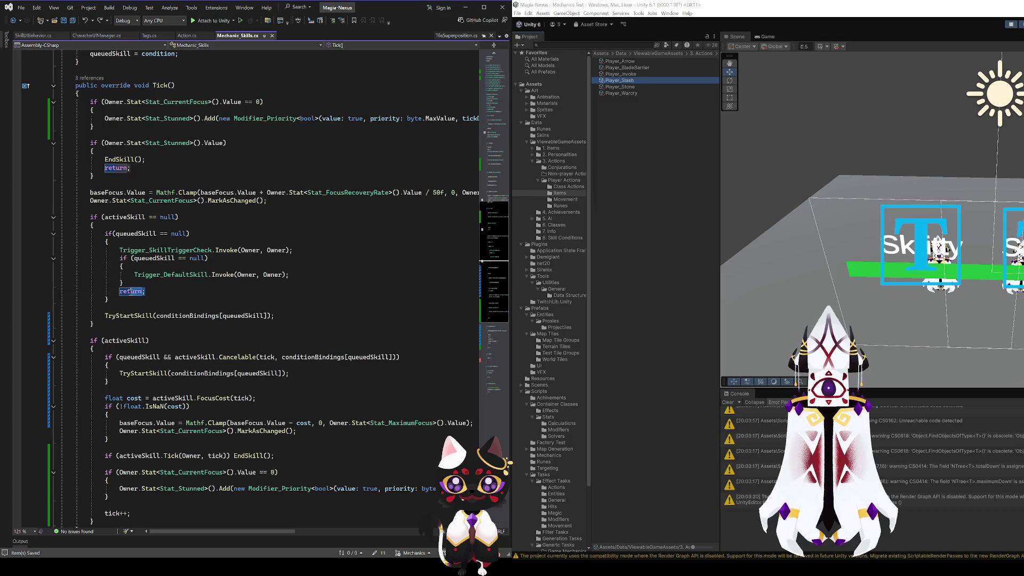
key(BackSpace)
key(ctrl+z)
key(ctrl+z)
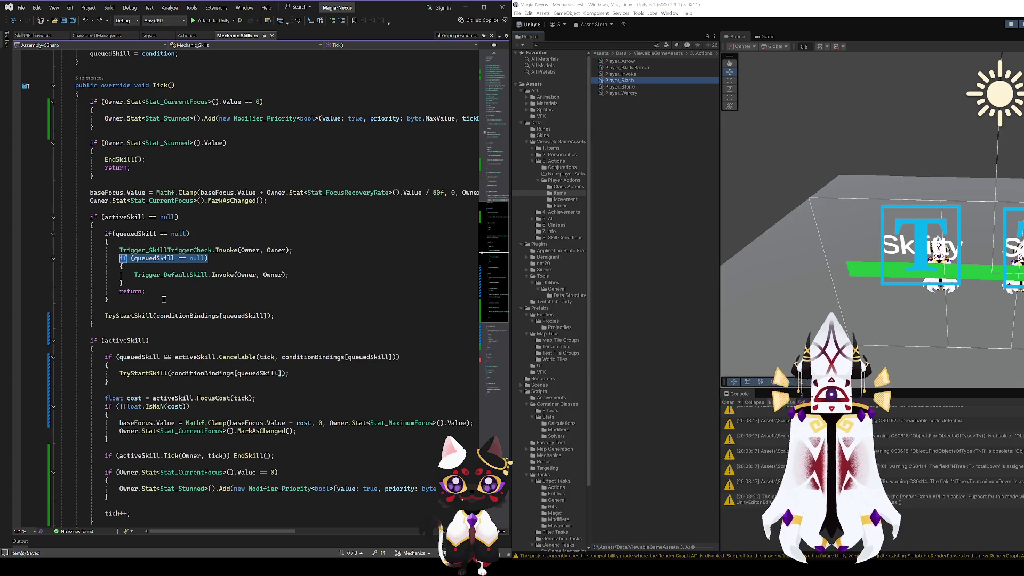
click(163, 299)
click(169, 291)
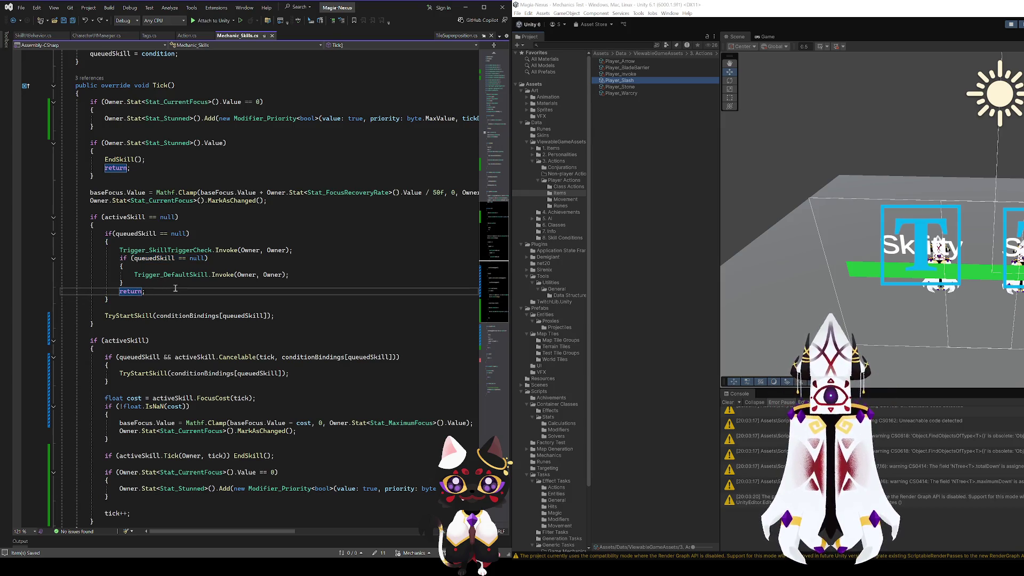
key(Return)
text(if (queuedSkill == null))
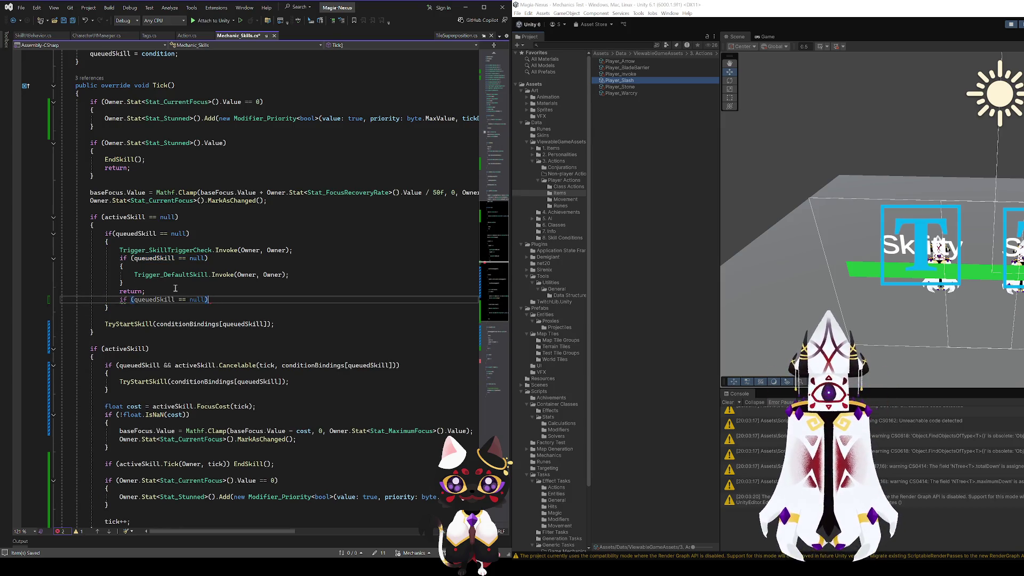
click(167, 291)
key(shift+Home)
key(BackSpace)
key(Down)
key(End)
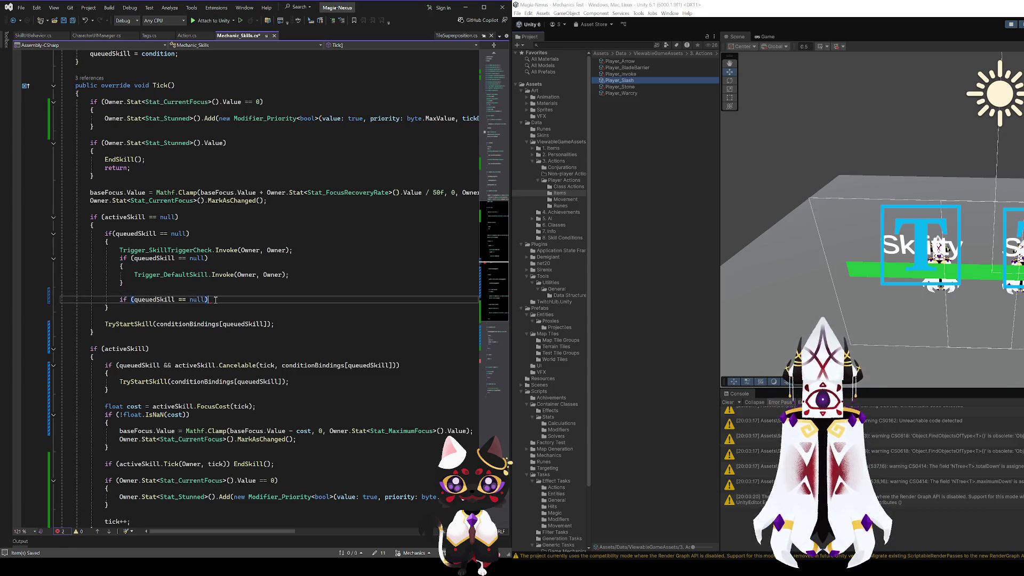
text(return;)
drag(243, 299, 119, 299)
key(BackSpace)
click(122, 318)
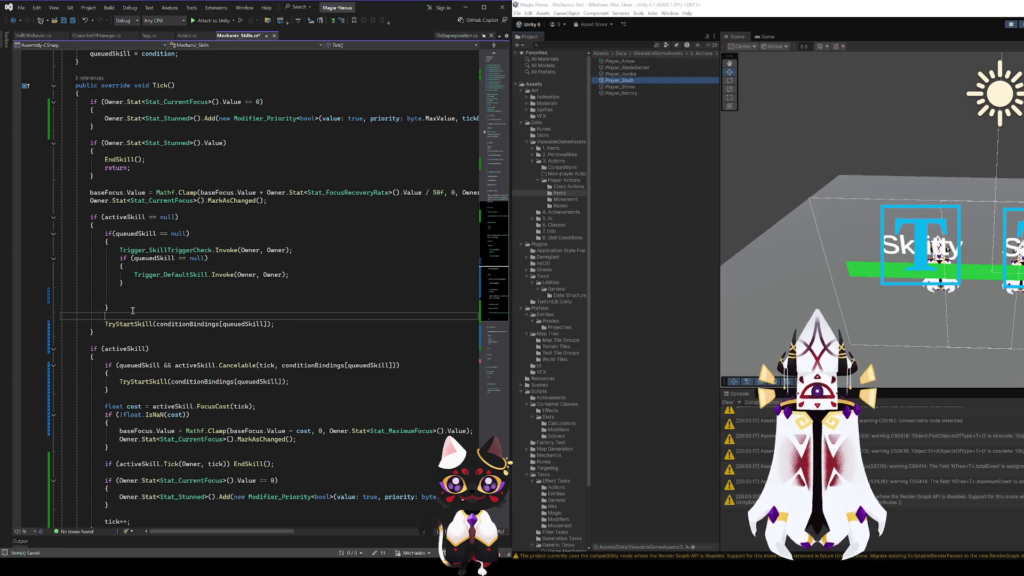
key(ctrl+z)
click(145, 283)
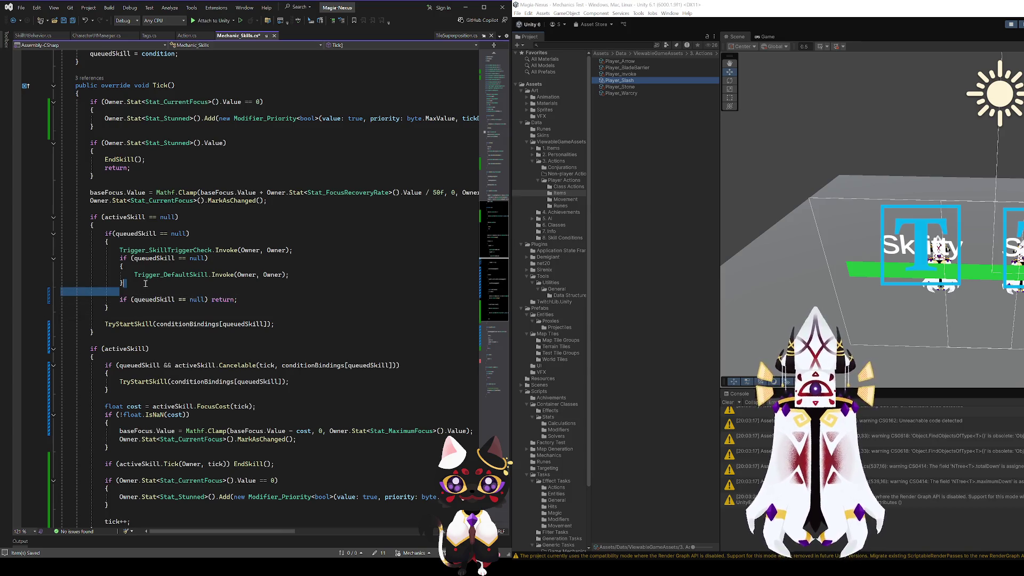
key(Delete)
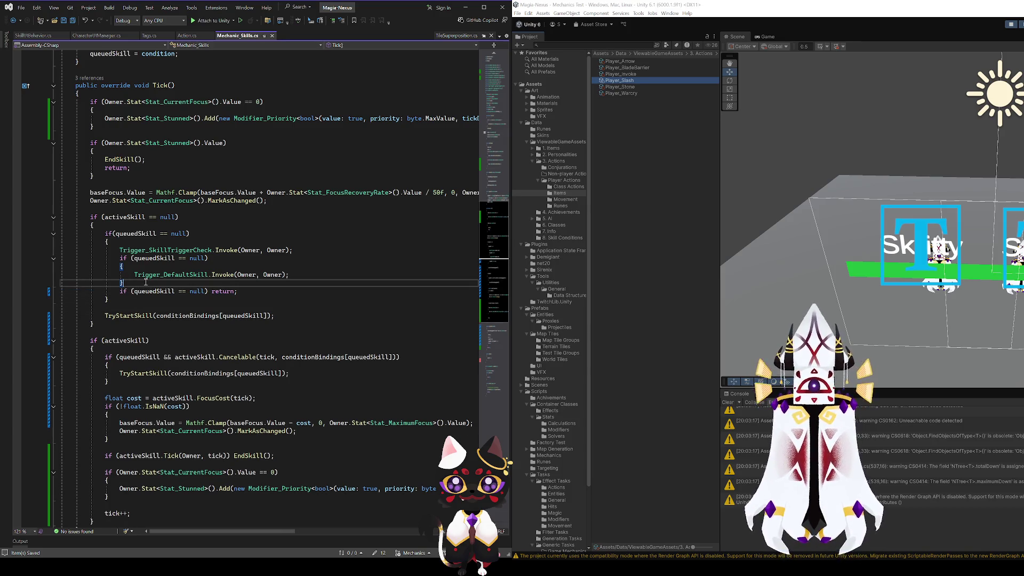
scroll(207, 345, down, 2)
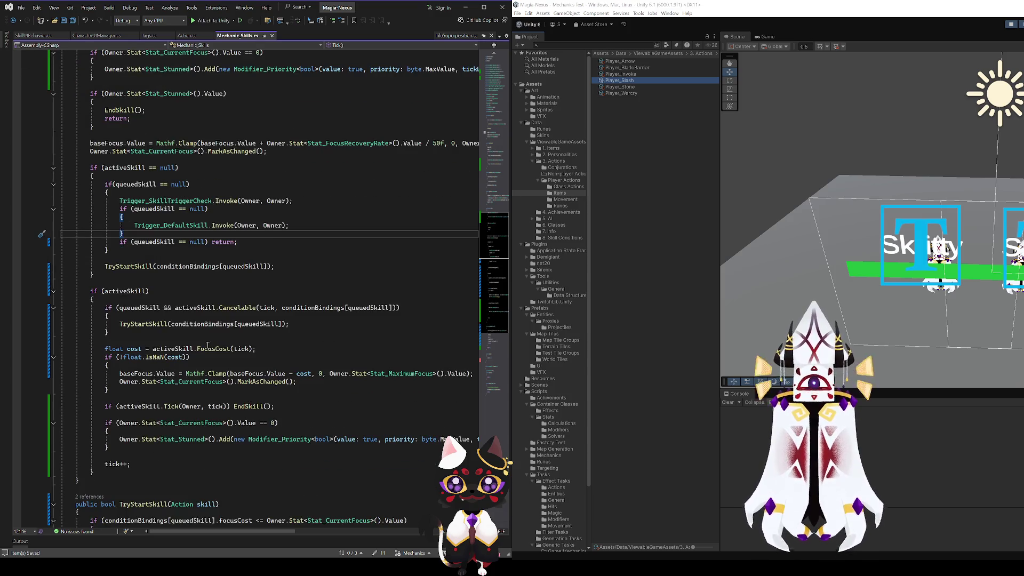
click(137, 243)
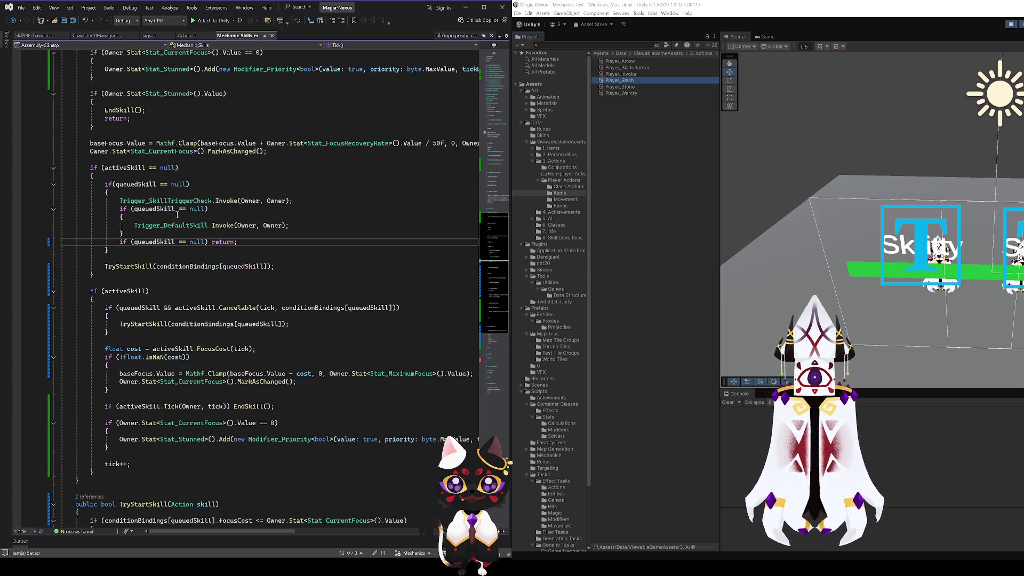
key(Up)
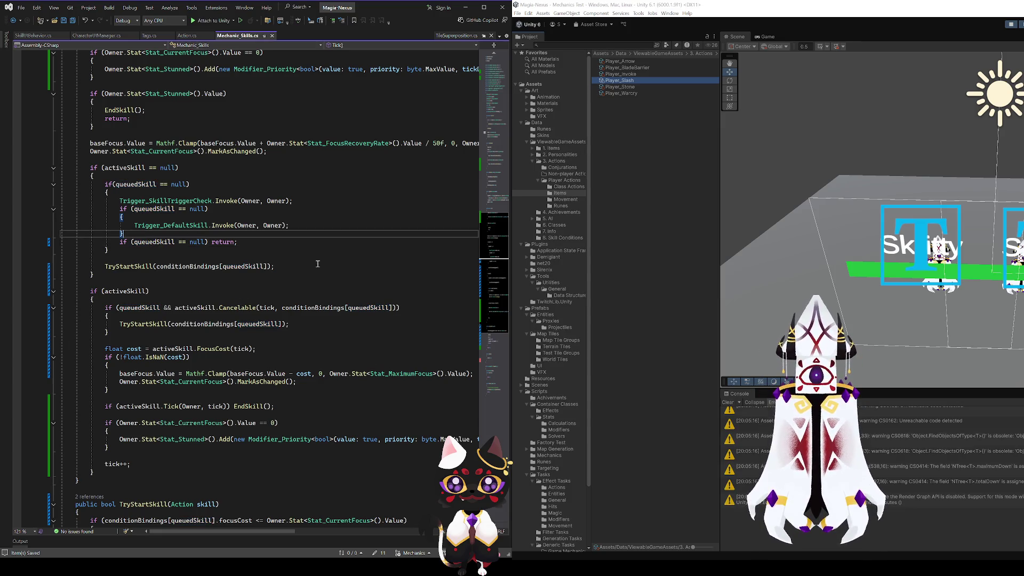
click(187, 201)
key(Down)
click(175, 225)
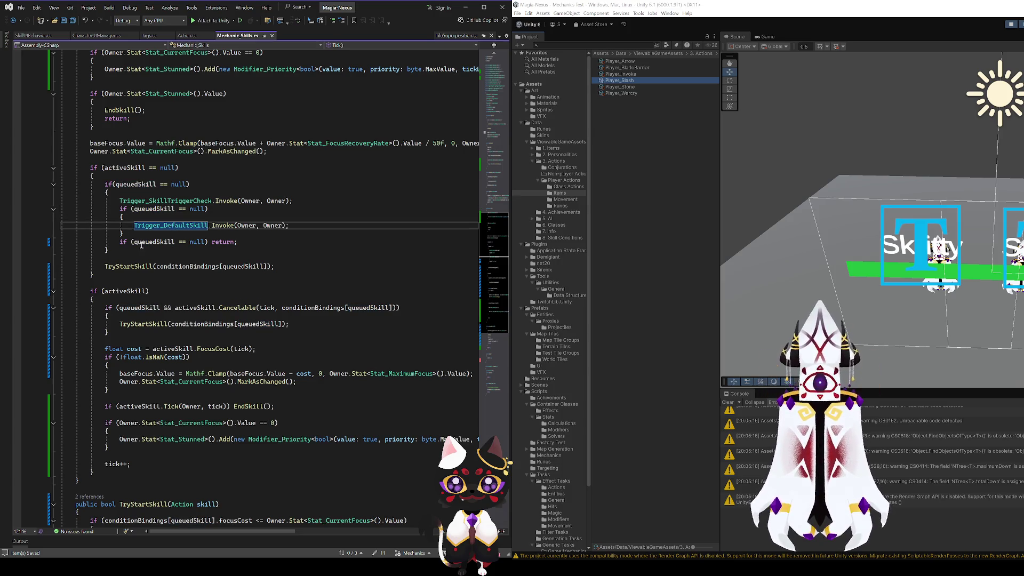
click(153, 243)
click(217, 243)
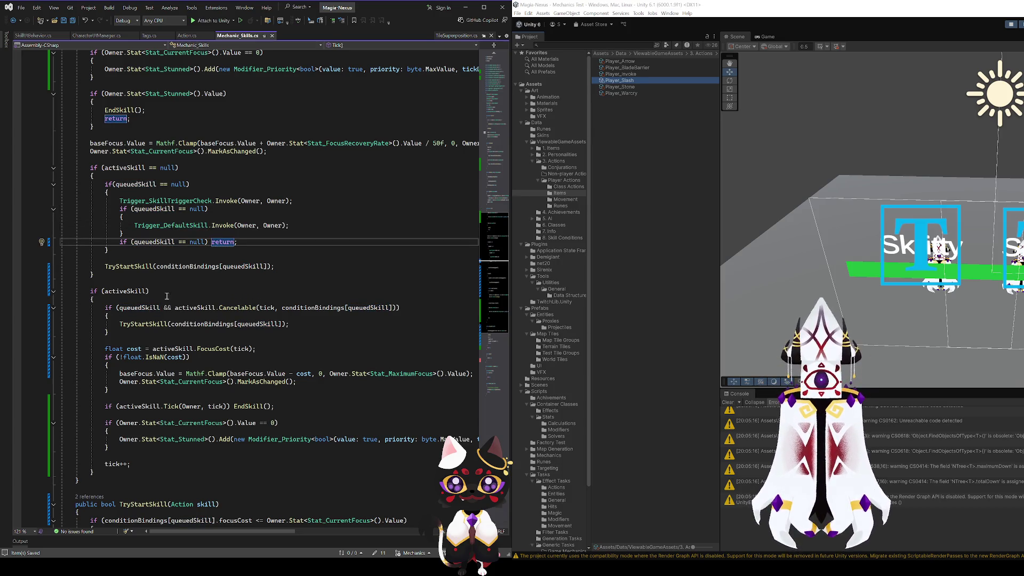
scroll(149, 331, up, 2)
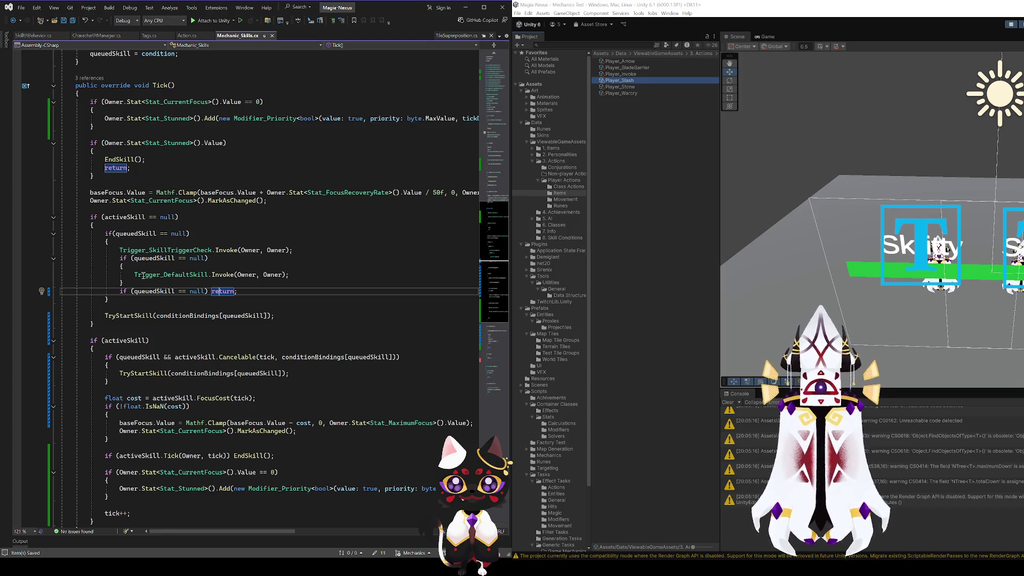
click(152, 250)
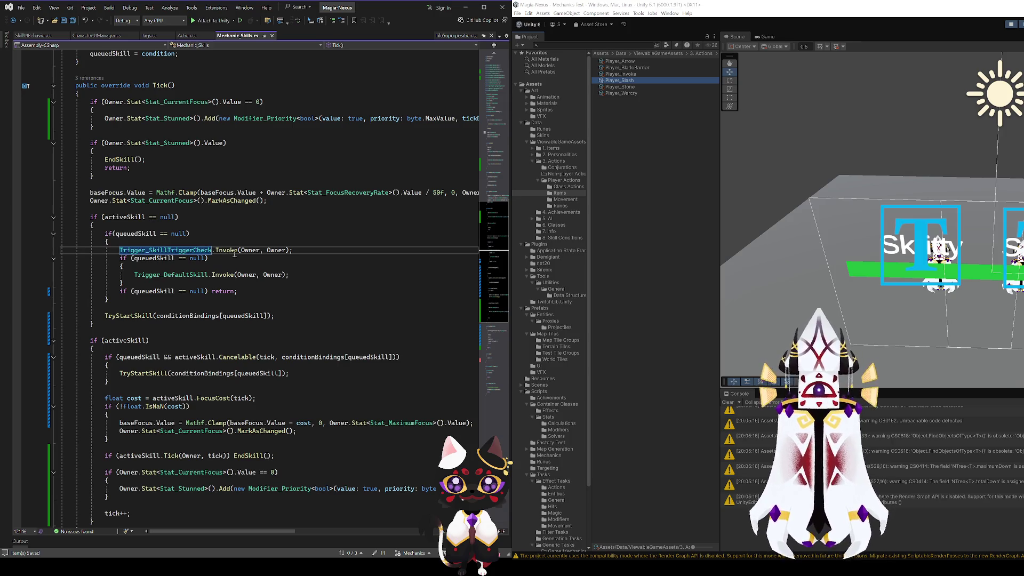
click(604, 171)
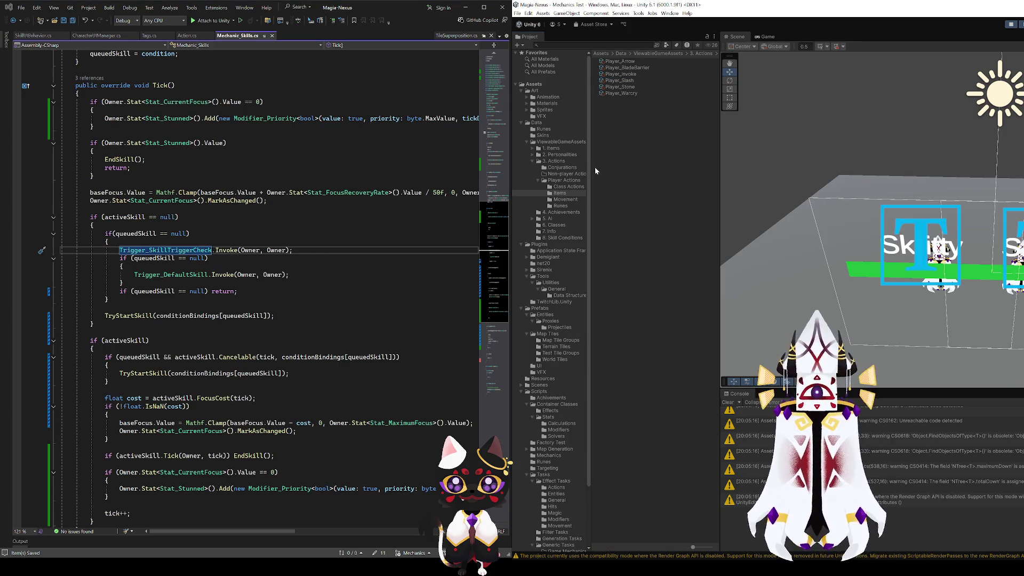
- Open 8. Skill Conditions and compare the In Range and When Hurt condition assets
click(563, 237)
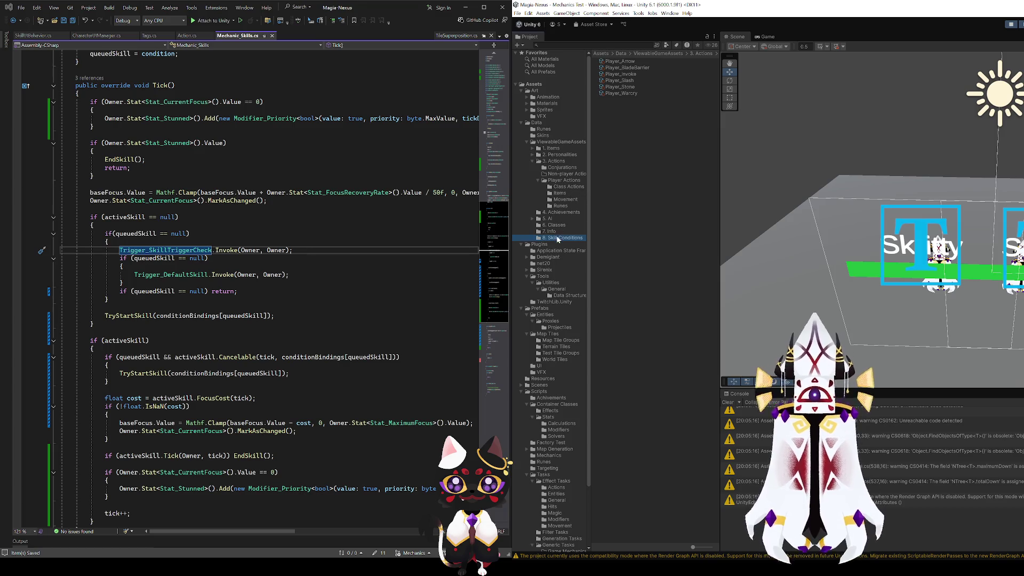
click(617, 67)
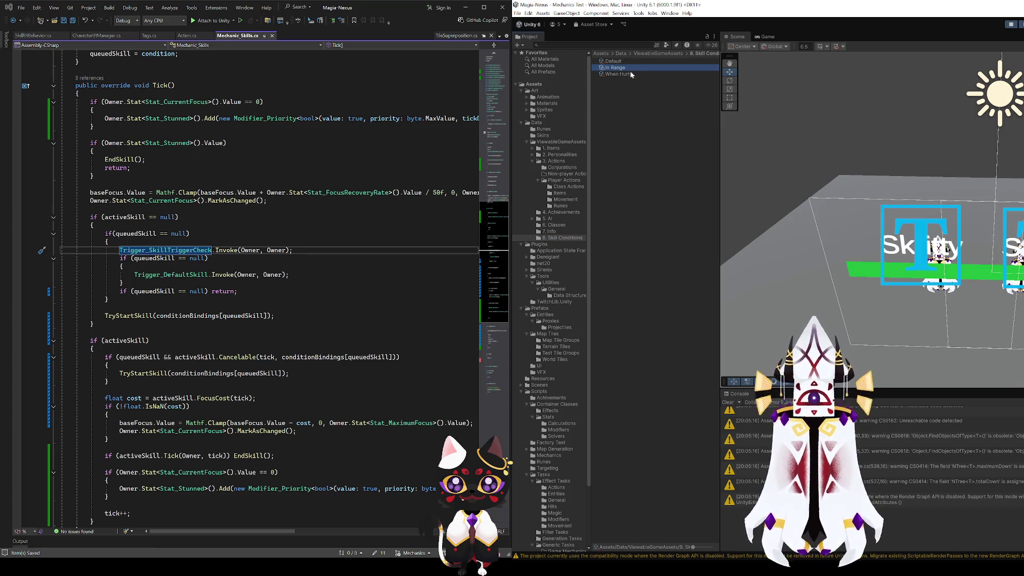
click(623, 74)
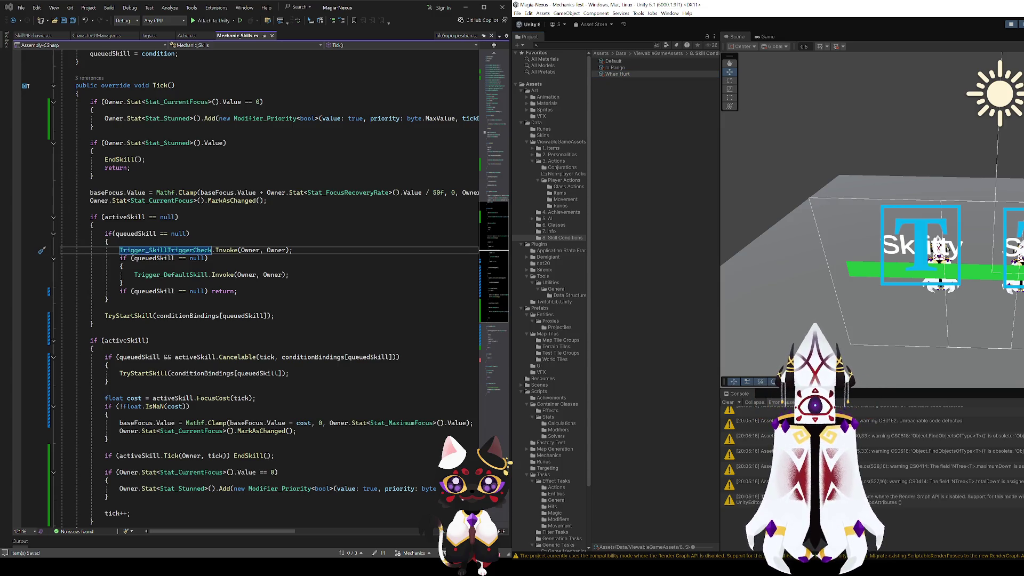
click(617, 68)
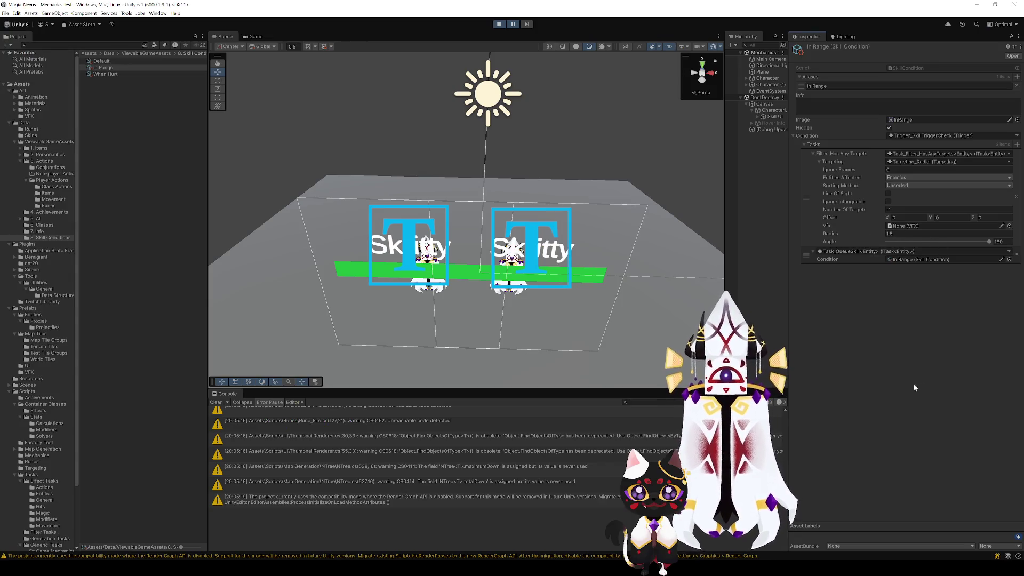
- Stop the running game and clear the Project asset selection
scroll(427, 277, down, 5)
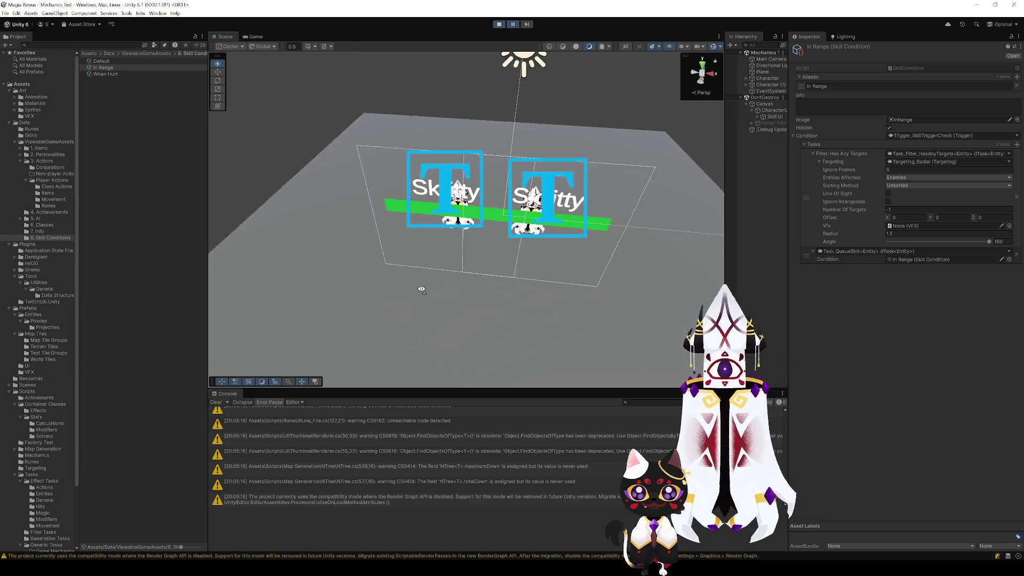
scroll(435, 288, up, 5)
scroll(451, 278, down, 3)
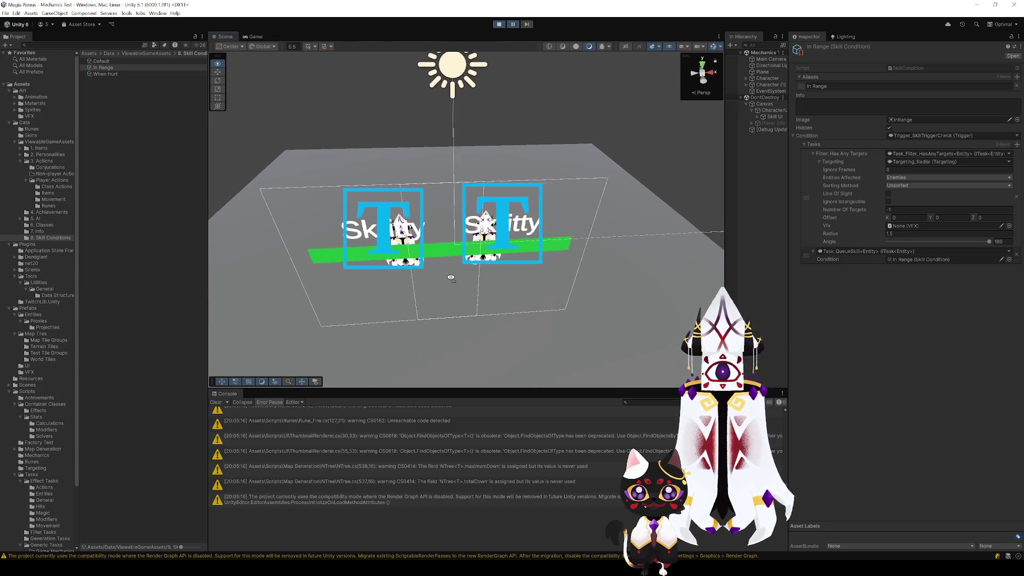
scroll(451, 278, up, 6)
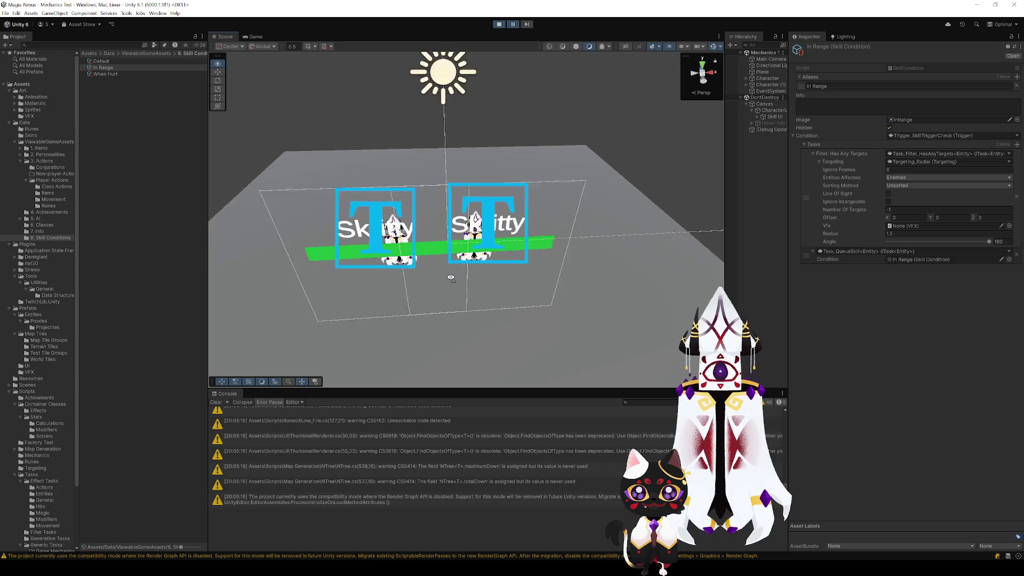
click(499, 24)
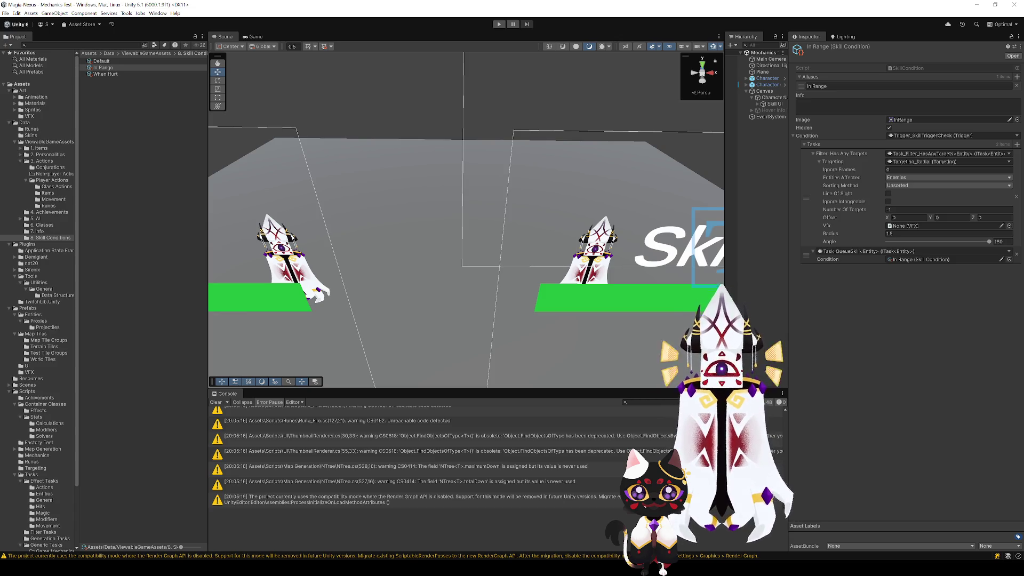
click(162, 353)
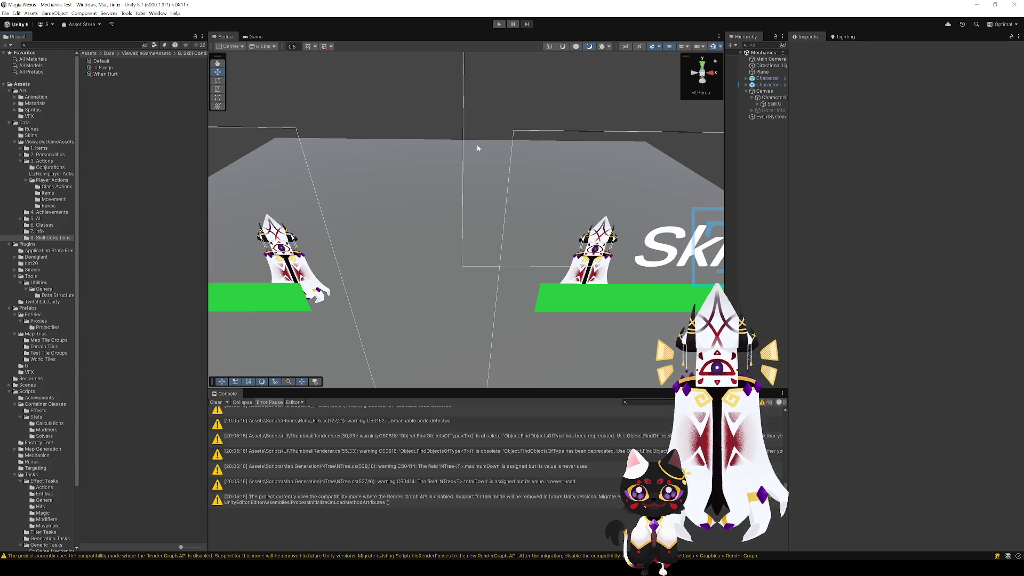
- Restart Play mode, select Character, and scroll to its Skills component before returning to Visual Studio
click(499, 24)
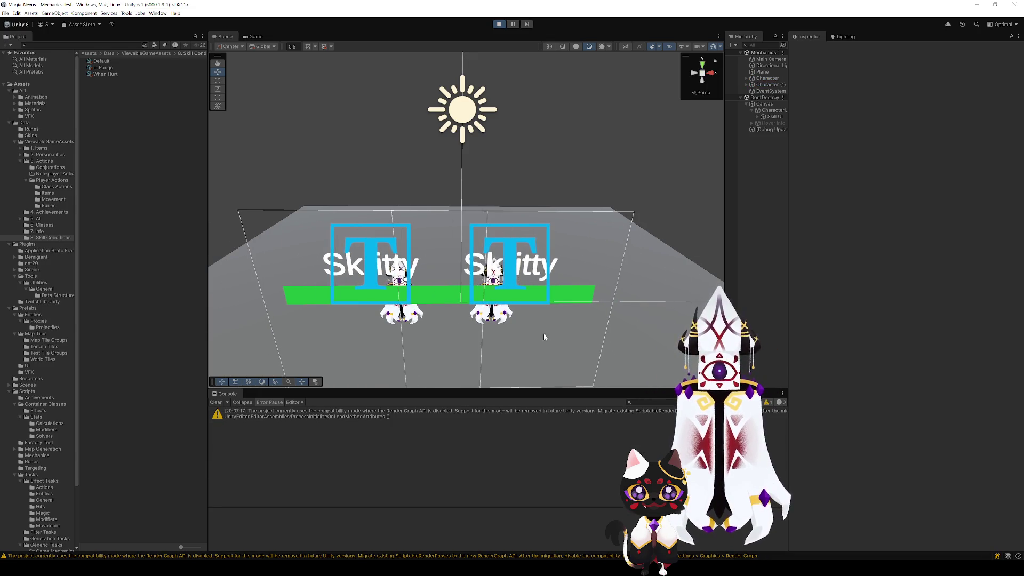
mouse_move(544, 337)
mouse_down()
mouse_move(539, 323)
mouse_move(569, 336)
mouse_move(590, 279)
mouse_move(624, 298)
mouse_move(539, 286)
mouse_move(514, 306)
mouse_move(549, 298)
mouse_up()
click(767, 79)
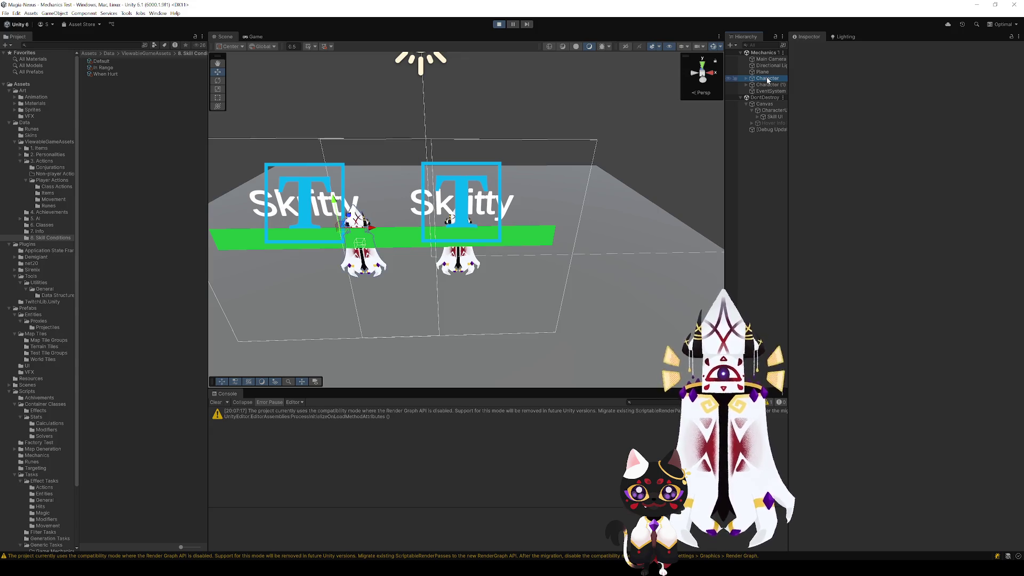
scroll(864, 355, down, 10)
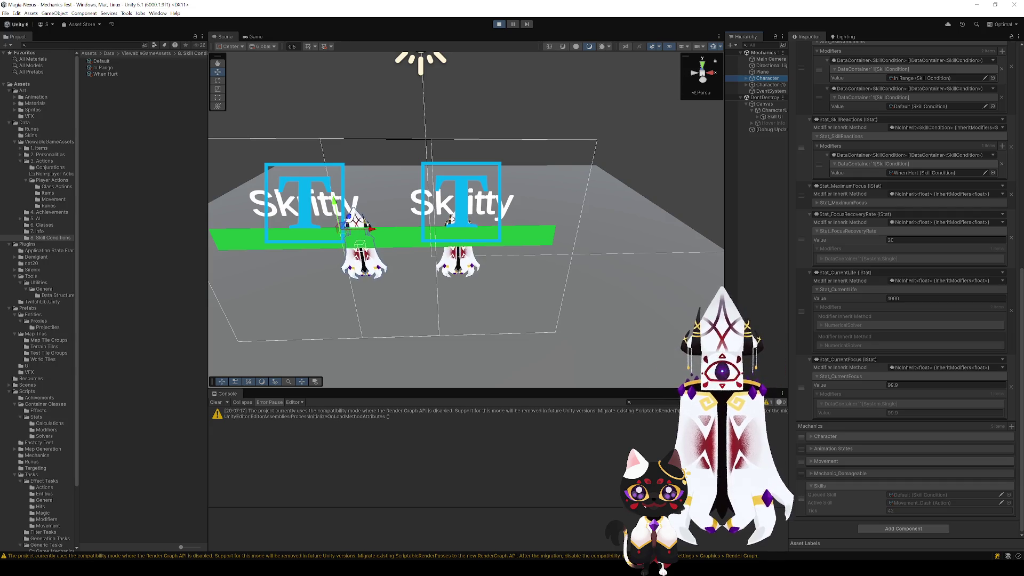
key(alt+Tab)
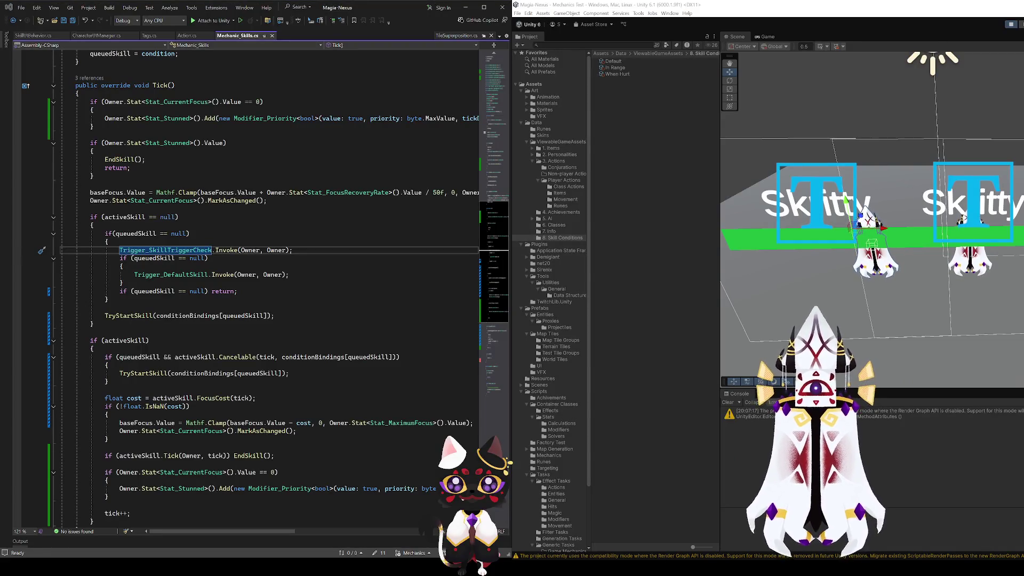
- Set breakpoints on the Trigger_SkillTriggerCheck and Trigger_DefaultSkill Invoke lines and attach to Unity
click(17, 250)
drag(10, 266, 19, 274)
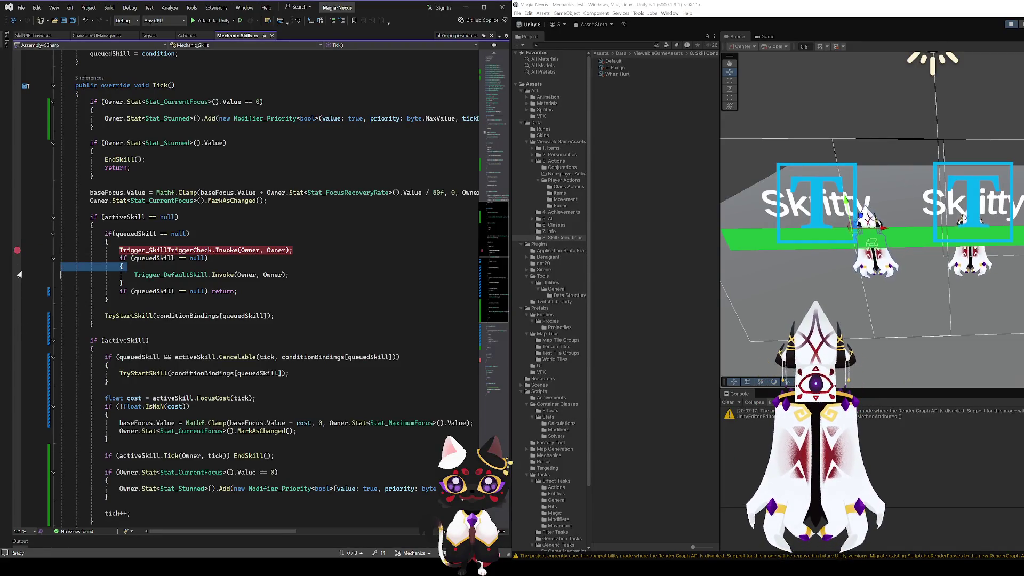
click(17, 274)
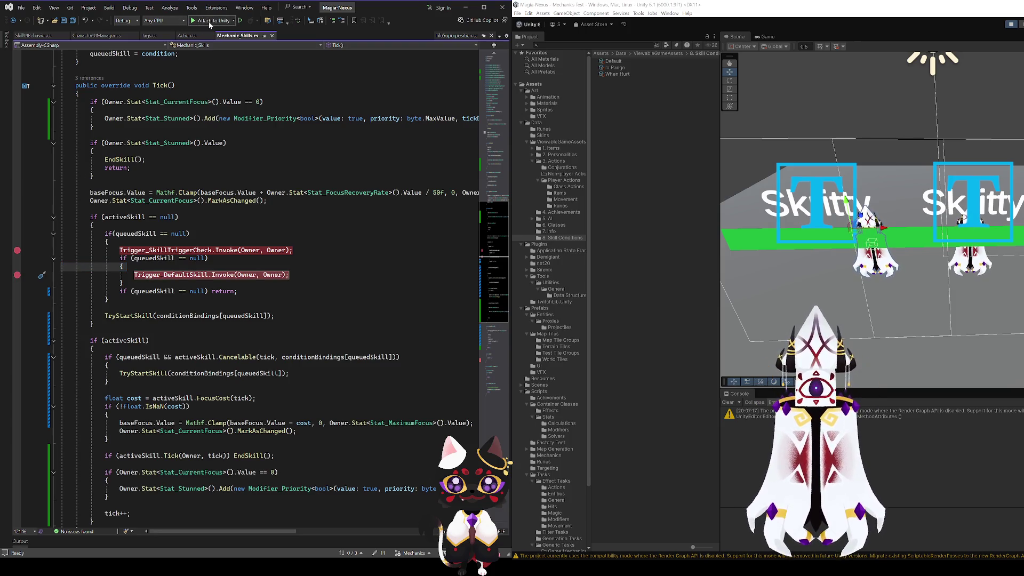
click(210, 23)
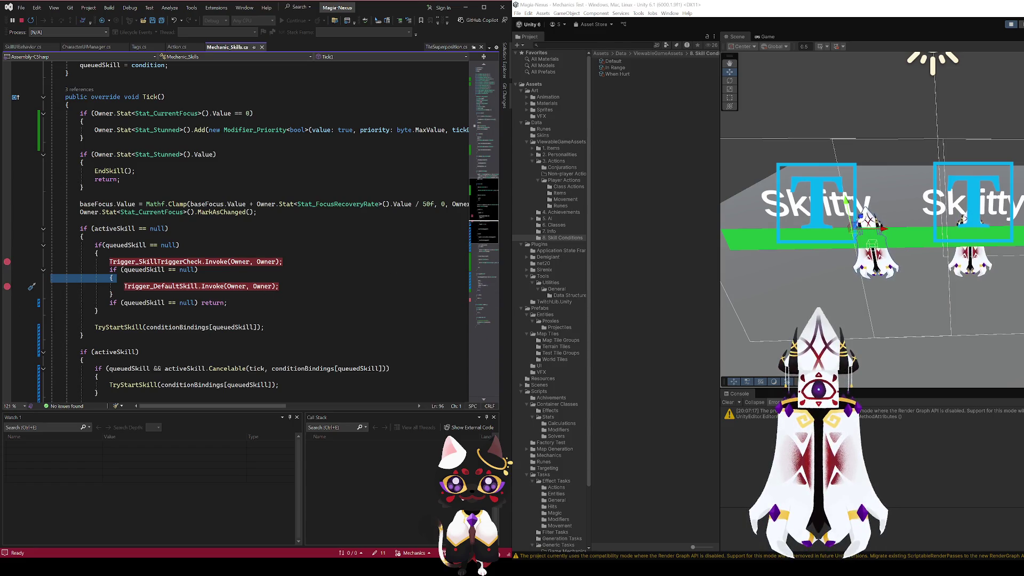
- Try breakpoints on the stun checks and baseFocus update lines, then remove them again
key(alt+Tab)
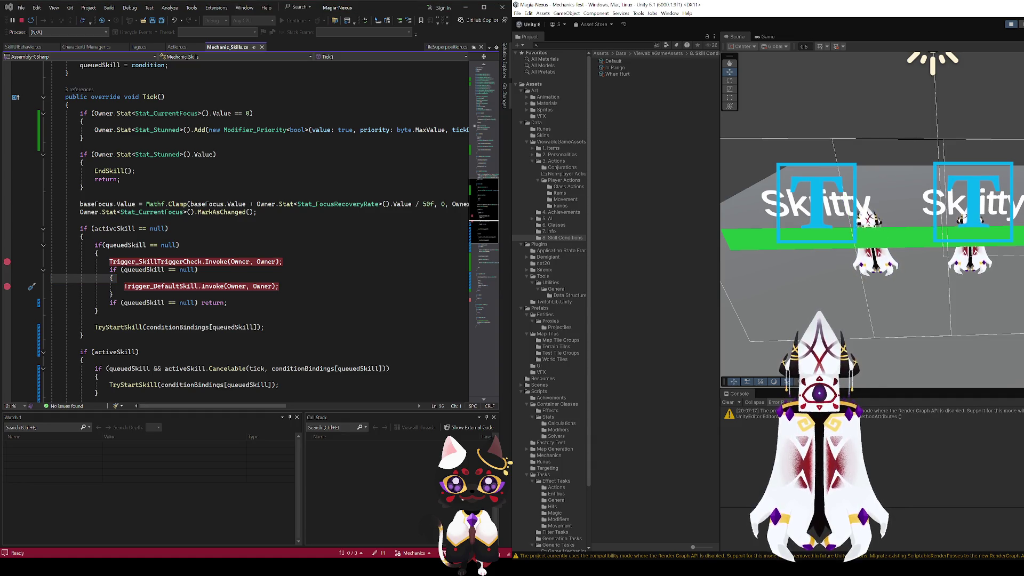
key(alt+Tab)
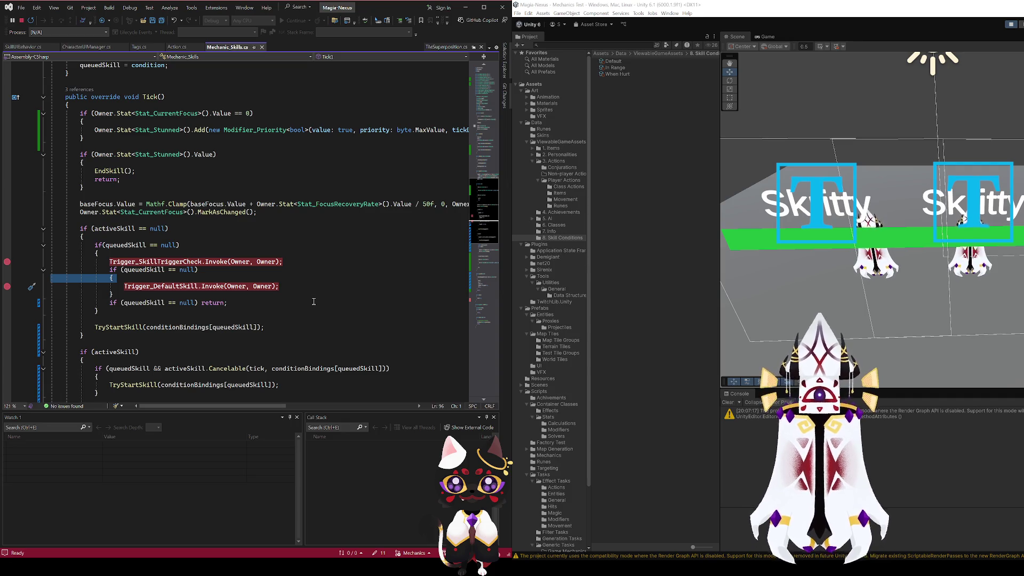
click(7, 164)
click(7, 131)
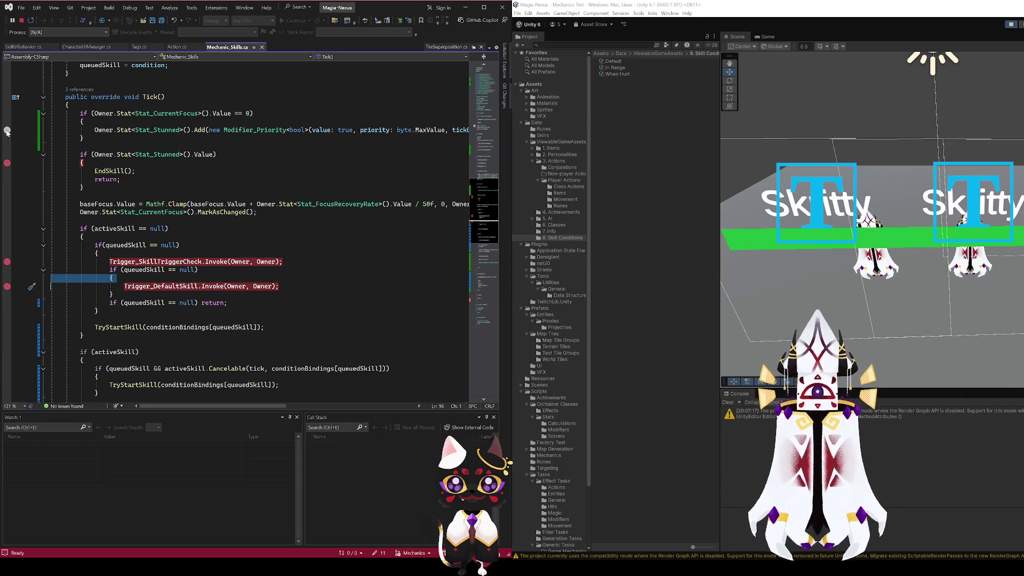
scroll(7, 133, right, 5)
scroll(296, 411, left, 5)
scroll(296, 411, right, 5)
click(7, 131)
scroll(7, 144, left, 5)
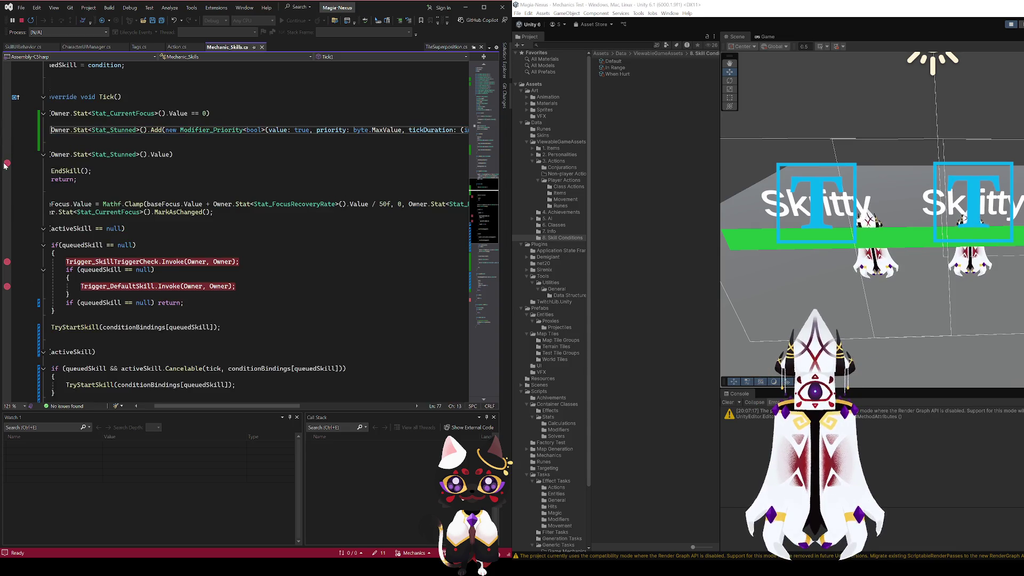
click(7, 165)
click(7, 205)
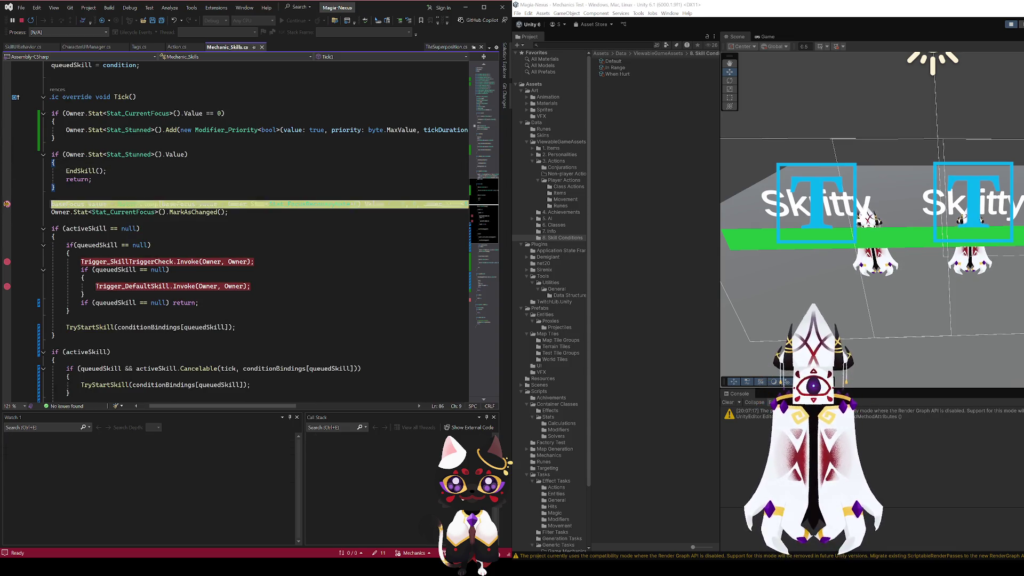
click(7, 204)
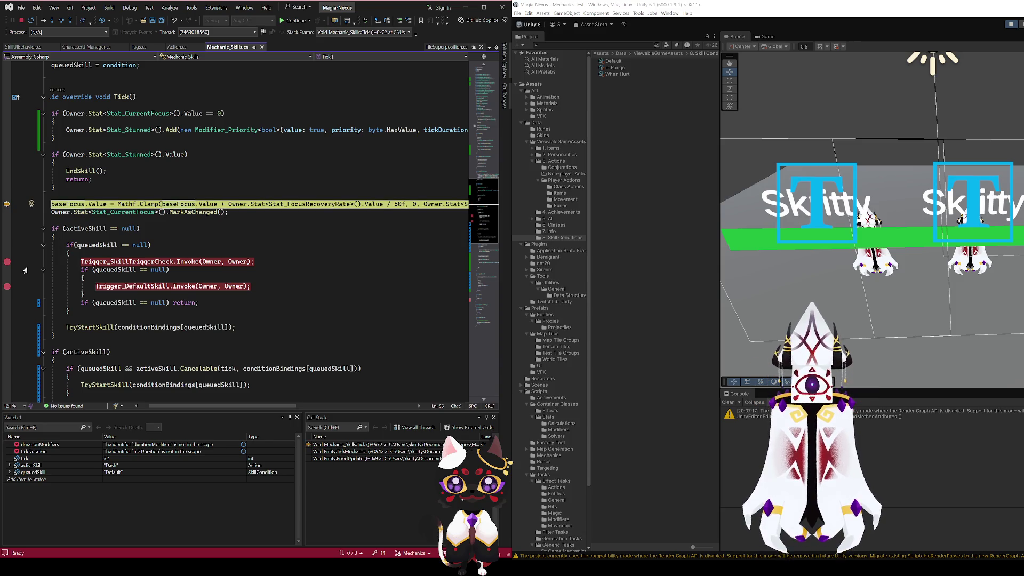
- Break on the queuedSkill null check and continue execution to it
click(7, 245)
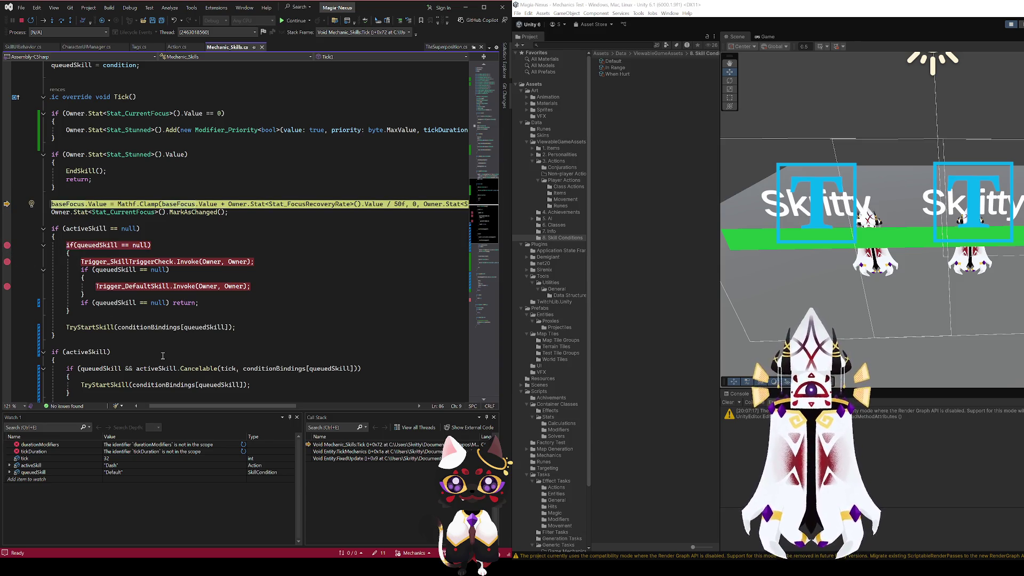
scroll(143, 337, left, 2)
scroll(144, 336, down, 4)
scroll(146, 335, down, 4)
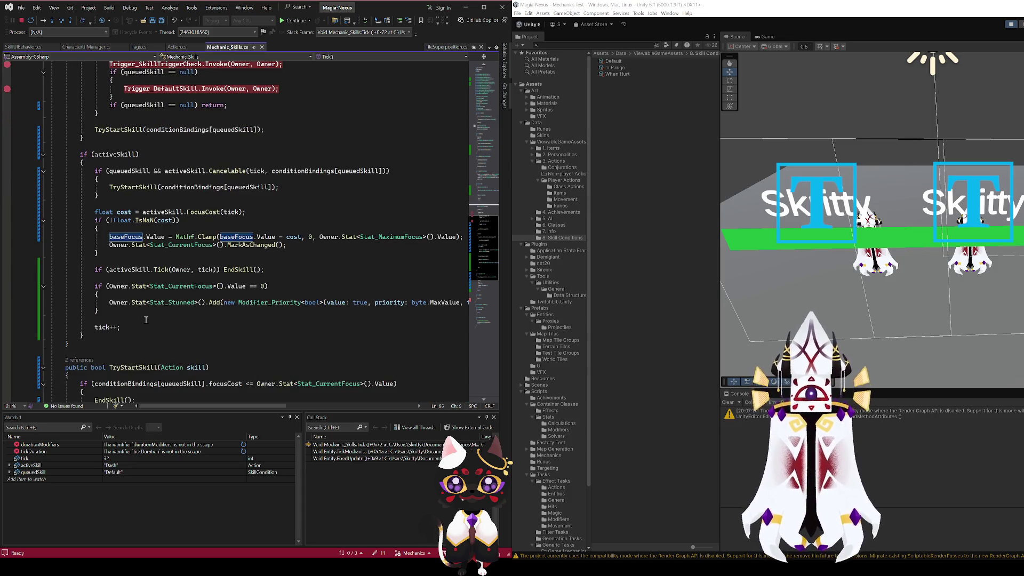
scroll(130, 250, up, 7)
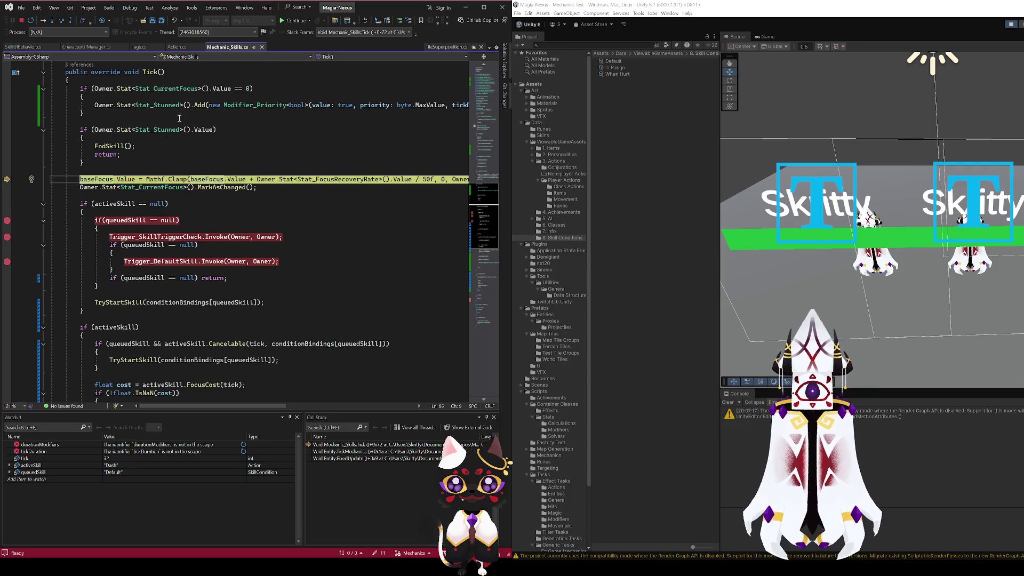
click(295, 20)
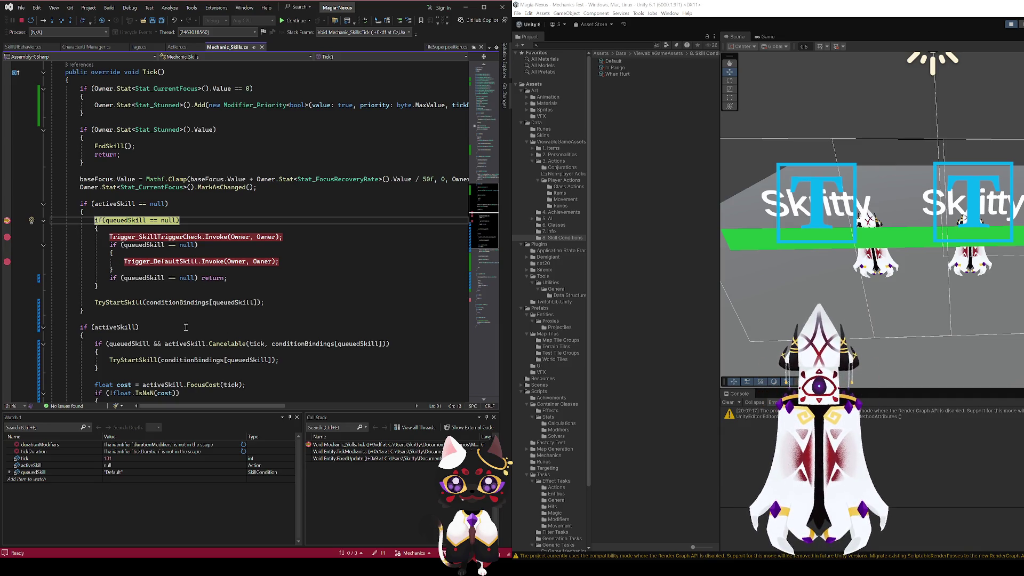
- Add a breakpoint on the TryStartSkill call, run to it, and step over it
click(7, 303)
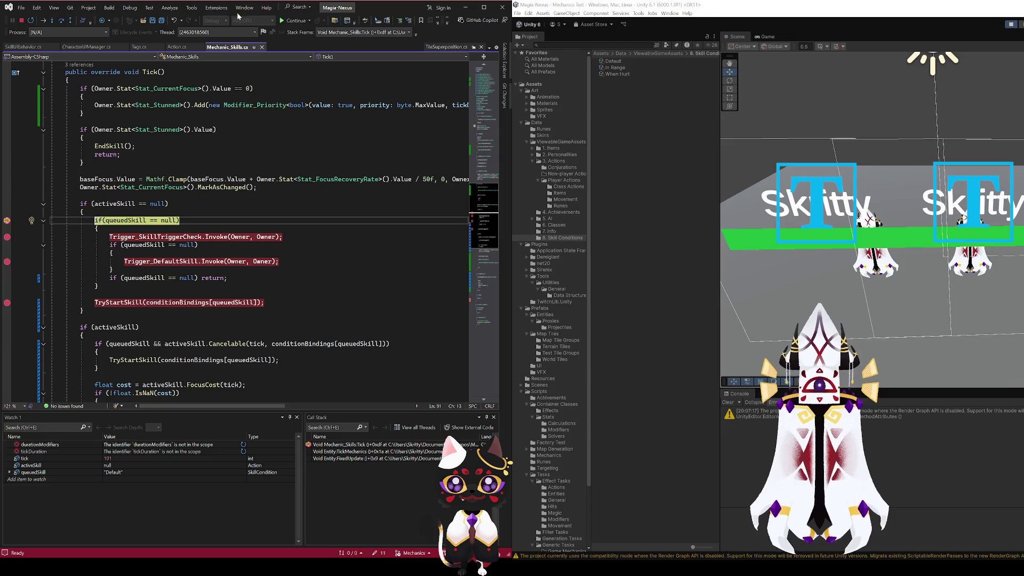
click(294, 21)
scroll(219, 344, down, 2)
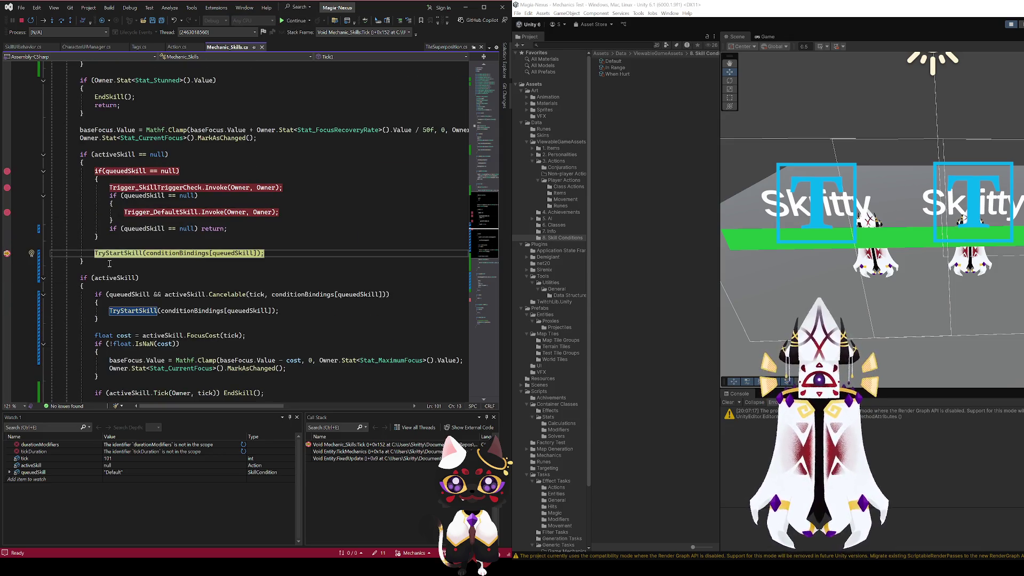
scroll(64, 257, down, 3)
click(7, 179)
key(F10)
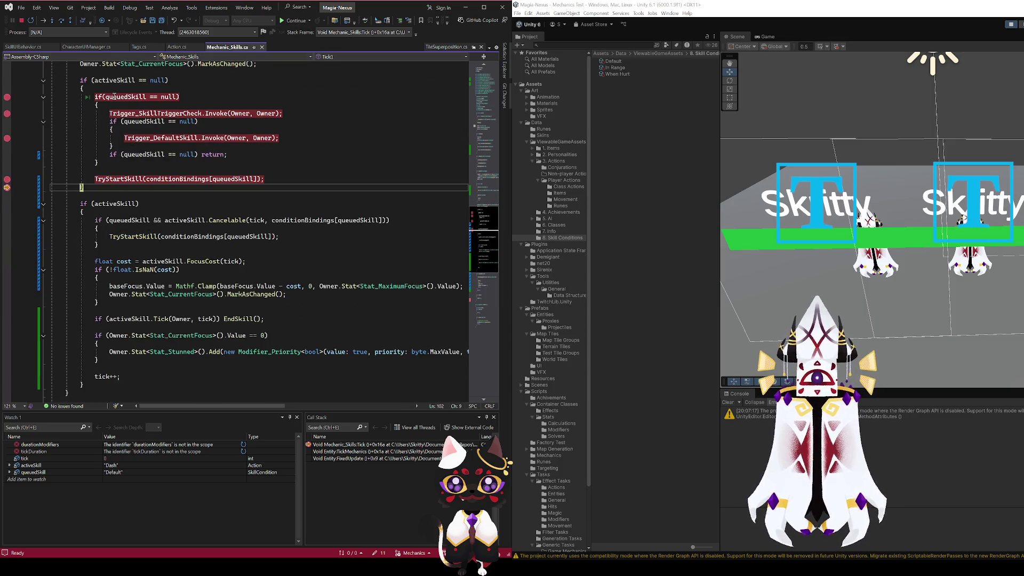
- Go to TryStartSkill's definition to see queuedSkill reset to null, then stop debugging
ctrl+click(118, 179)
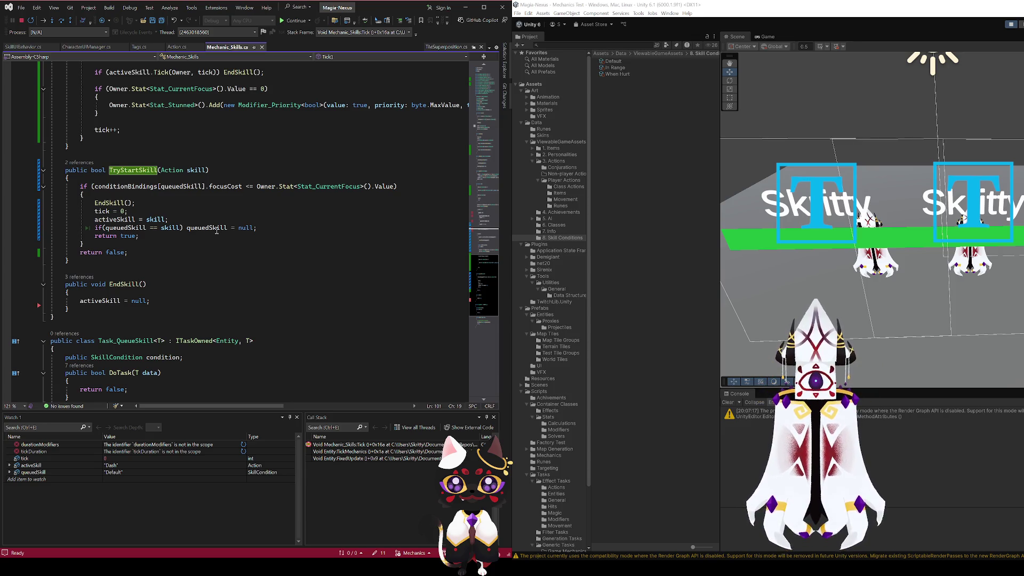
click(217, 230)
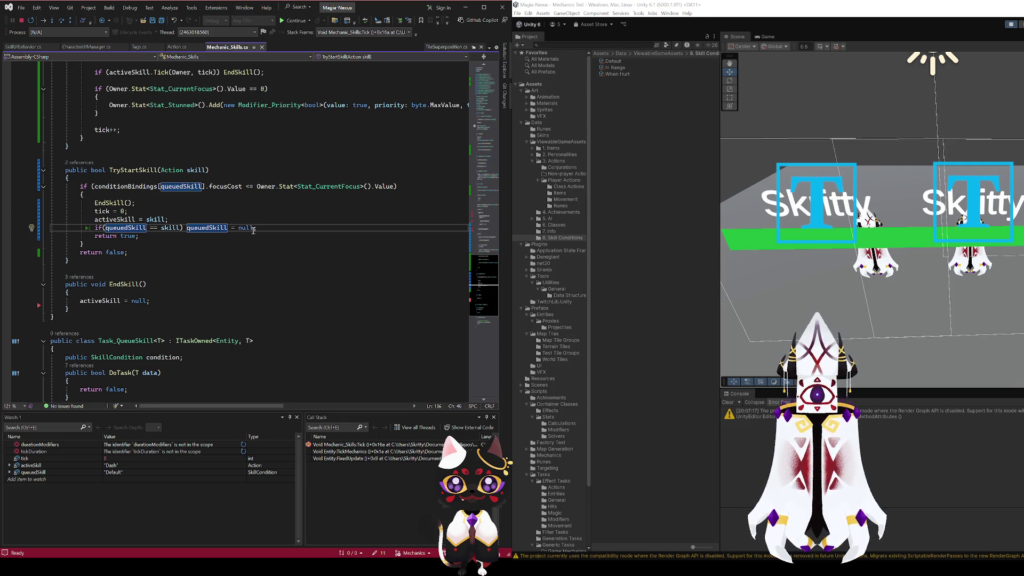
click(22, 20)
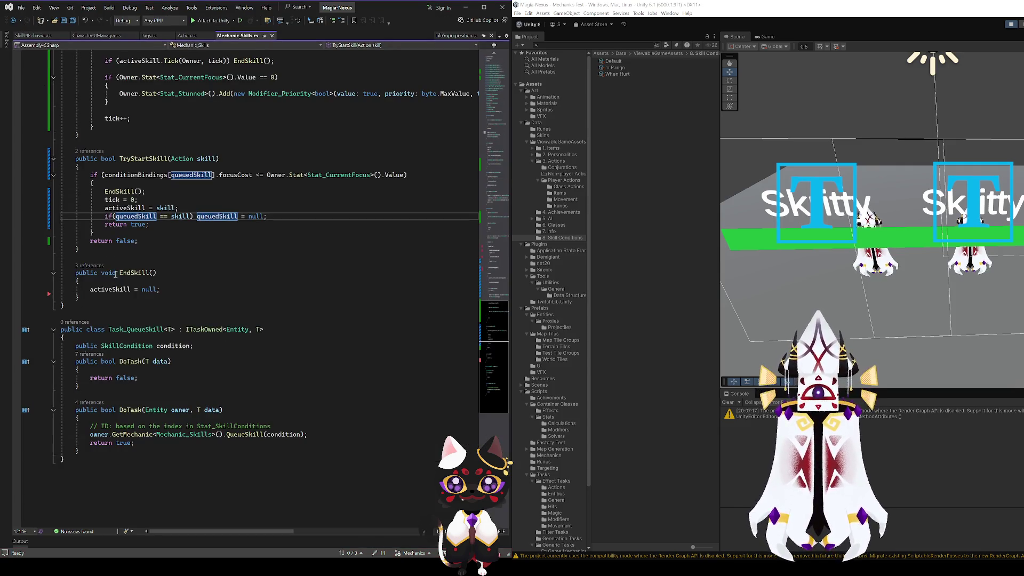
drag(194, 216, 104, 216)
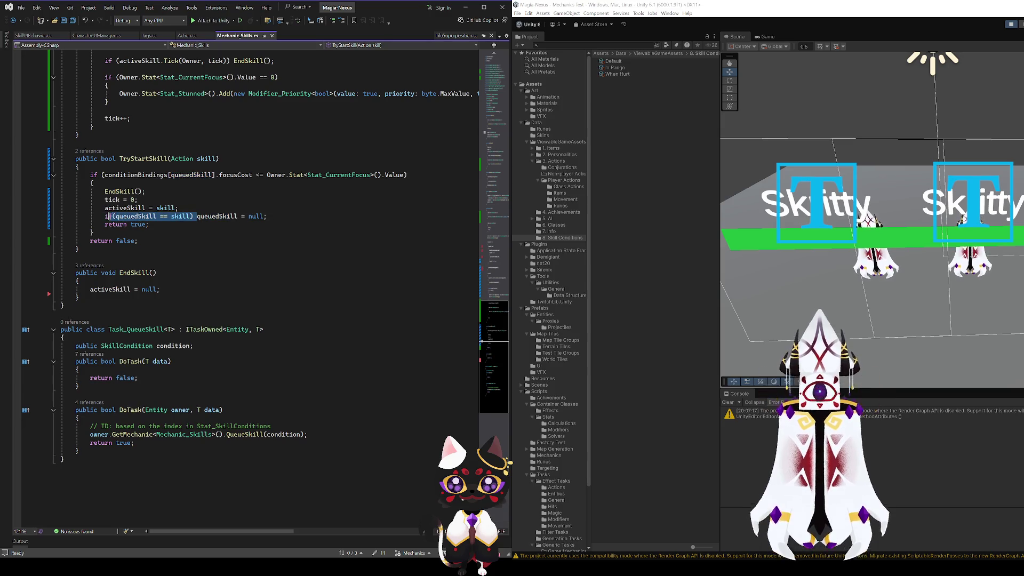
key(BackSpace)
key(ctrl+s)
scroll(157, 278, up, 4)
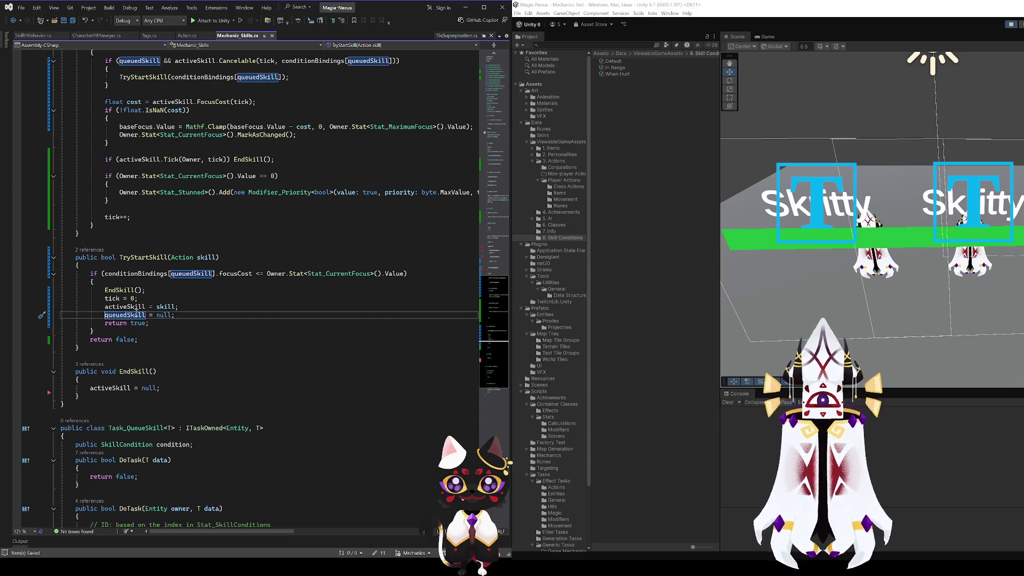
key(ctrl+z)
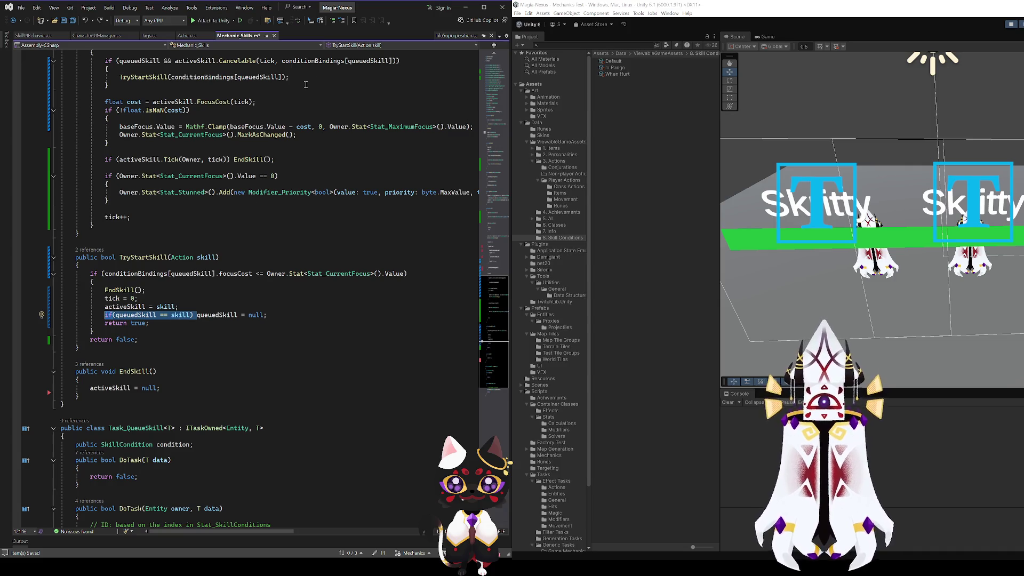
click(179, 319)
key(ctrl+s)
scroll(283, 260, up, 12)
scroll(282, 261, up, 13)
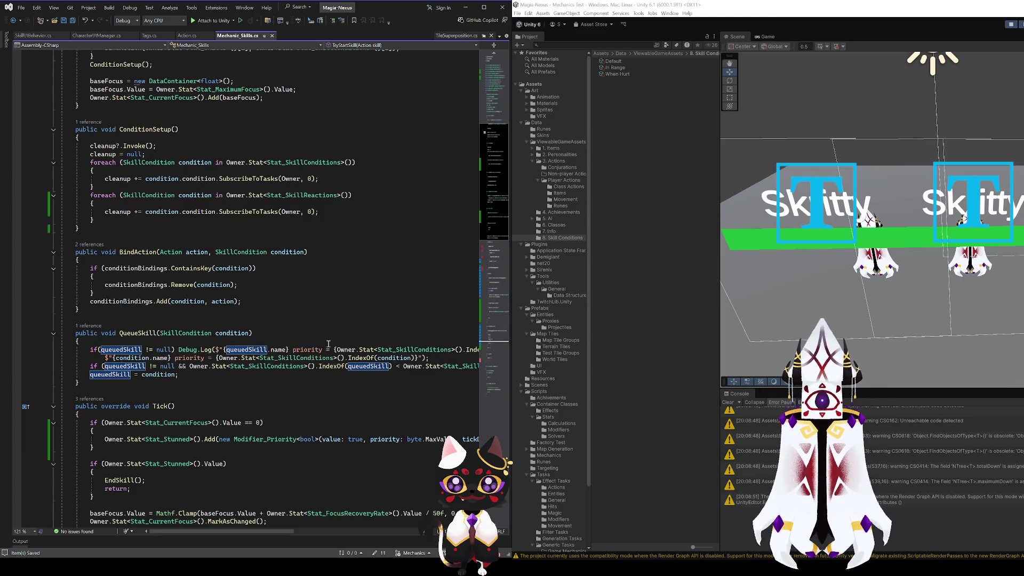
- Maximize Visual Studio, add an empty line after QueueSkill's Debug.Log statement, and save
scroll(329, 344, down, 2)
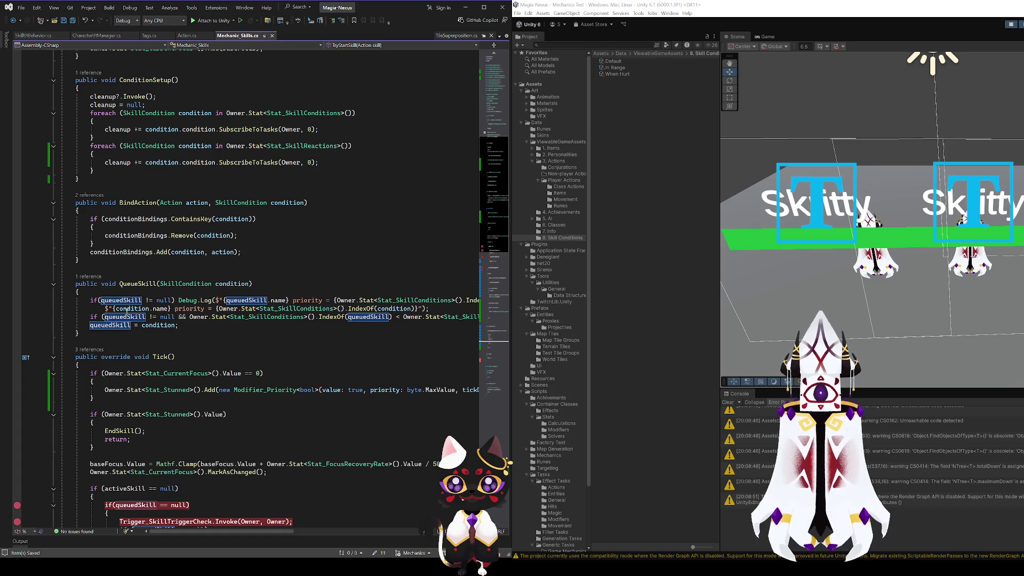
click(484, 7)
click(122, 317)
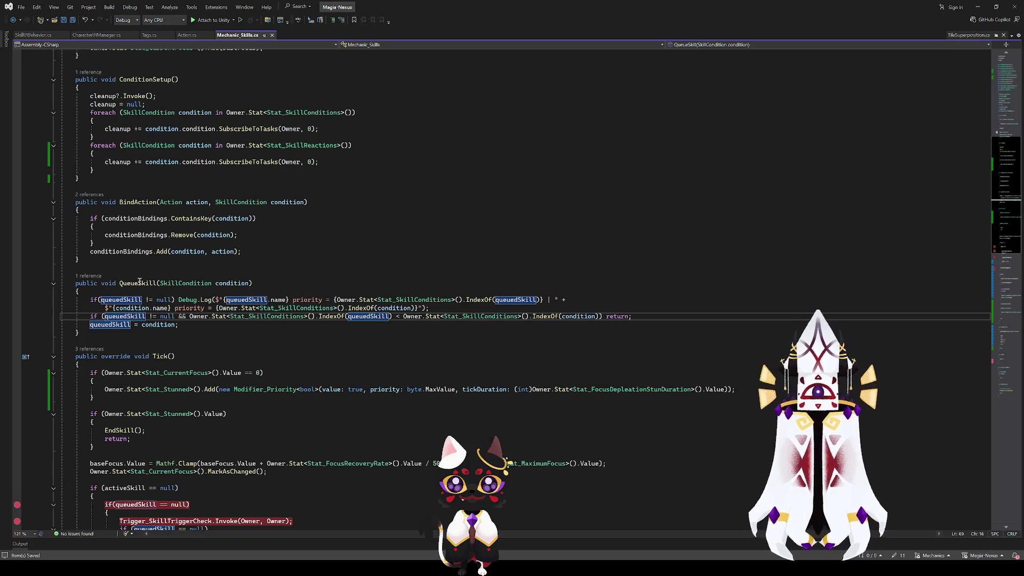
key(Up)
key(Up)
key(Up)
key(Down)
key(Down)
key(Down)
key(Up)
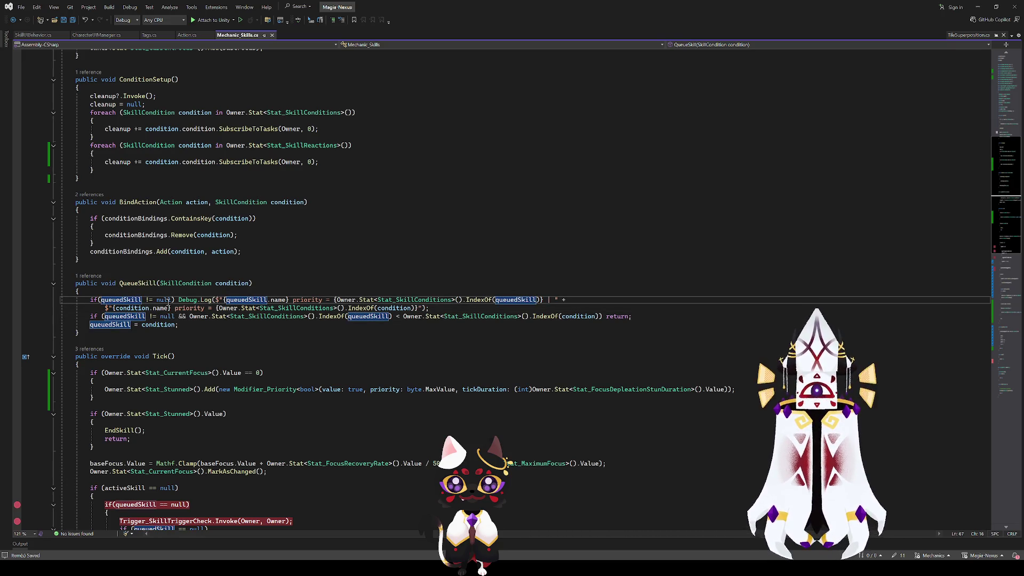
key(ctrl+Right)
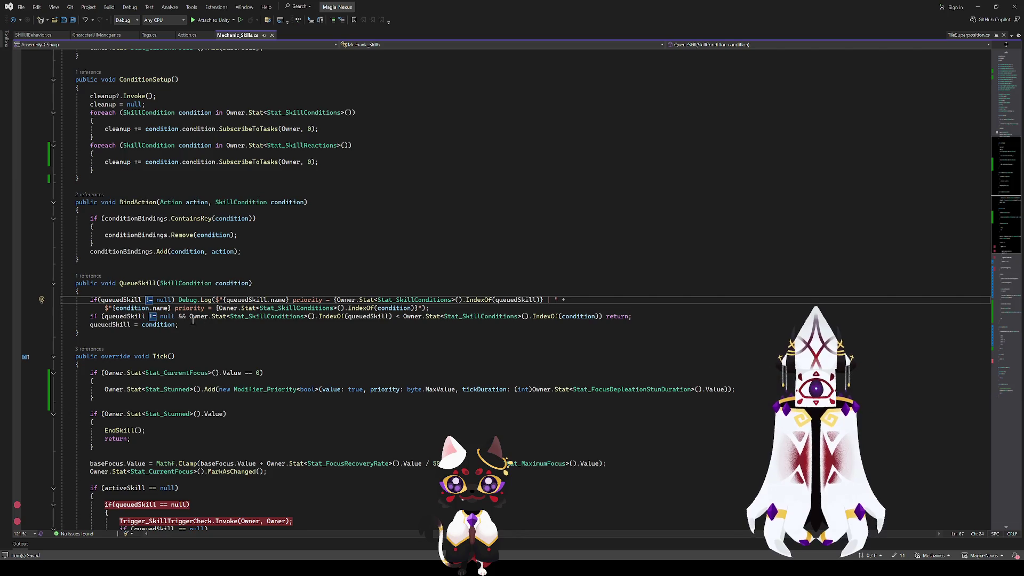
click(124, 301)
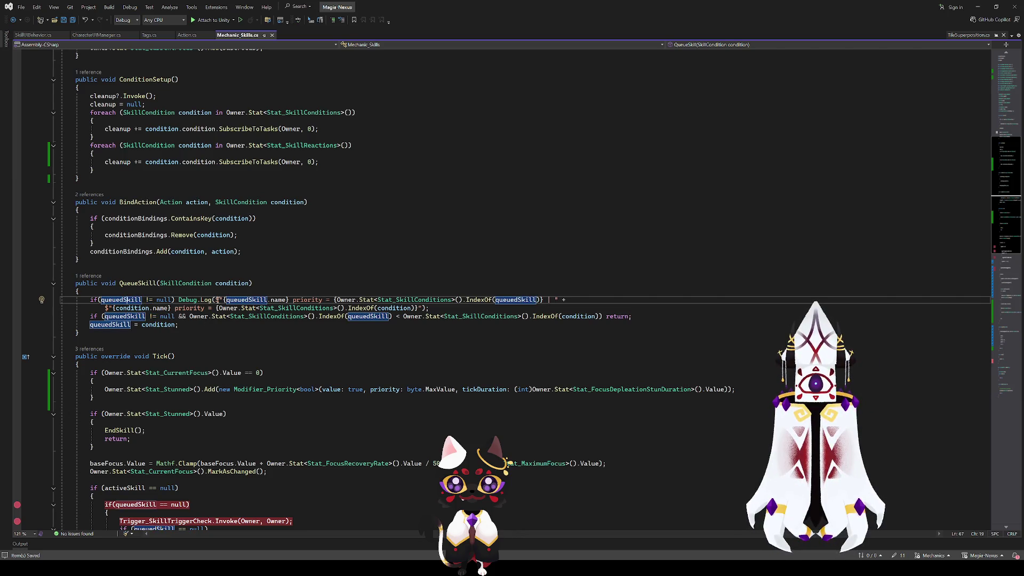
click(212, 300)
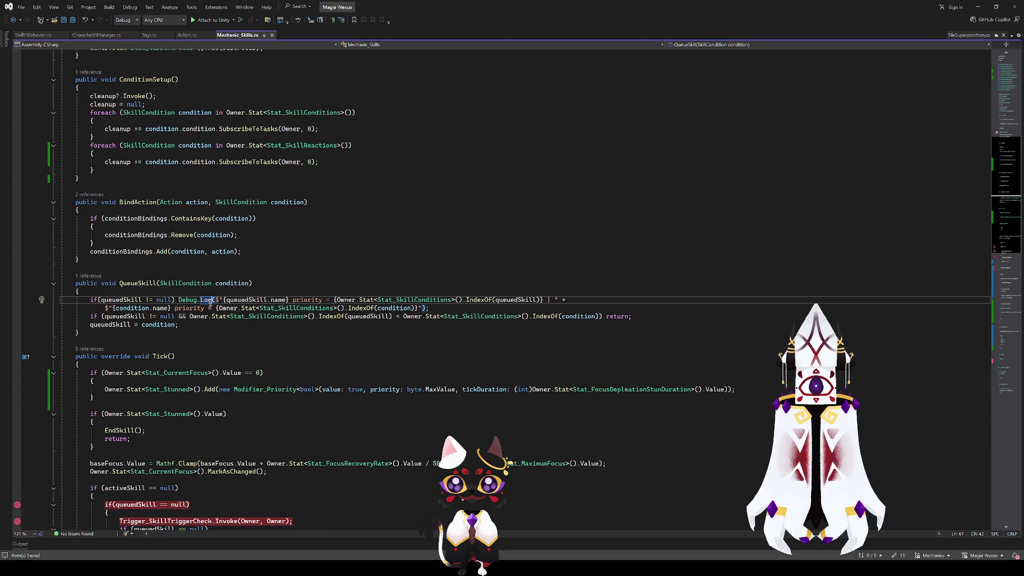
click(144, 316)
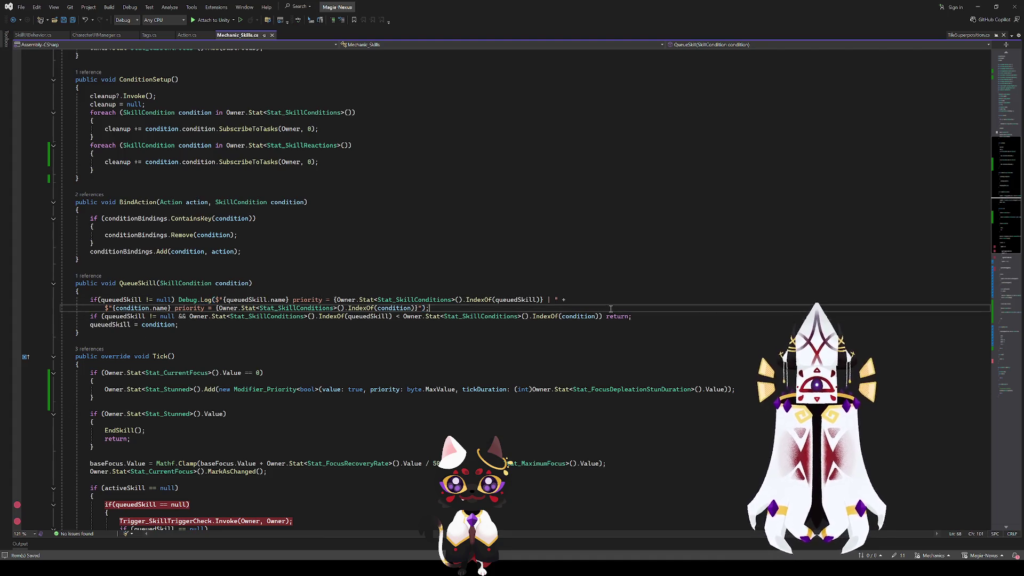
key(Home)
key(Return)
key(ctrl+s)
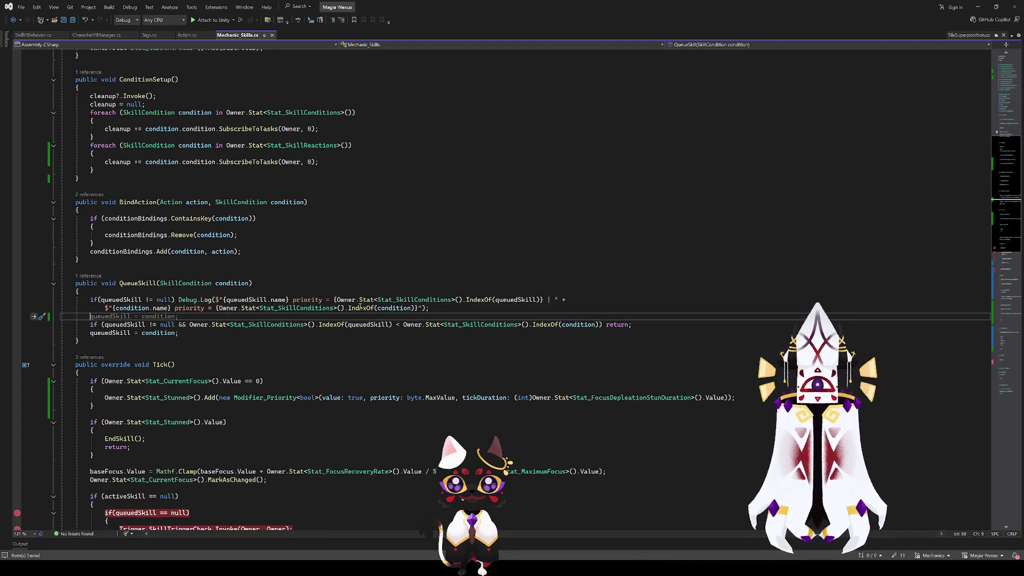
- Select the Owner.Stat<Stat_SkillConditions>() lookup in QueueSkill's if condition
click(137, 324)
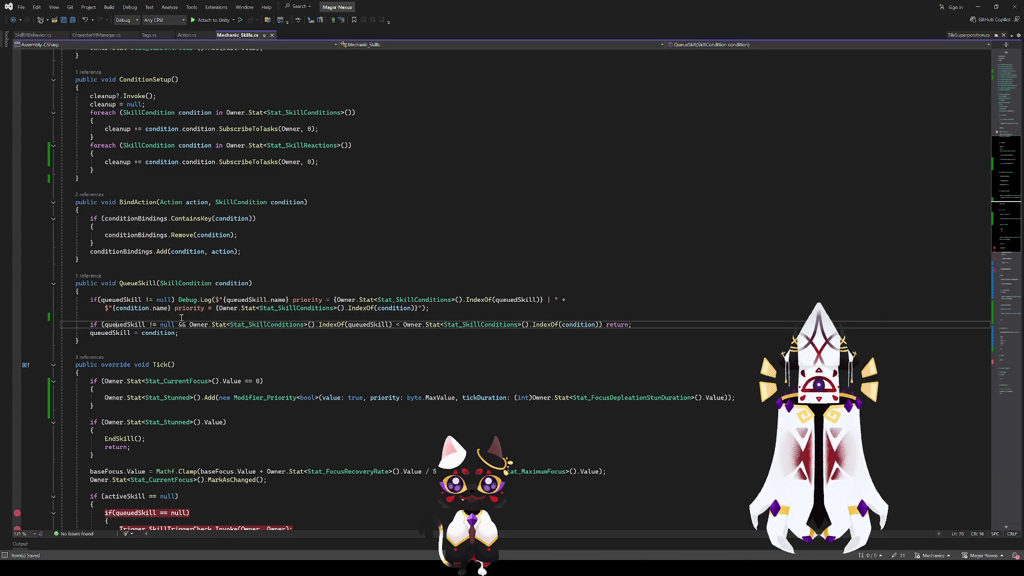
click(174, 325)
click(206, 325)
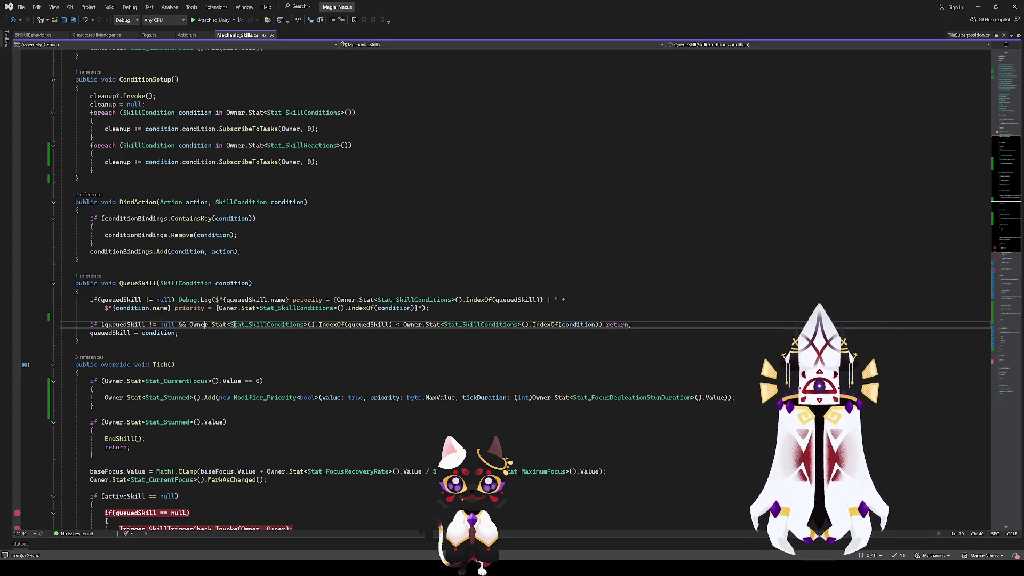
click(337, 325)
click(368, 325)
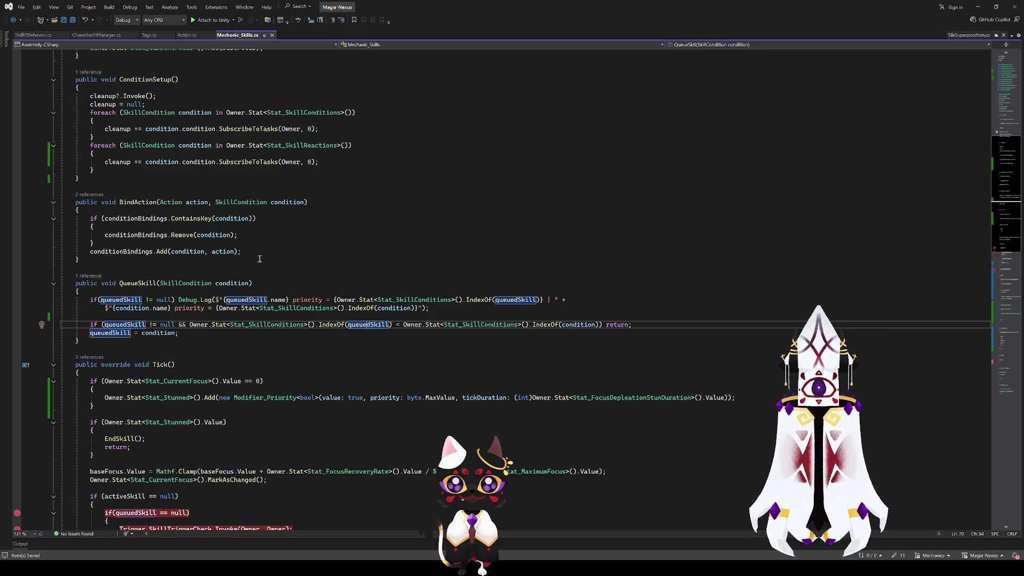
double_click(376, 326)
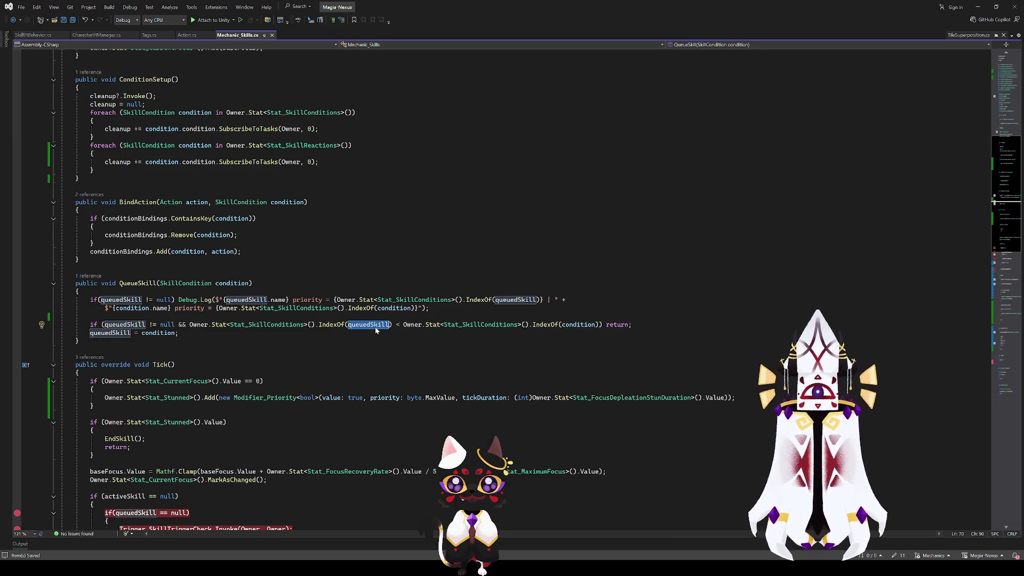
drag(317, 323, 182, 325)
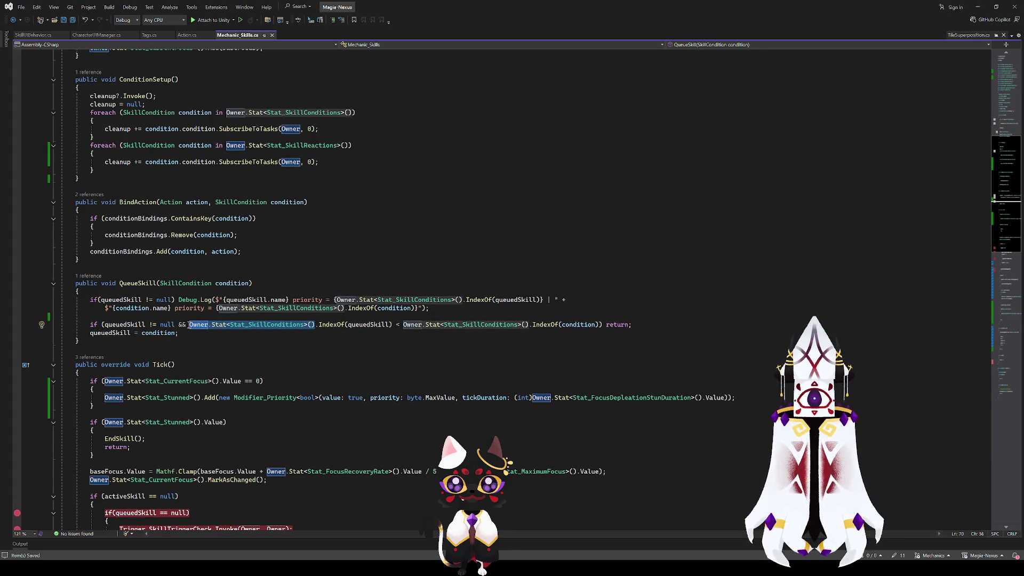
- Duplicate the skill-conditions lookup and append .Contains(queuedSkill) to it
key(ctrl+d)
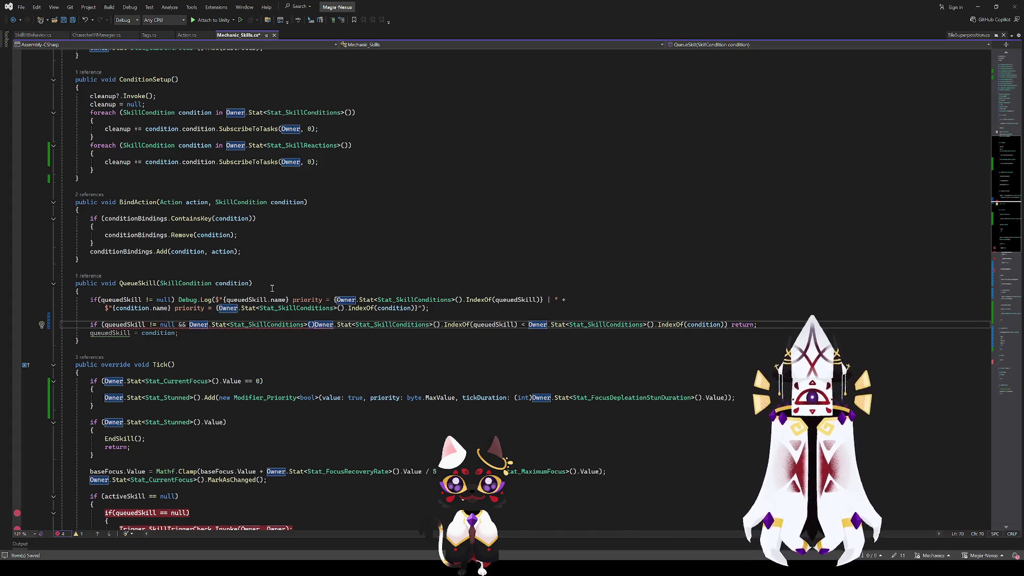
text(.)
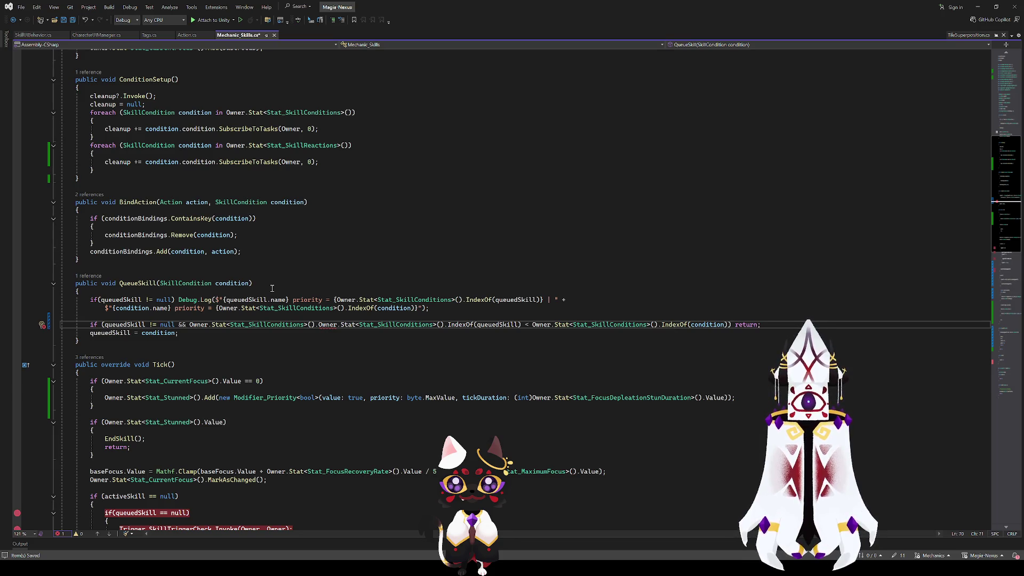
text(Contains())
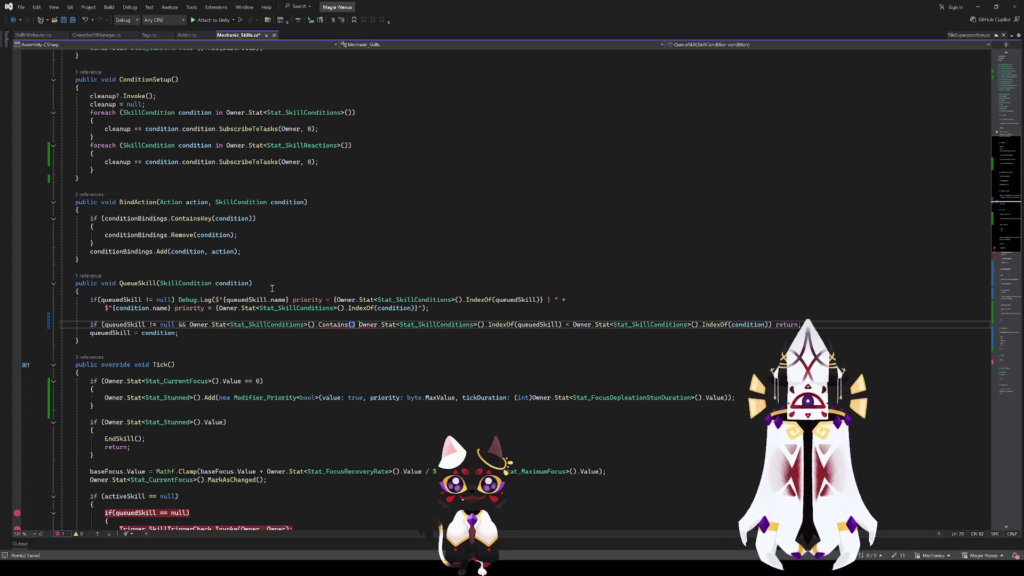
key(Left)
key(Left)
text(que)
key(Tab)
text())
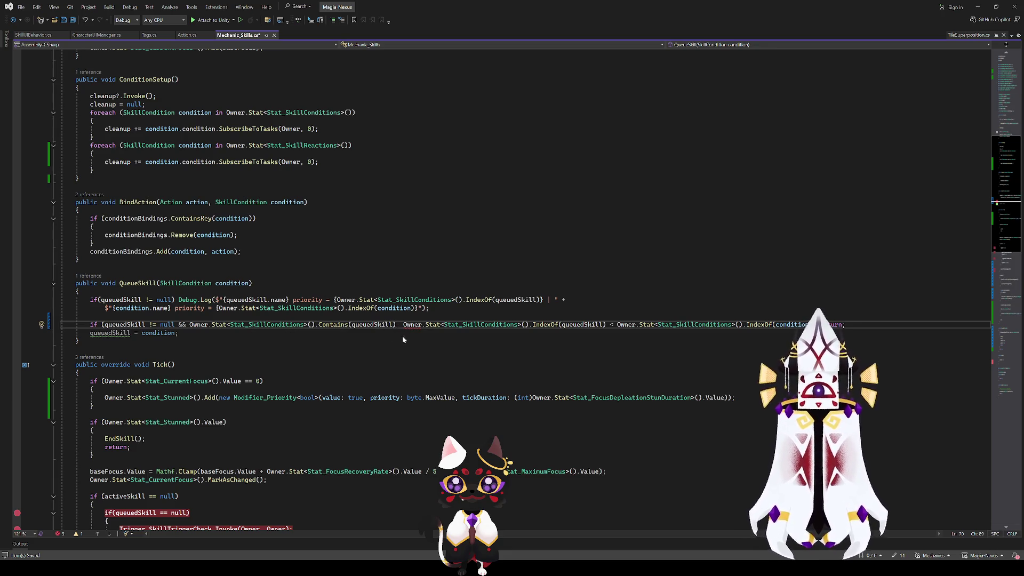
- Rename queuedSkill to queuedCondition throughout Mechanic_Skills.cs
key(ctrl+r)
key(ctrl+r)
key(BackSpace)
key(BackSpace)
key(BackSpace)
text(Condition)
key(Return)
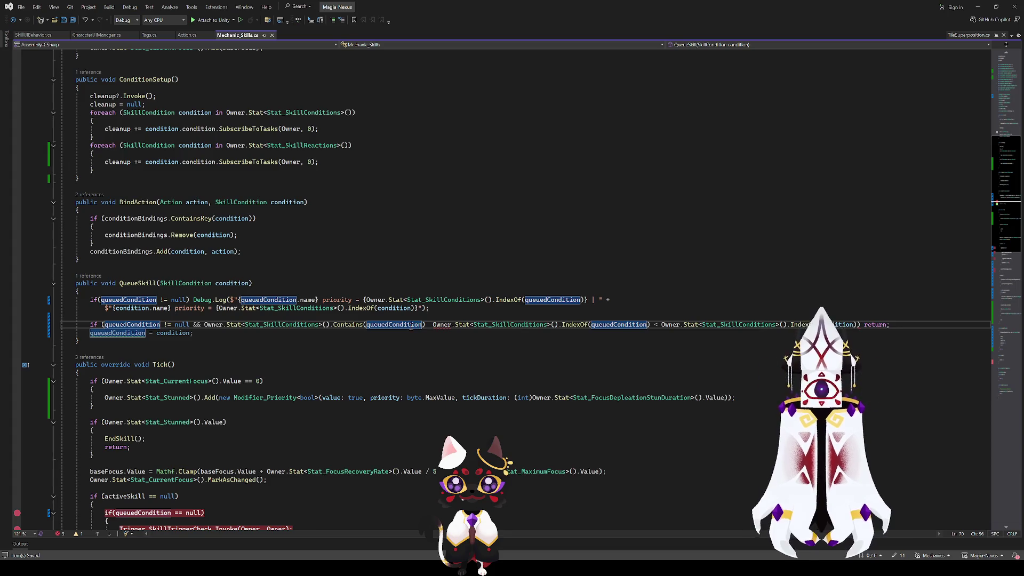
- Rename queuedCondition to queuedTrigger and put the cursor before the second Owner check
key(ctrl+r)
key(ctrl+r)
key(BackSpace)
key(BackSpace)
key(BackSpace)
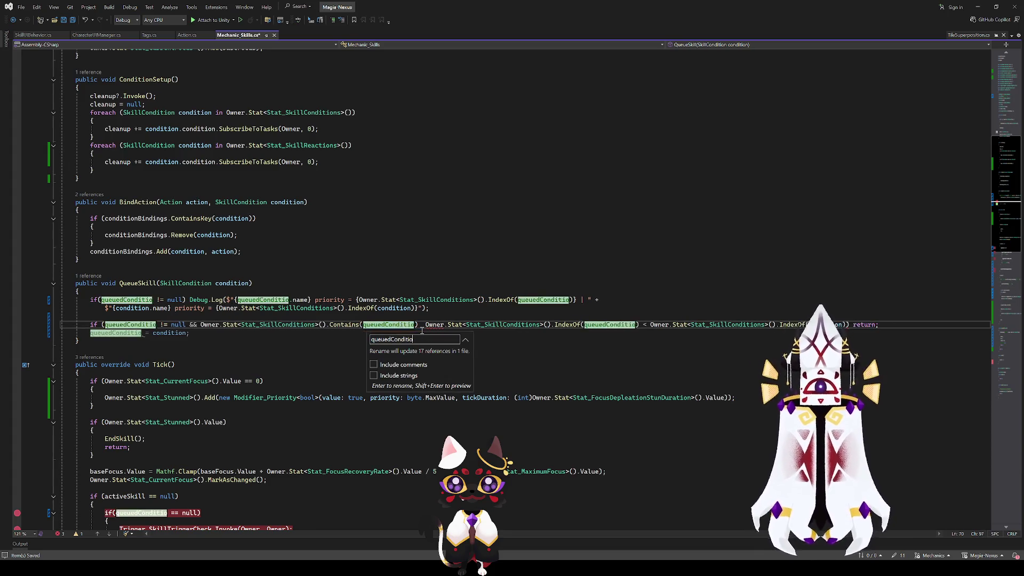
key(BackSpace)
key(BackSpace)
key(BackSpace)
text(Trigger)
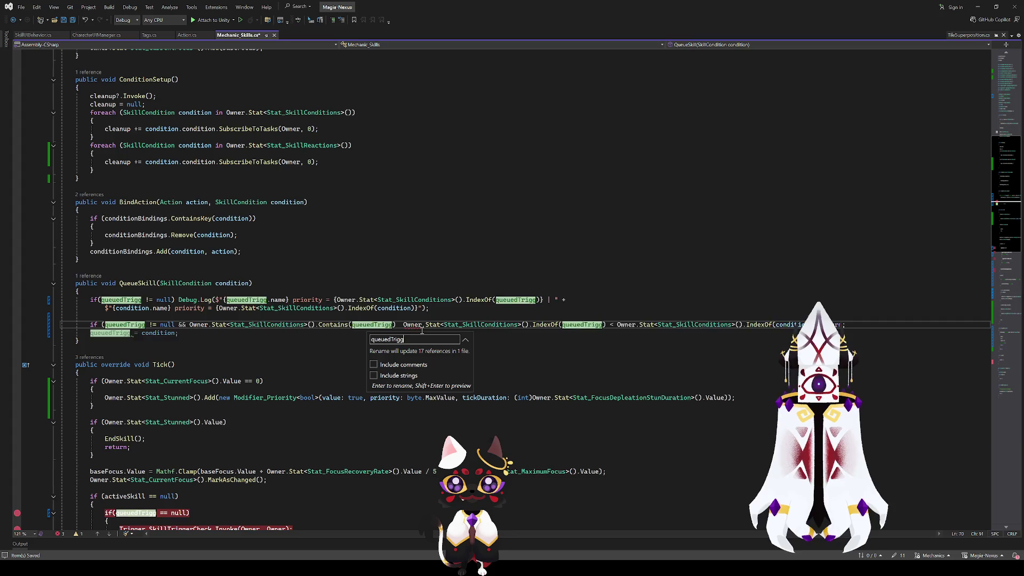
key(Return)
click(415, 327)
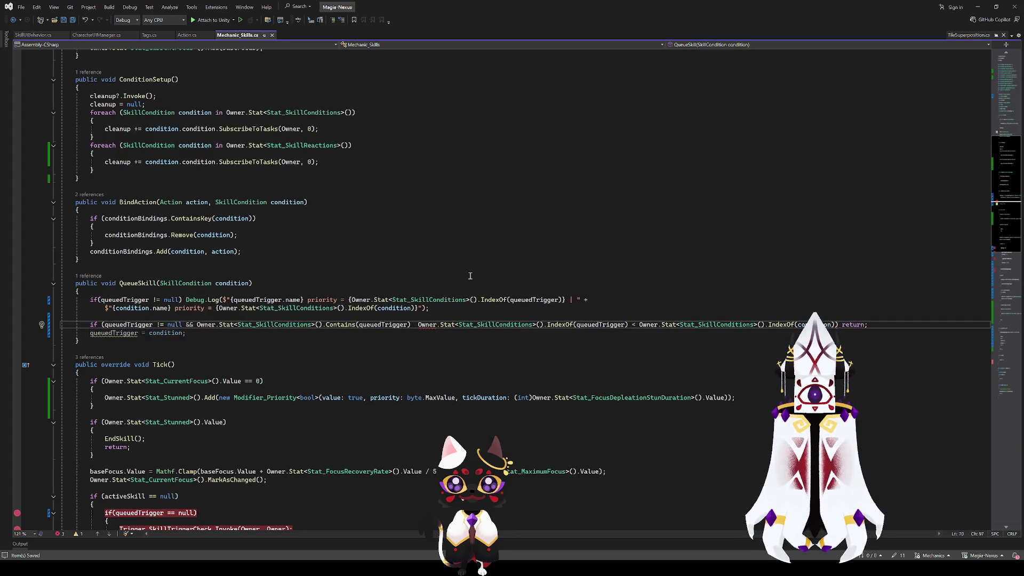
- Join the guard's checks with || and negate the Contains check with !
text(||)
click(197, 324)
text(!)
click(429, 326)
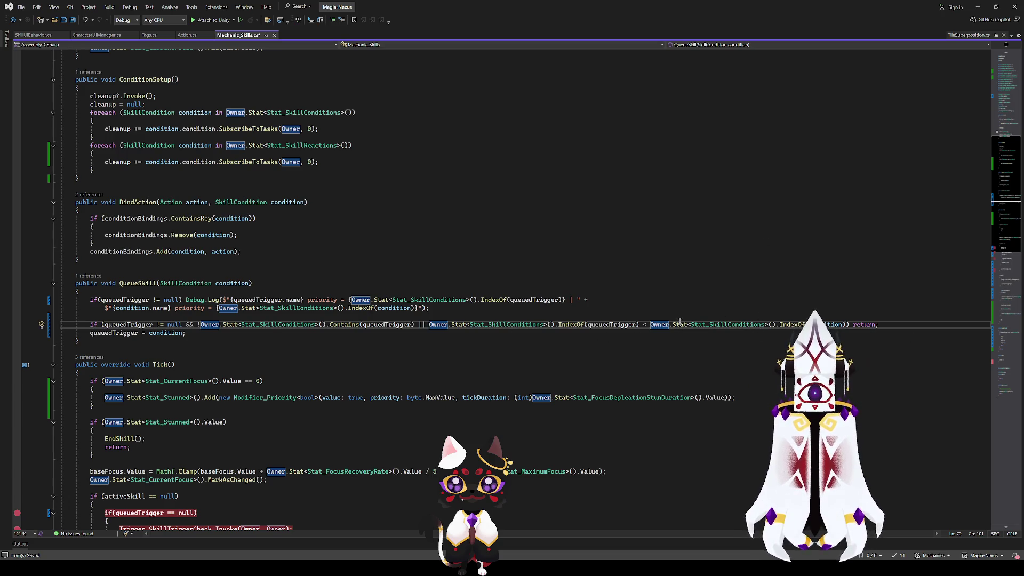
key(ctrl+Right)
key(ctrl+Right)
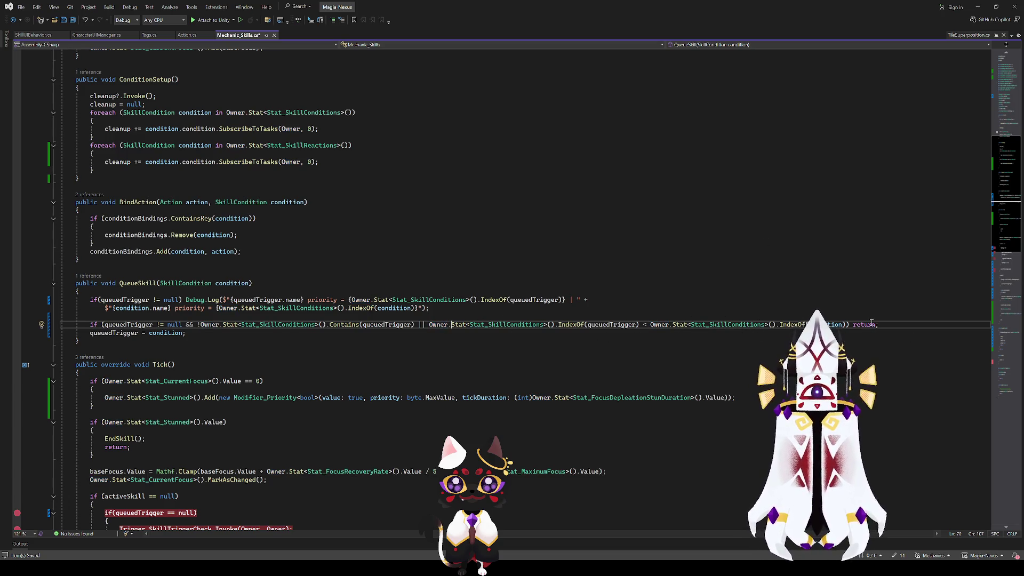
click(611, 324)
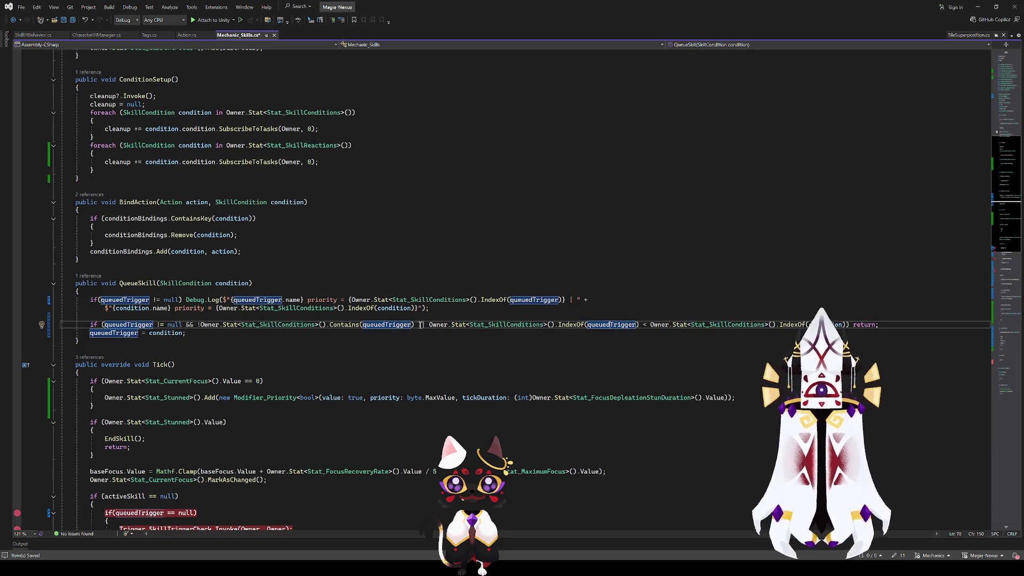
- Replace the || with &&, undo the bracket-wrapping attempt, and save Mechanic_Skills.cs
click(202, 325)
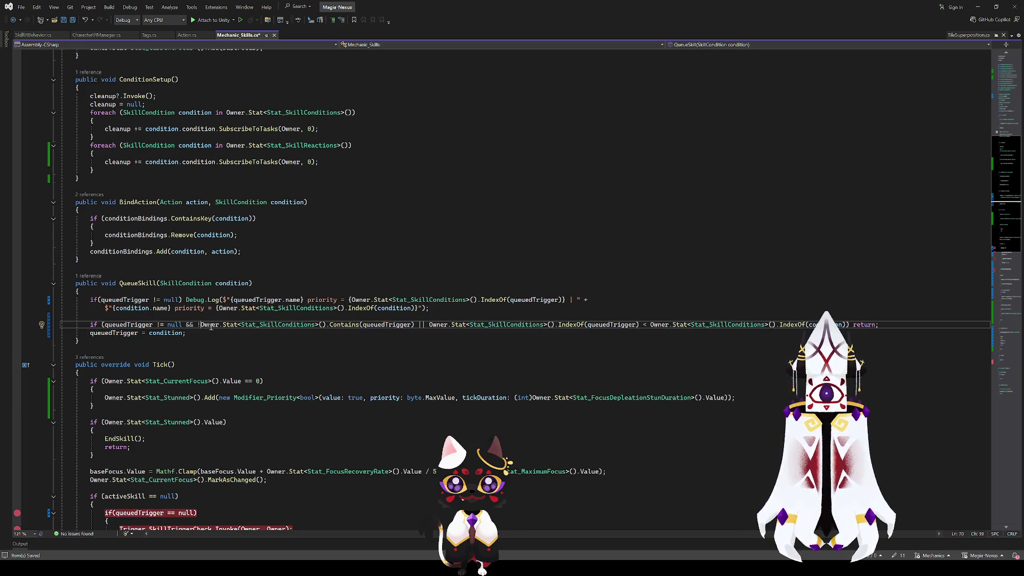
click(421, 324)
text(&&)
key(Delete)
key(Delete)
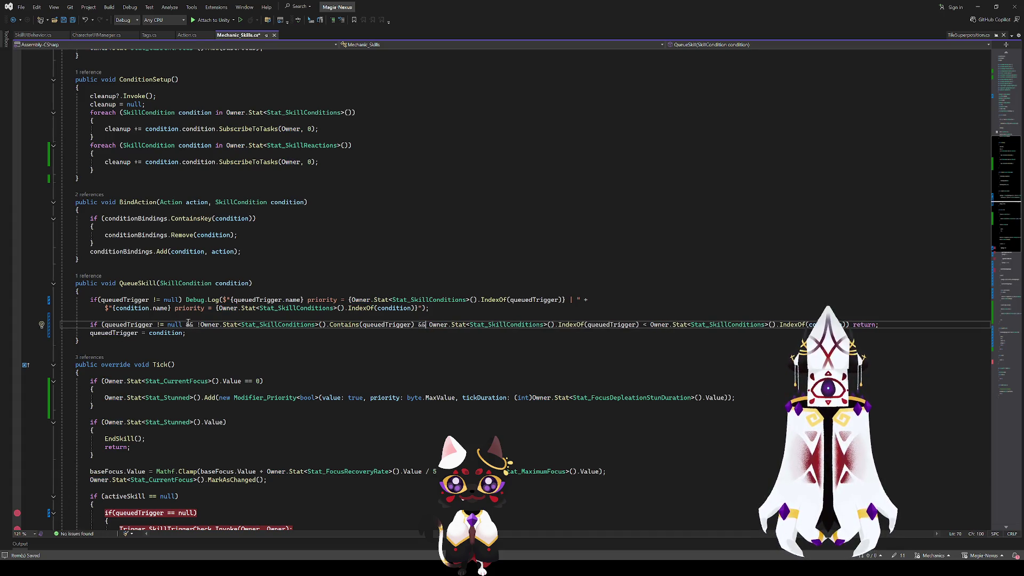
click(198, 324)
text(()
key(Delete)
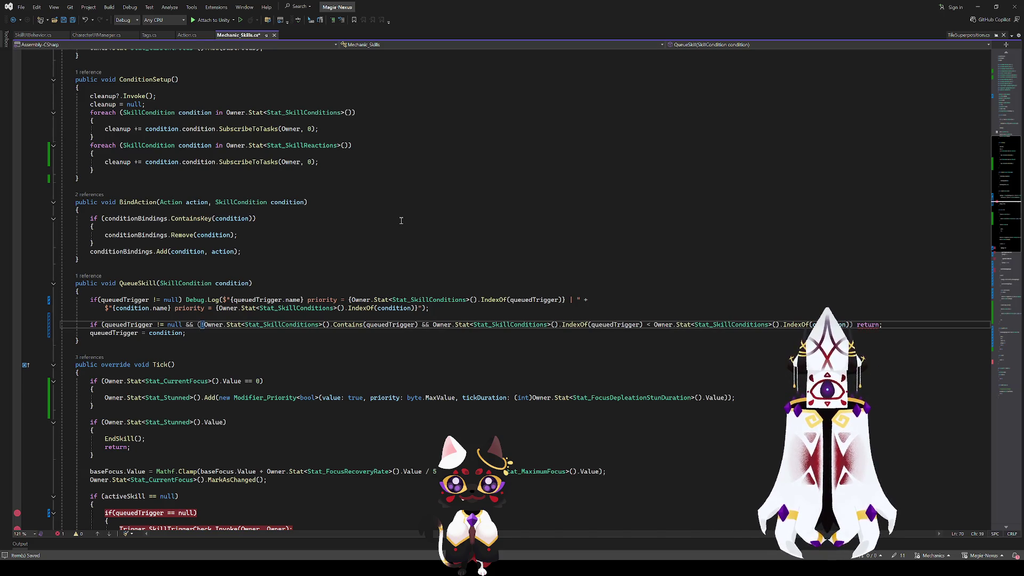
drag(419, 325, 200, 326)
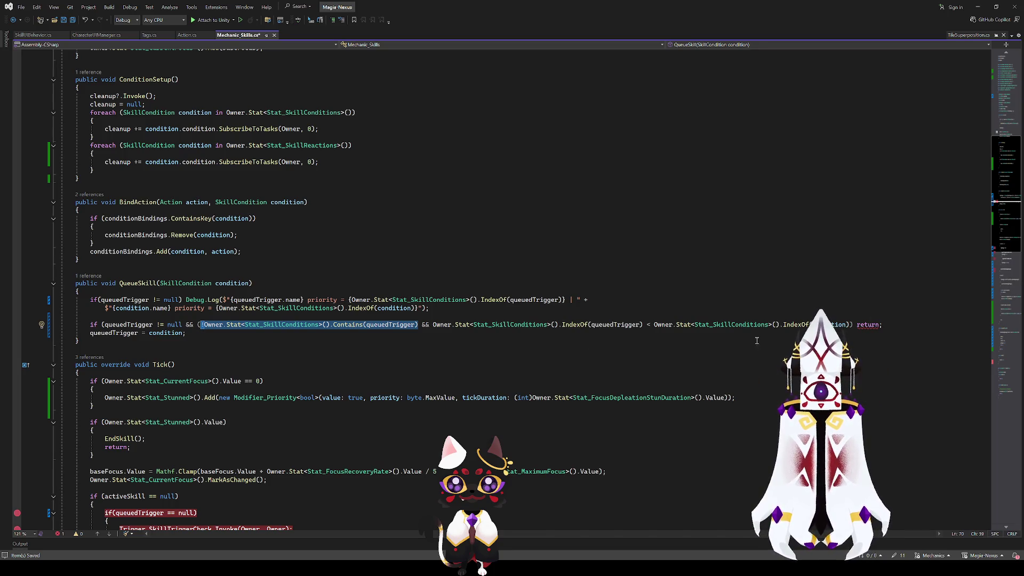
key(ctrl+z)
key(ctrl+z)
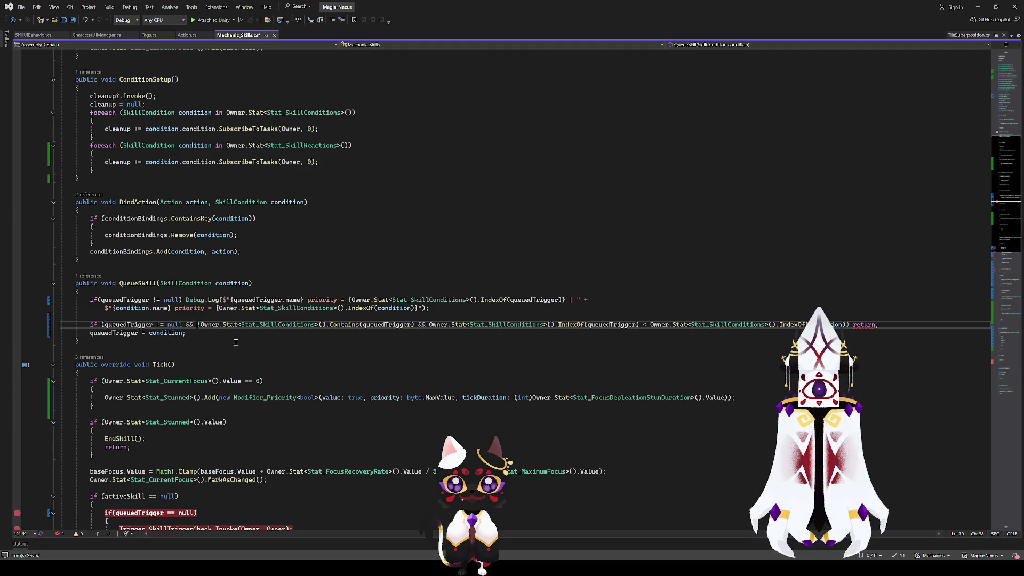
key(ctrl+s)
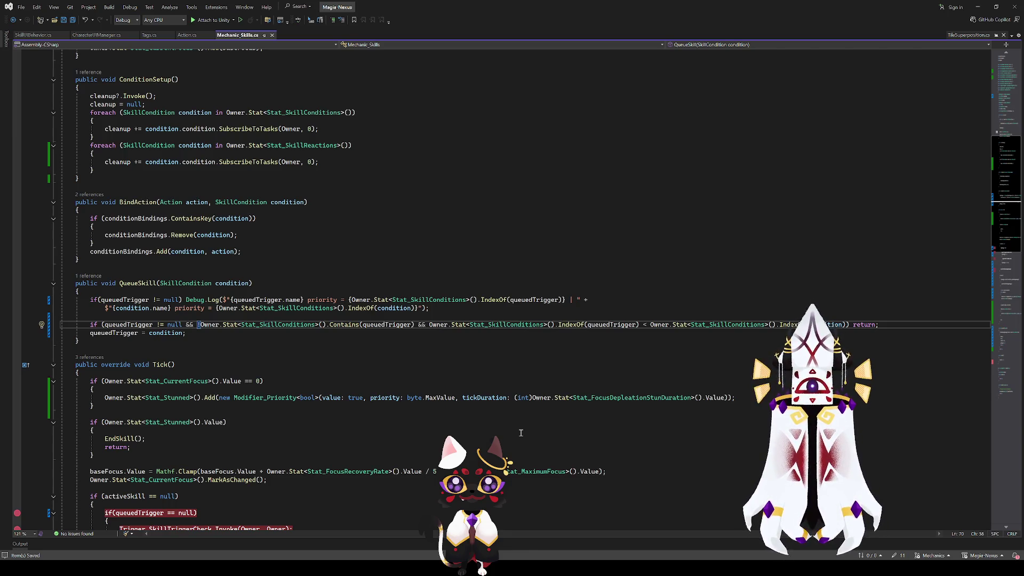
- Review the queuedTrigger references and IndexOf calls in the finished guard
click(457, 325)
click(777, 317)
click(571, 326)
click(345, 332)
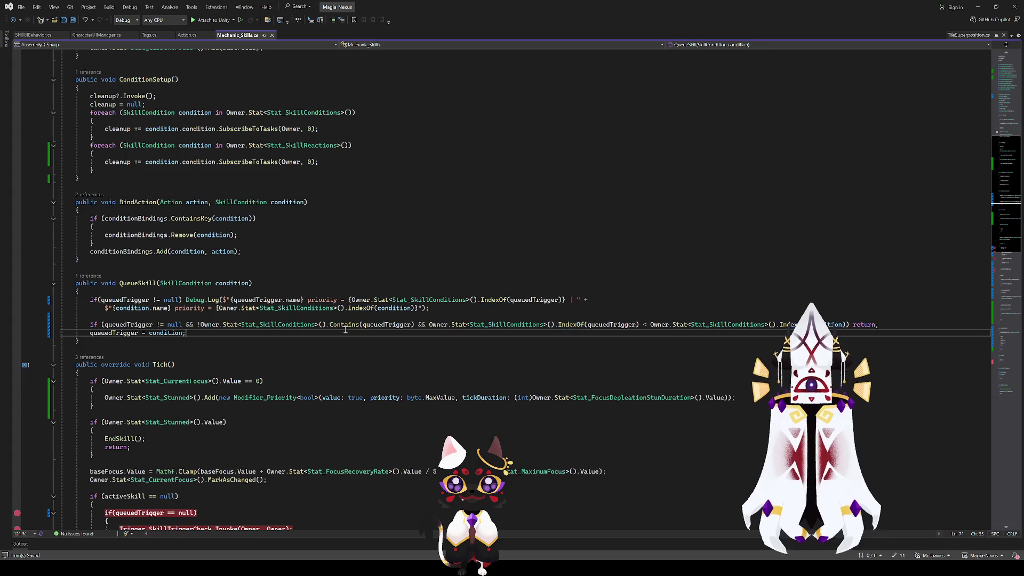
click(414, 325)
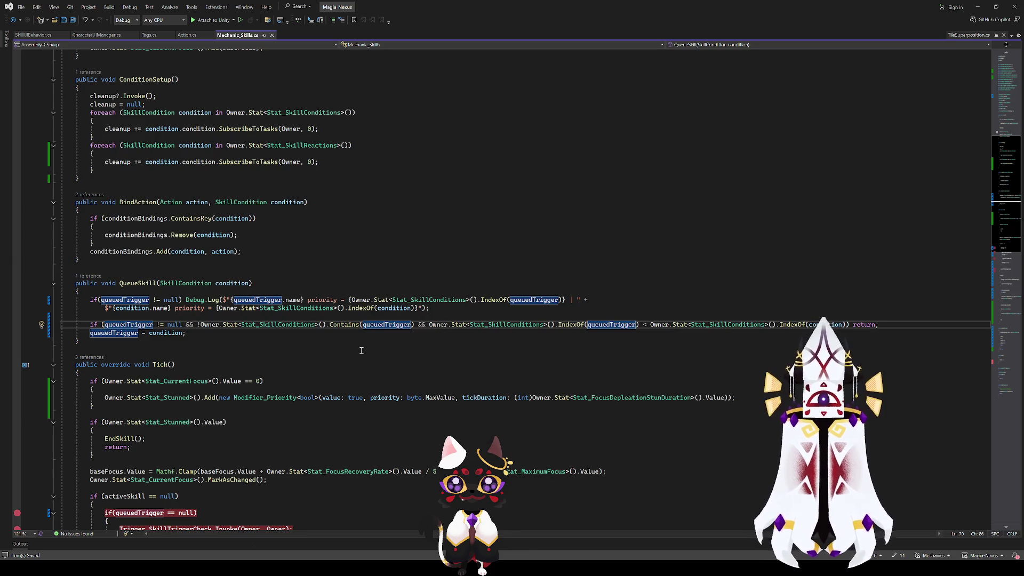
click(684, 318)
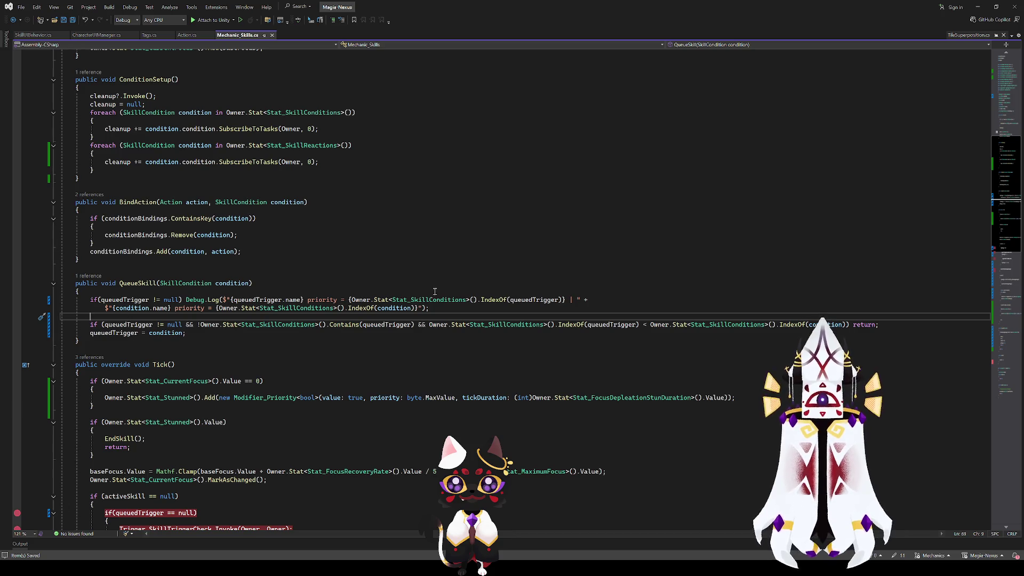
mouse_move(200, 325)
mouse_down()
mouse_move(434, 324)
mouse_move(416, 325)
mouse_up()
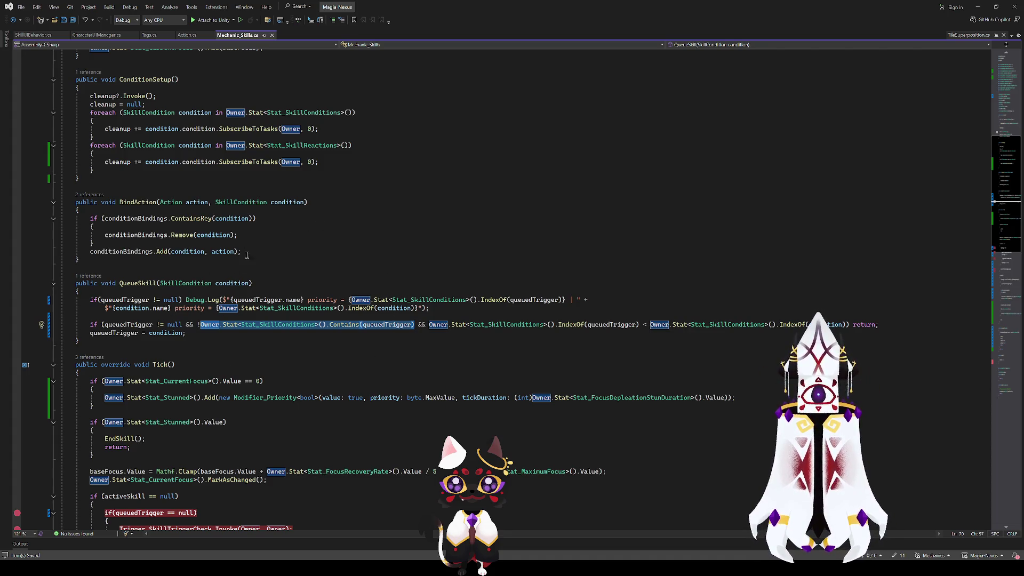
click(479, 268)
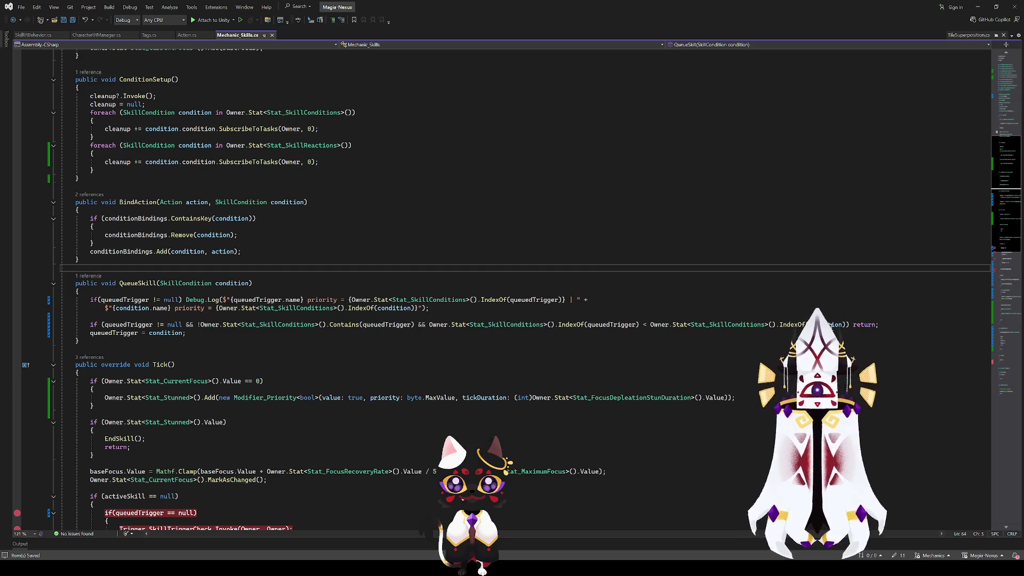
- Place Visual Studio beside Unity and restart the game to test the change
double_click(428, 3)
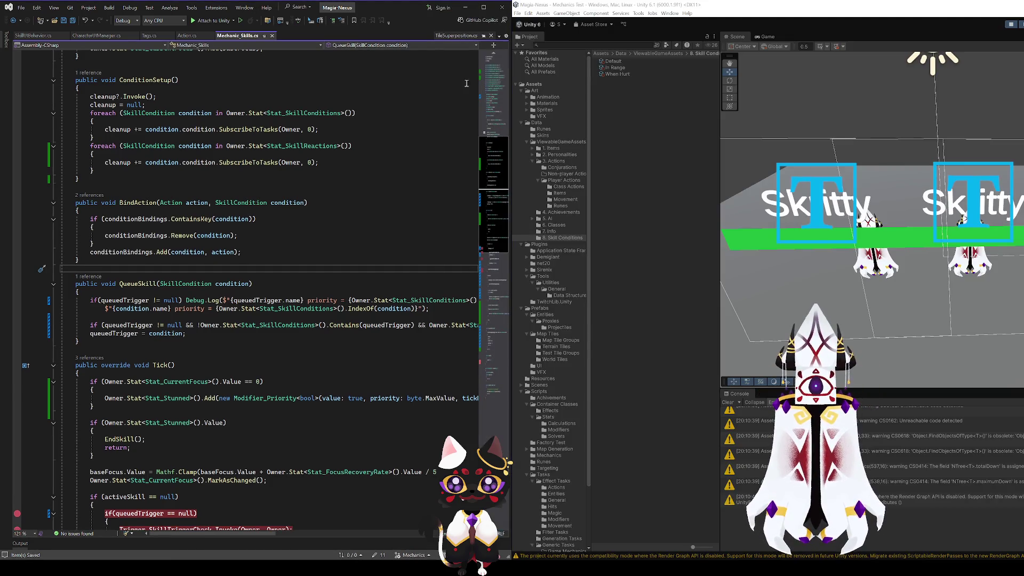
key(super+Up)
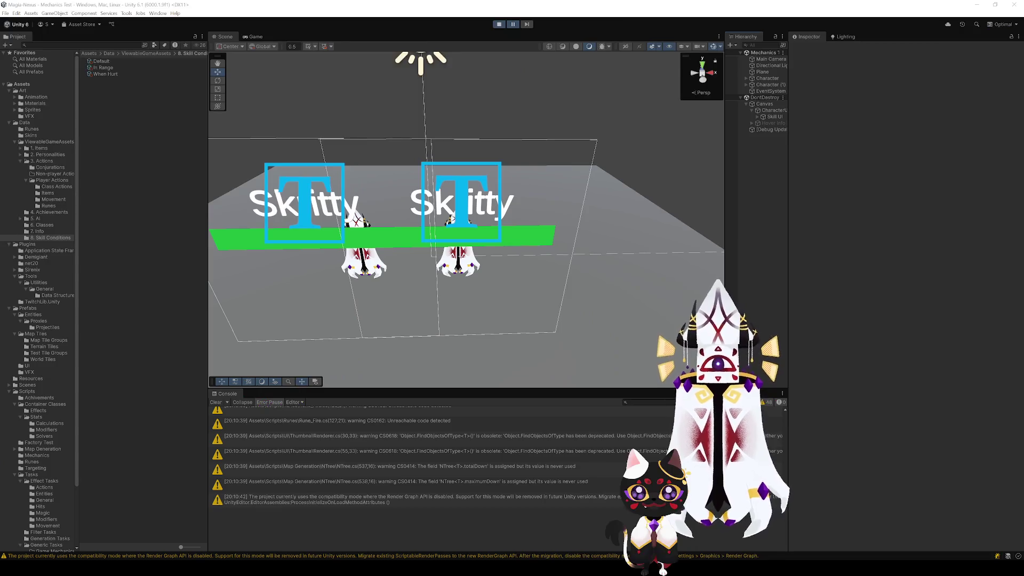
click(497, 25)
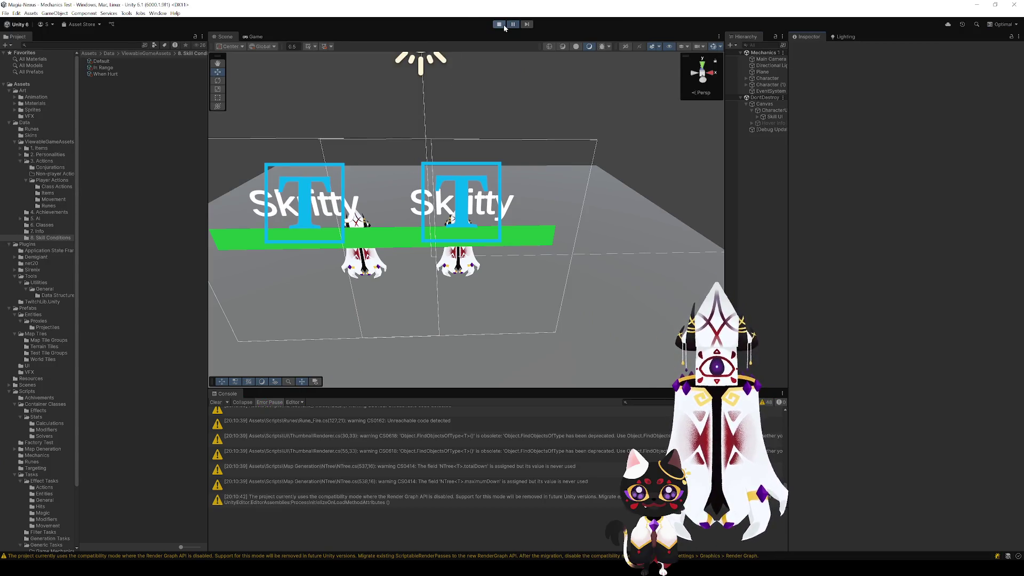
click(497, 24)
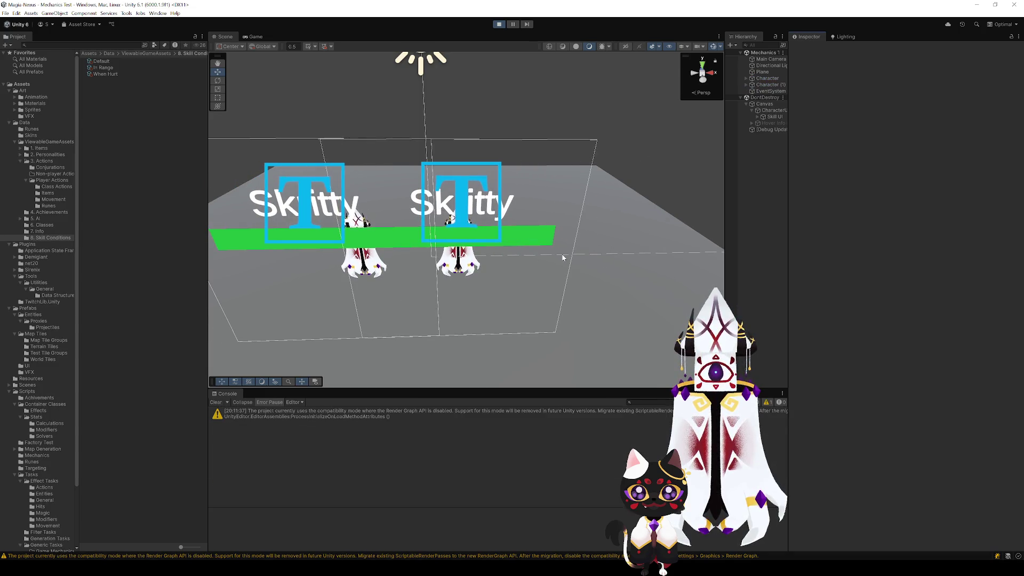
drag(574, 251, 567, 258)
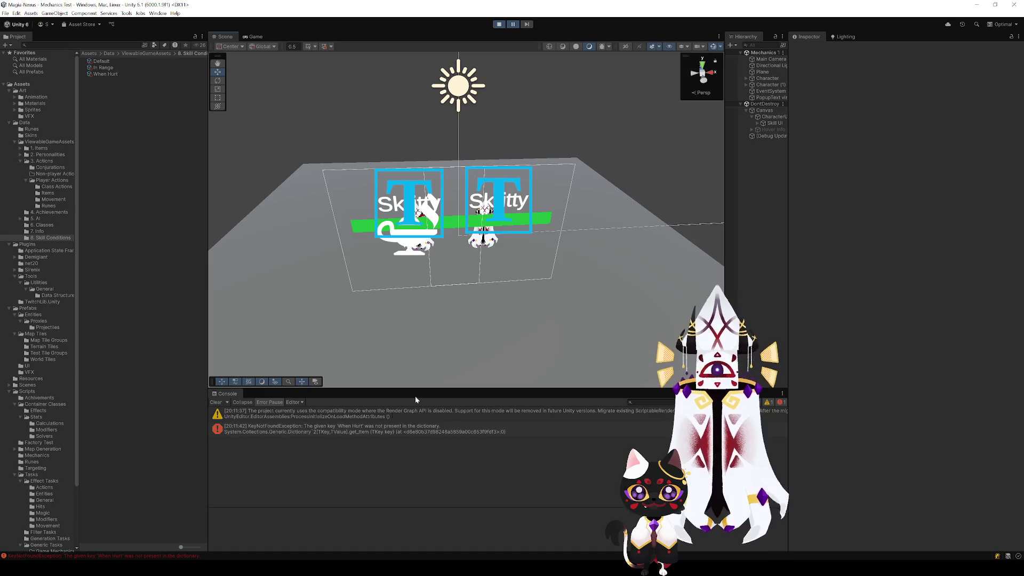
- Open the KeyNotFoundException stack trace reporting 'When Hurt' missing from the dictionary
click(372, 430)
scroll(459, 299, up, 5)
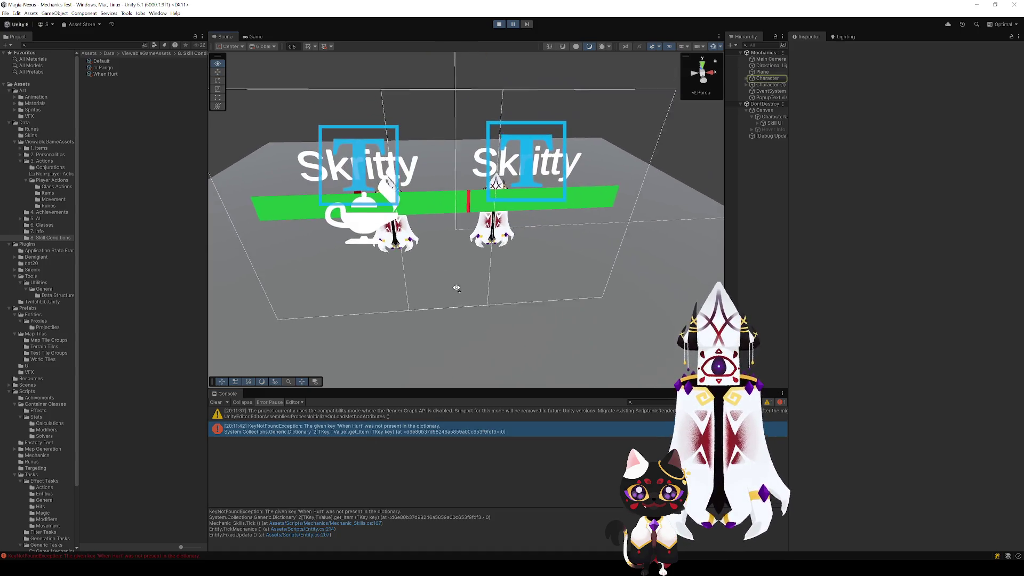
click(339, 431)
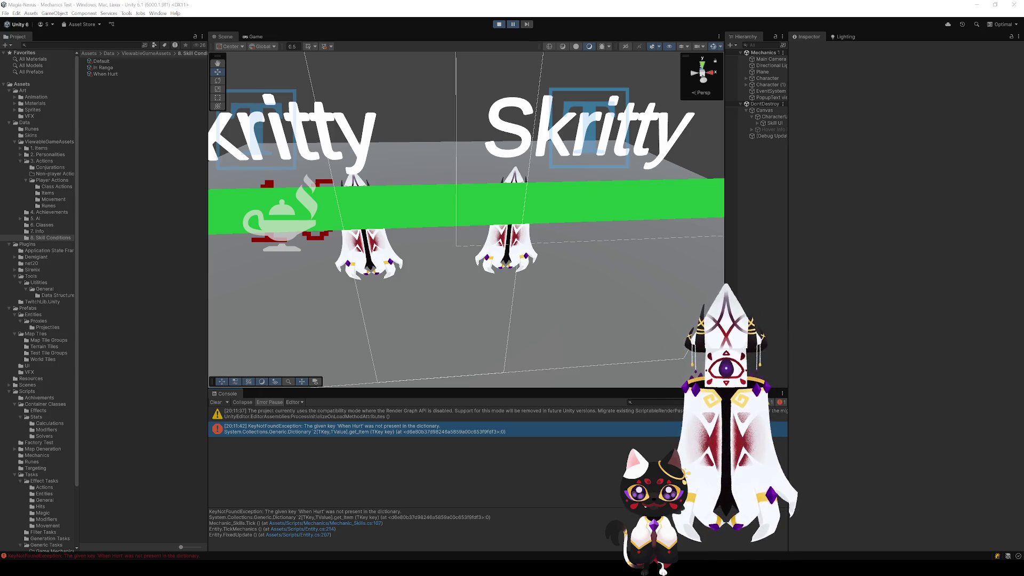
scroll(246, 288, up, 5)
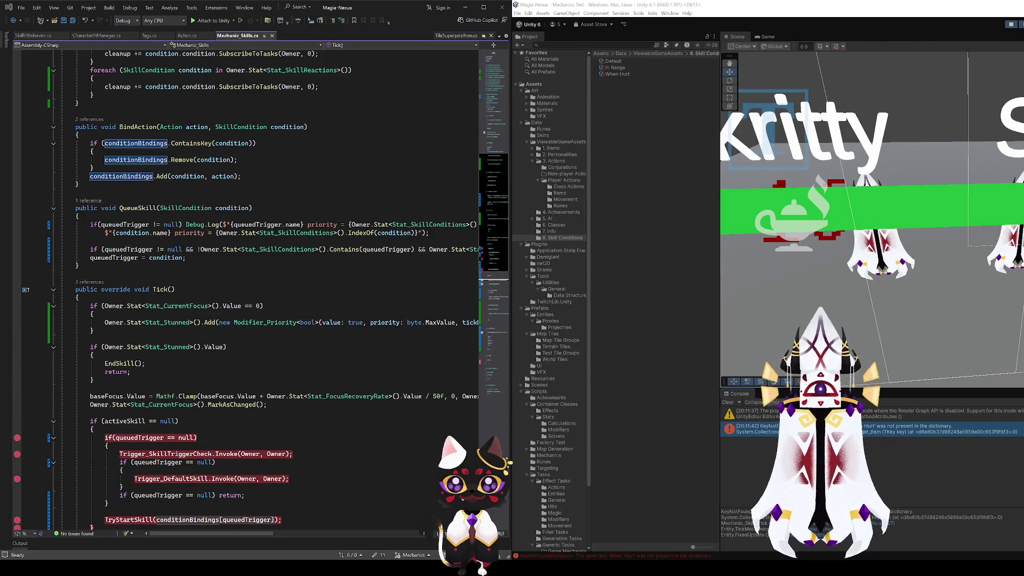
- Start a new if line at the top of QueueSkill, checking conditionBindings usage in Tick
click(114, 208)
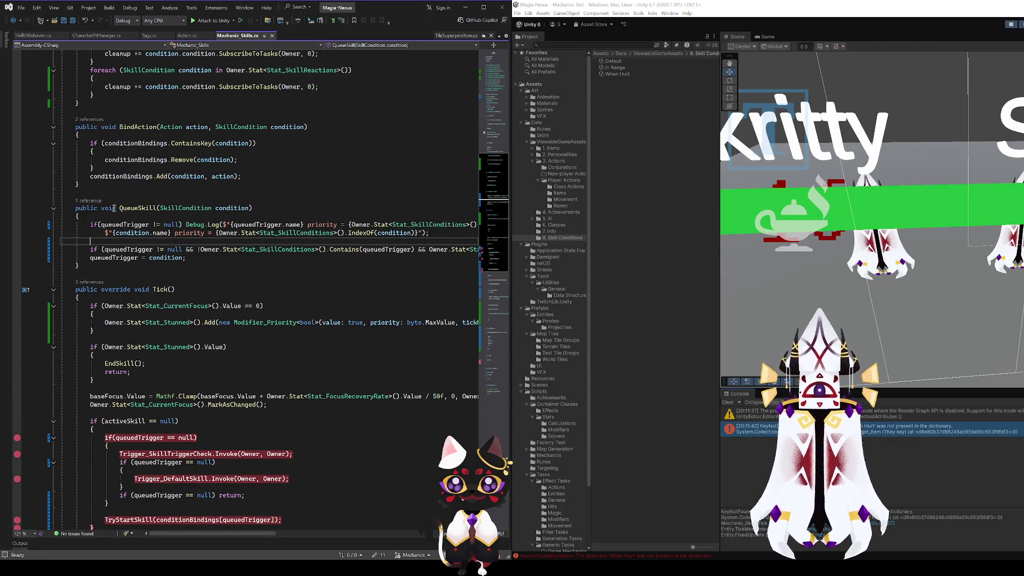
click(232, 209)
click(139, 217)
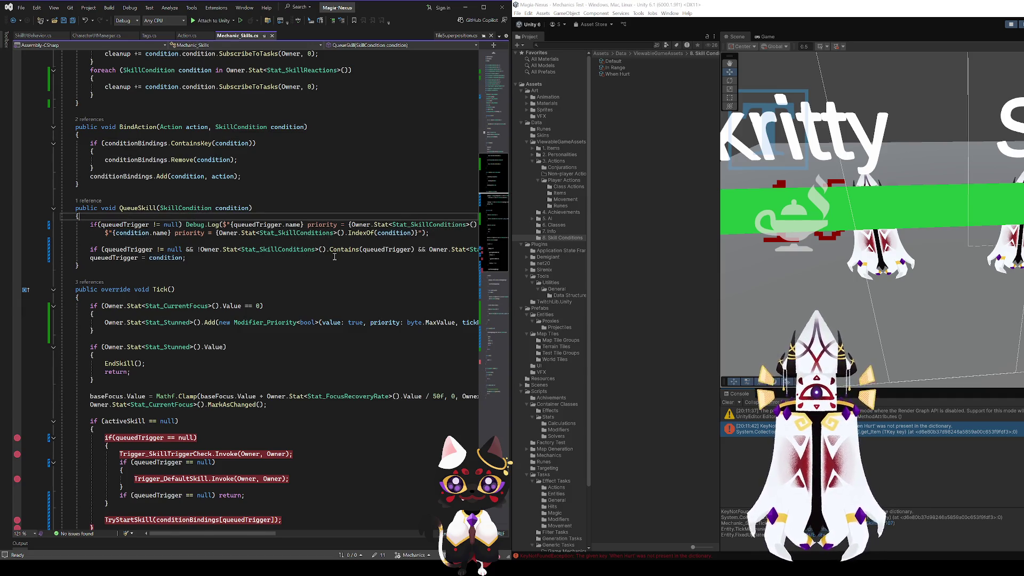
key(Return)
text(if(condition))
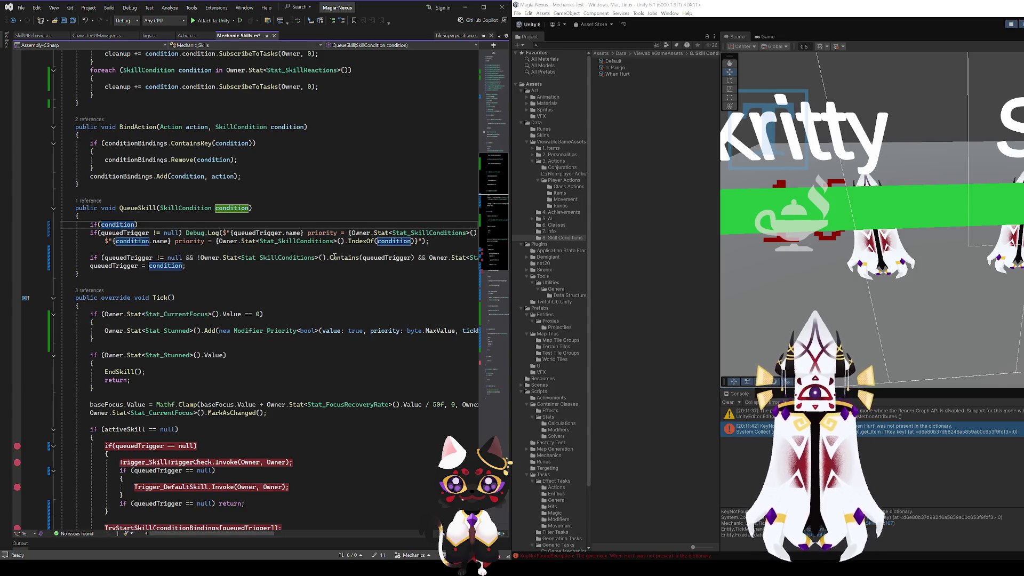
text(.)
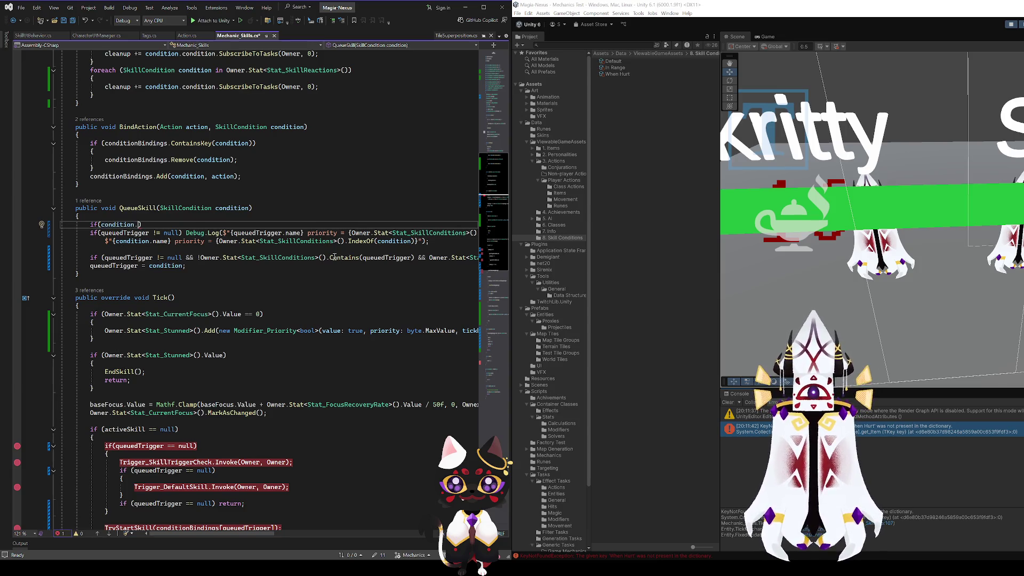
key(BackSpace)
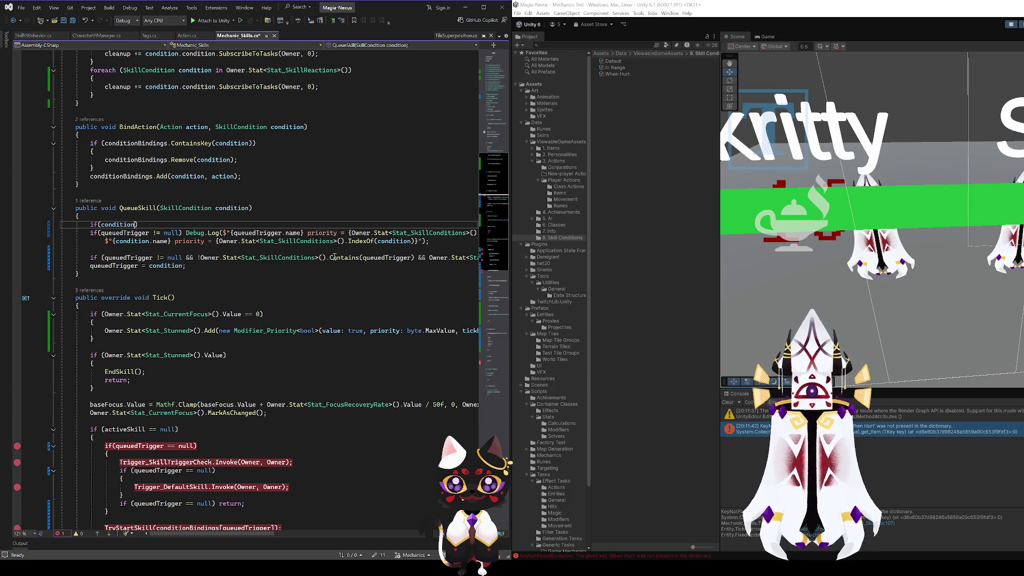
scroll(267, 414, down, 9)
click(201, 363)
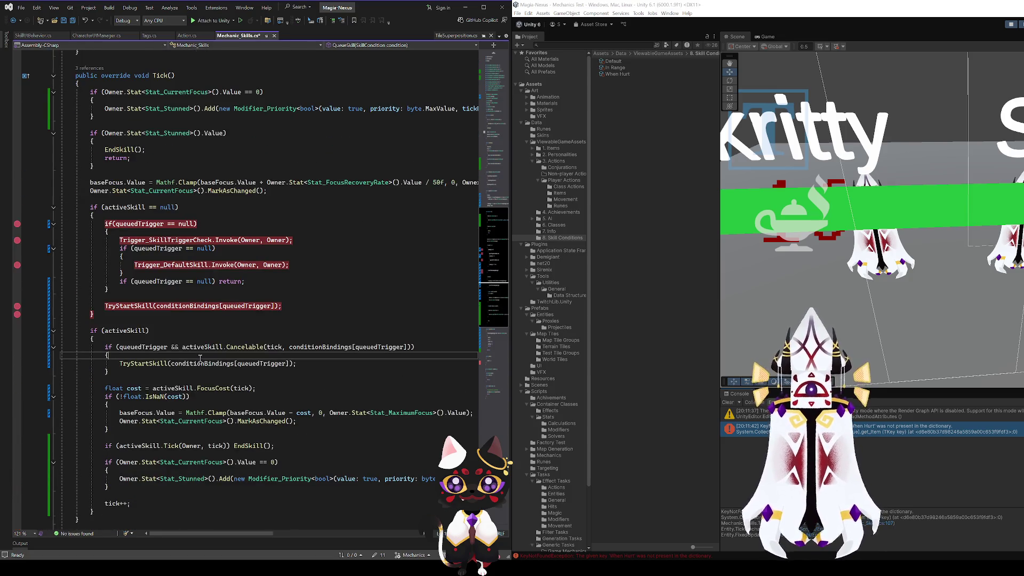
scroll(134, 280, up, 10)
scroll(134, 279, up, 5)
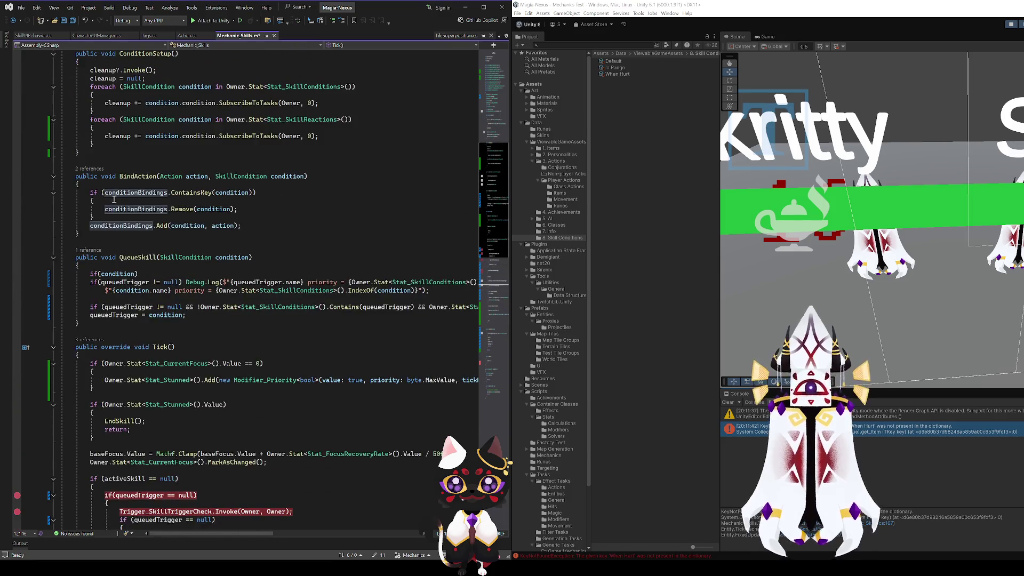
- Complete the guard as if (!conditionBindings.ContainsKey(condition)) return; and save
click(102, 372)
text(conditionBindings.ContainsKey(condition)
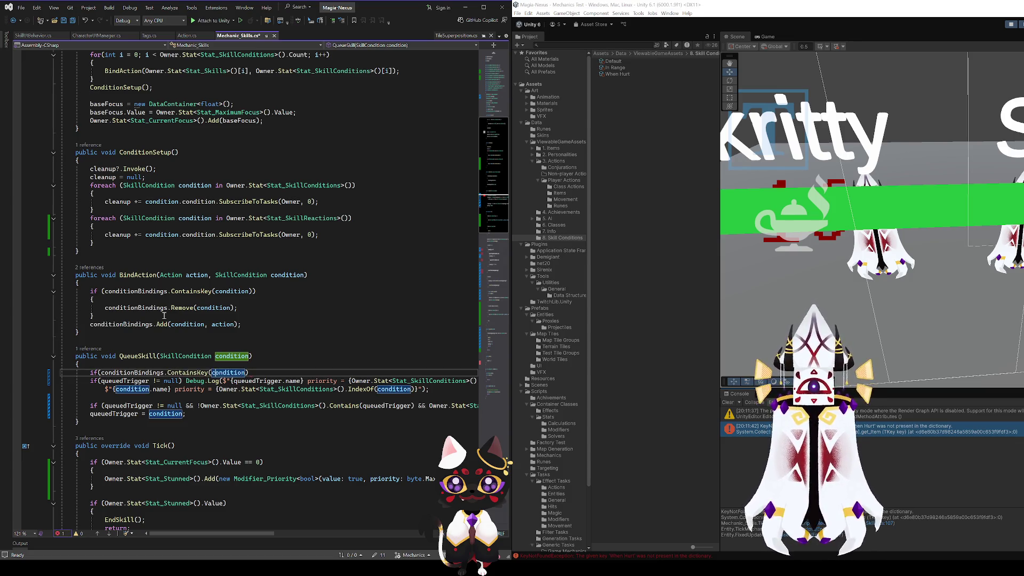
text())
click(102, 373)
text(! return;)
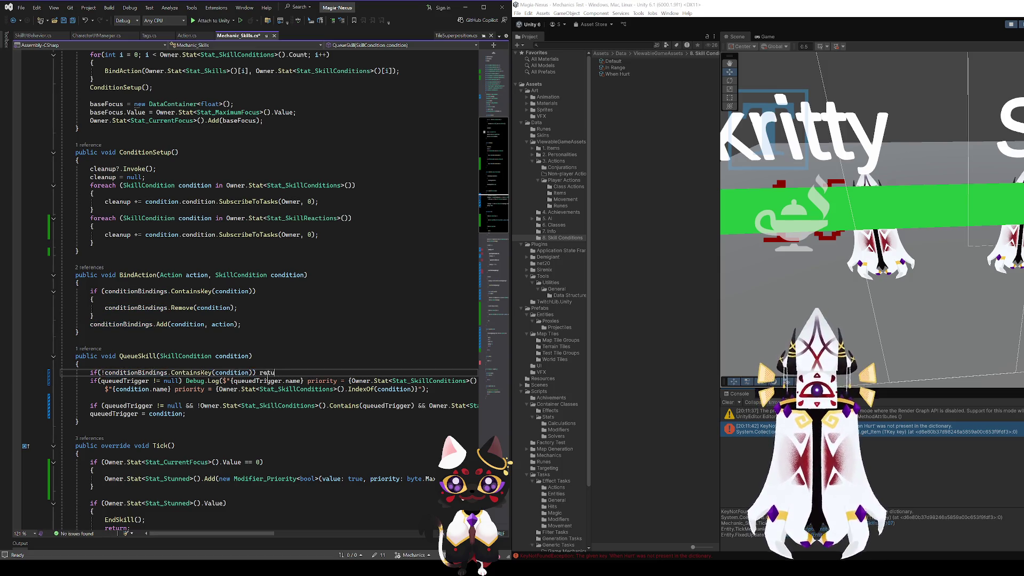
key(ctrl+s)
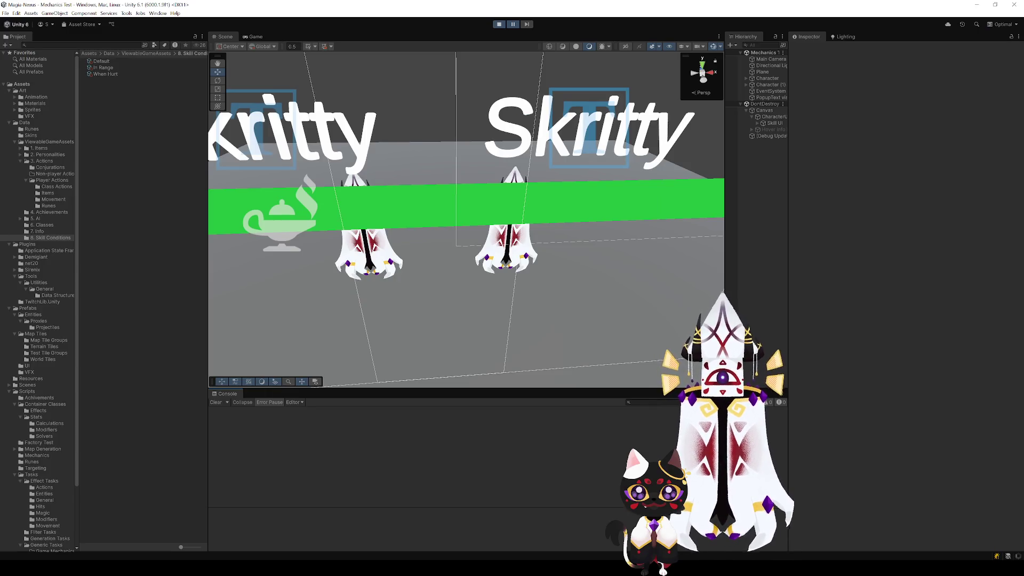
- Stop and replay the game, then frame both Skritty characters and select Character
click(498, 24)
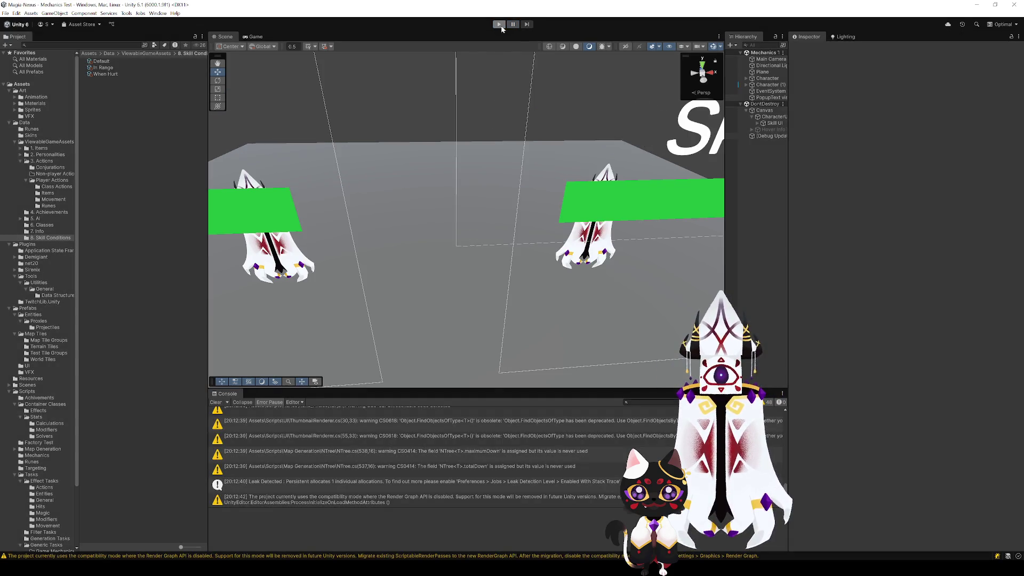
click(500, 24)
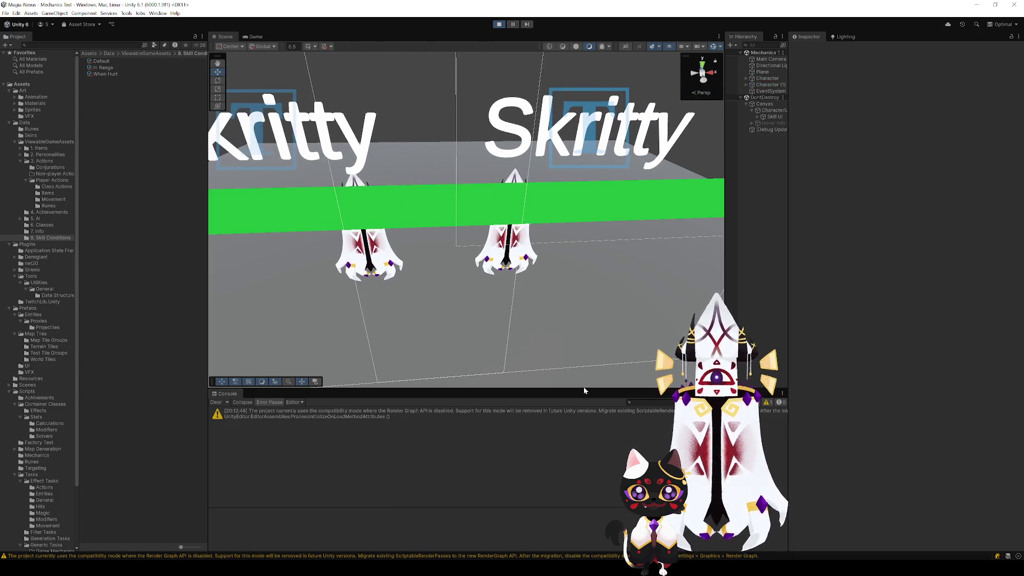
scroll(538, 299, down, 10)
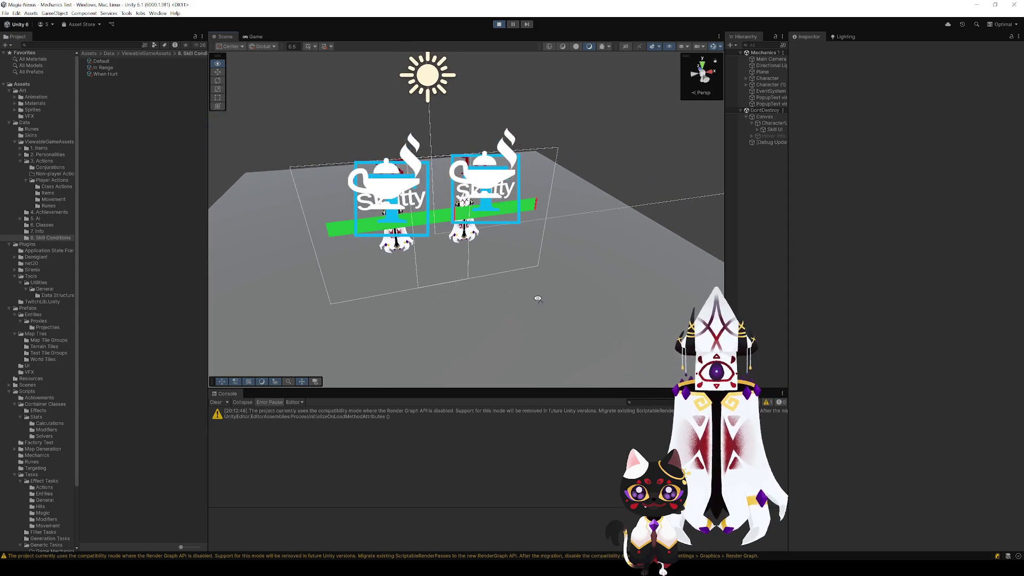
drag(538, 300, 582, 310)
key(f)
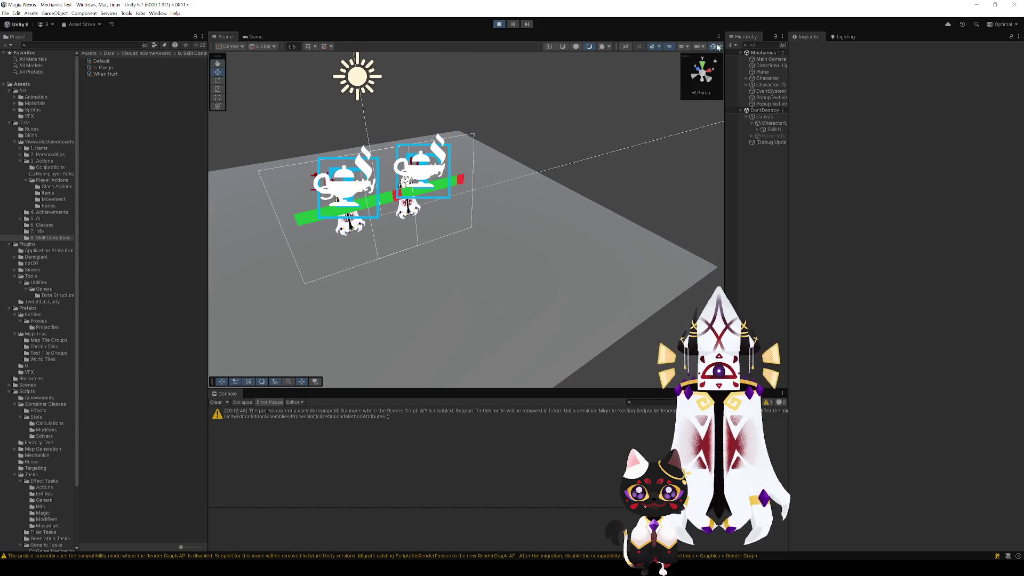
mouse_move(677, 100)
mouse_down()
mouse_move(529, 232)
mouse_move(565, 228)
mouse_move(464, 231)
mouse_move(472, 234)
mouse_up()
scroll(472, 234, down, 6)
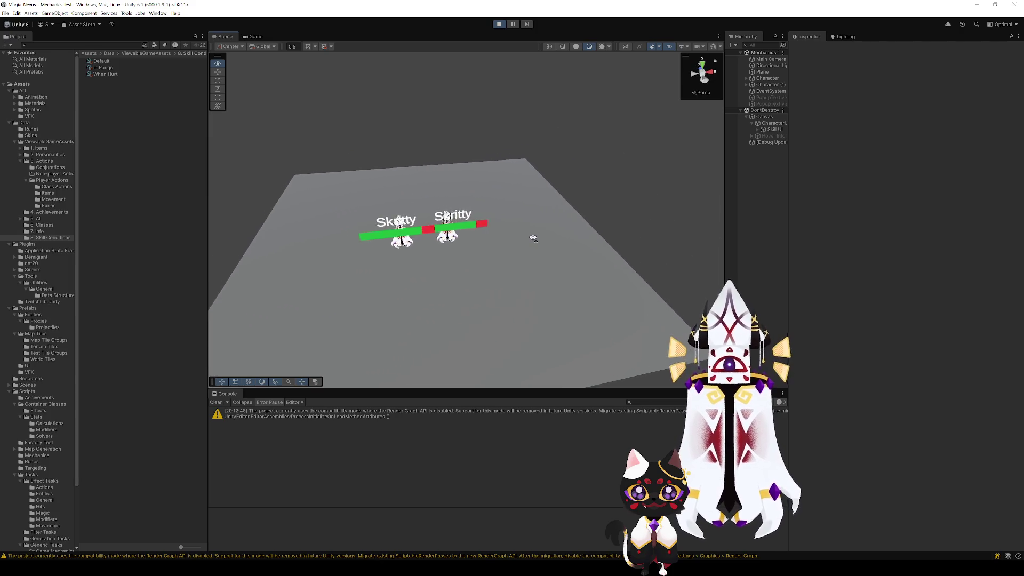
click(525, 230)
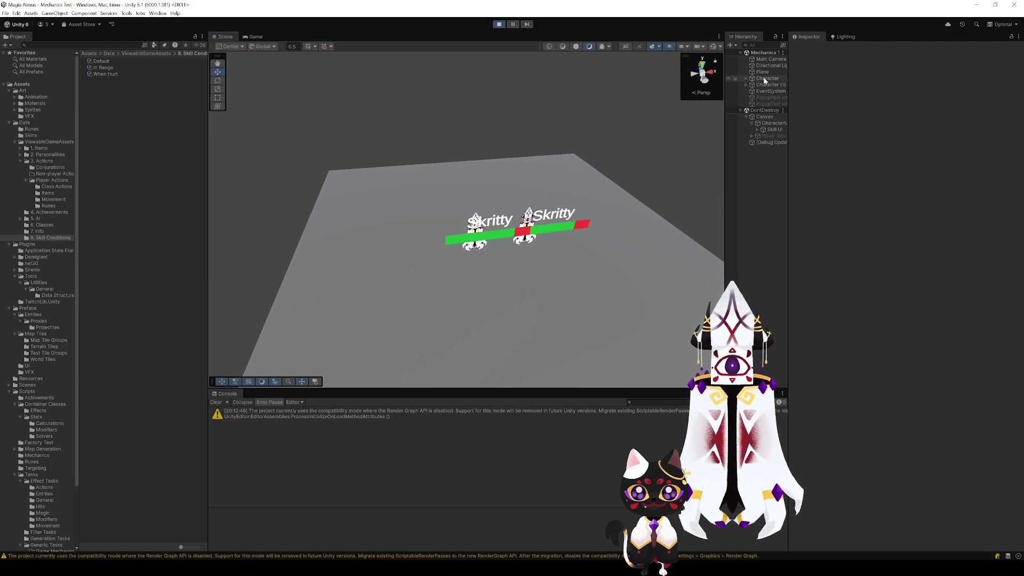
- Pause to inspect Character, Skill UI and CharacterUI, then resume in the Game view
key(ctrl+shift+p)
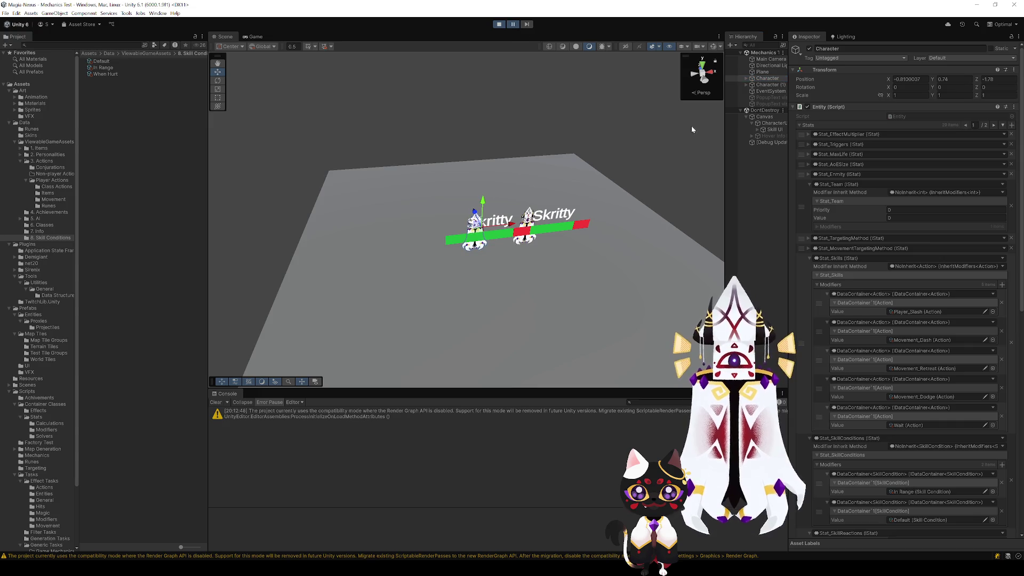
click(769, 129)
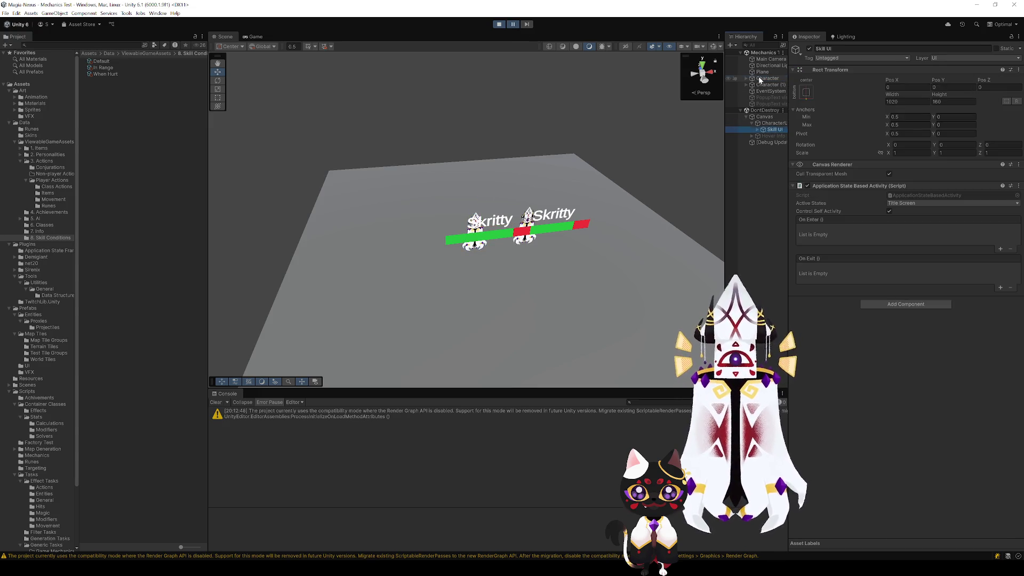
click(769, 123)
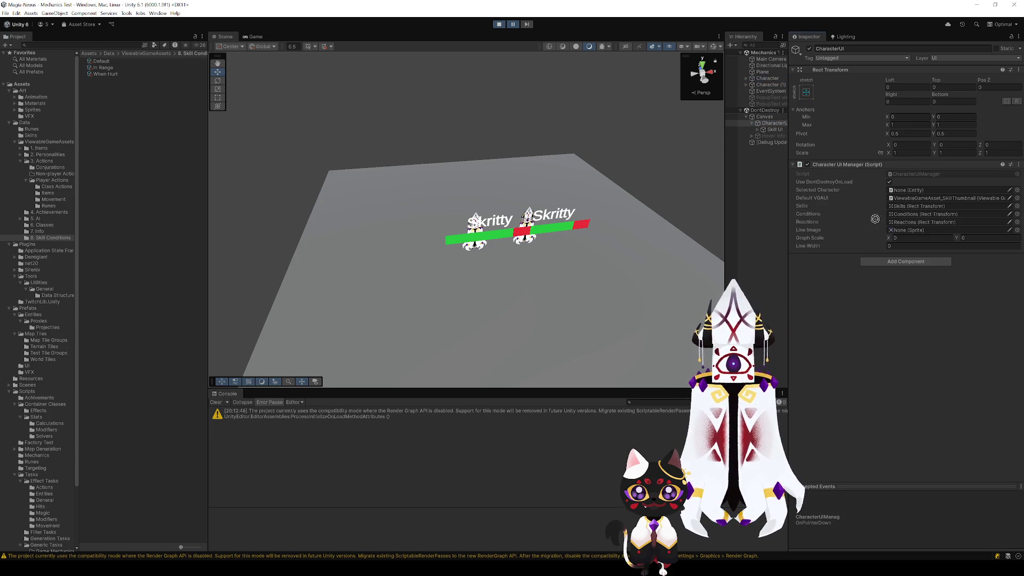
click(906, 196)
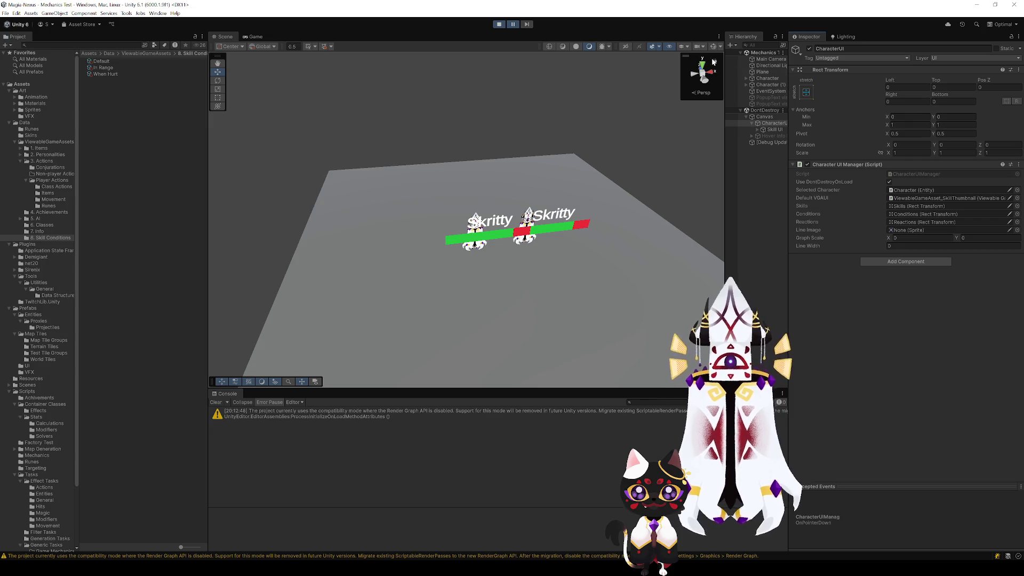
click(512, 24)
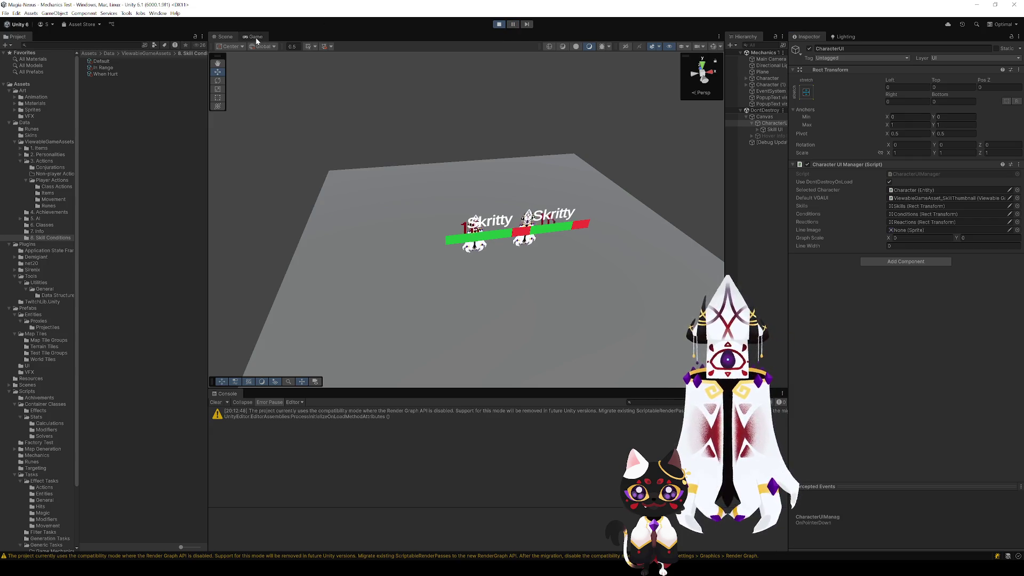
click(257, 37)
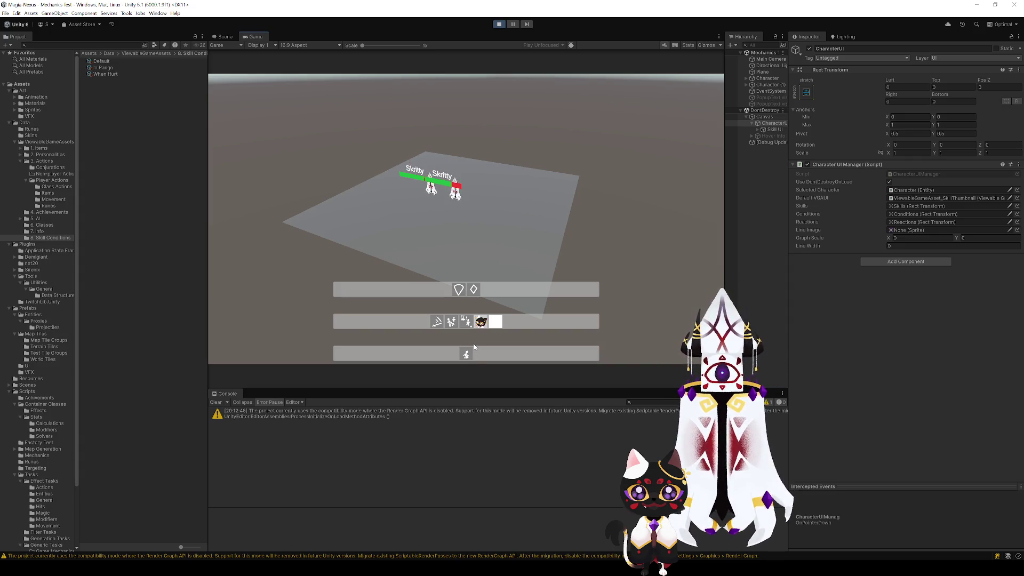
- Drag skill icons between the bars and set Selected Character back to Character
mouse_move(466, 354)
mouse_down()
mouse_move(467, 324)
mouse_move(466, 354)
mouse_up()
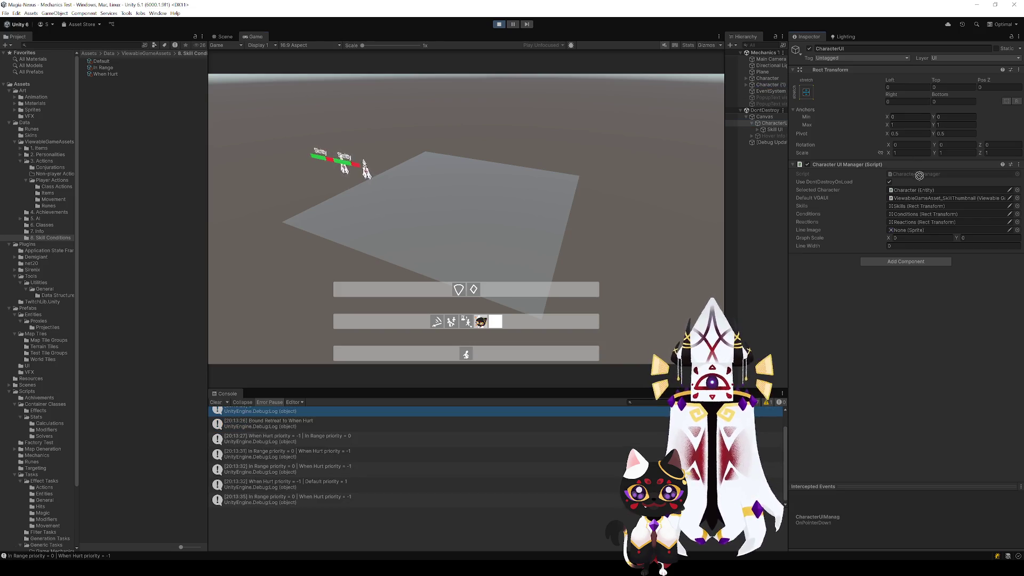
click(923, 190)
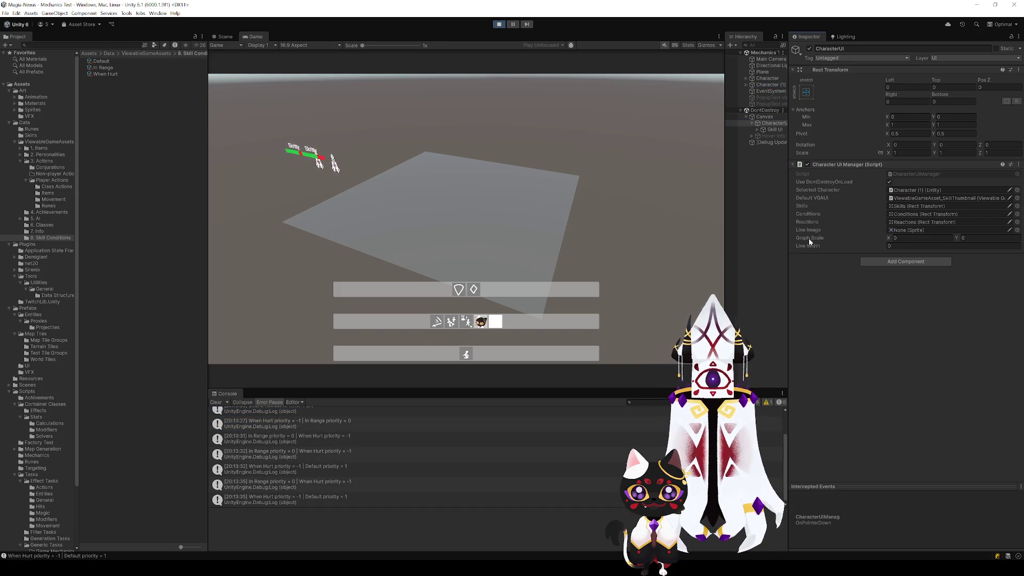
click(921, 191)
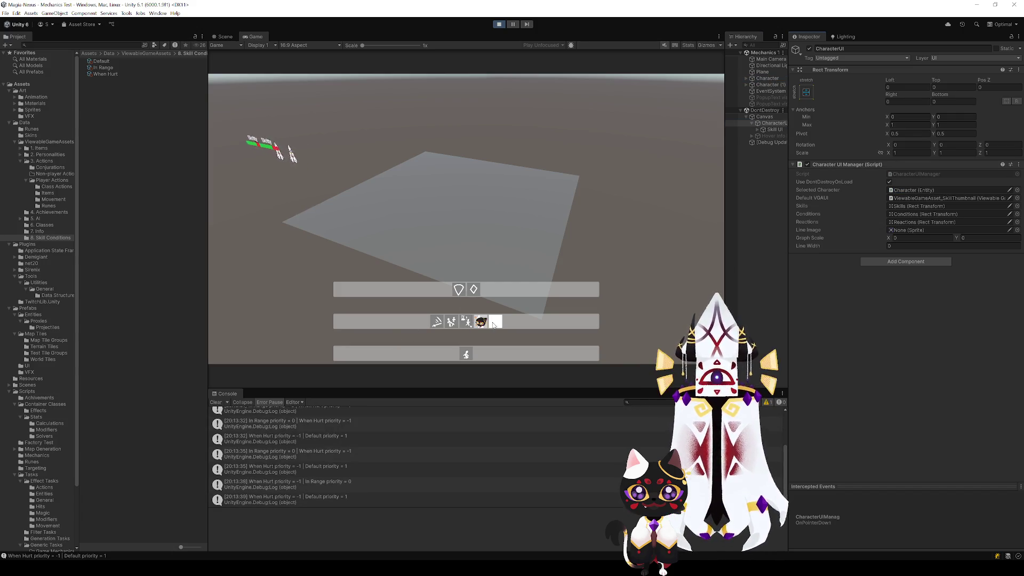
click(472, 351)
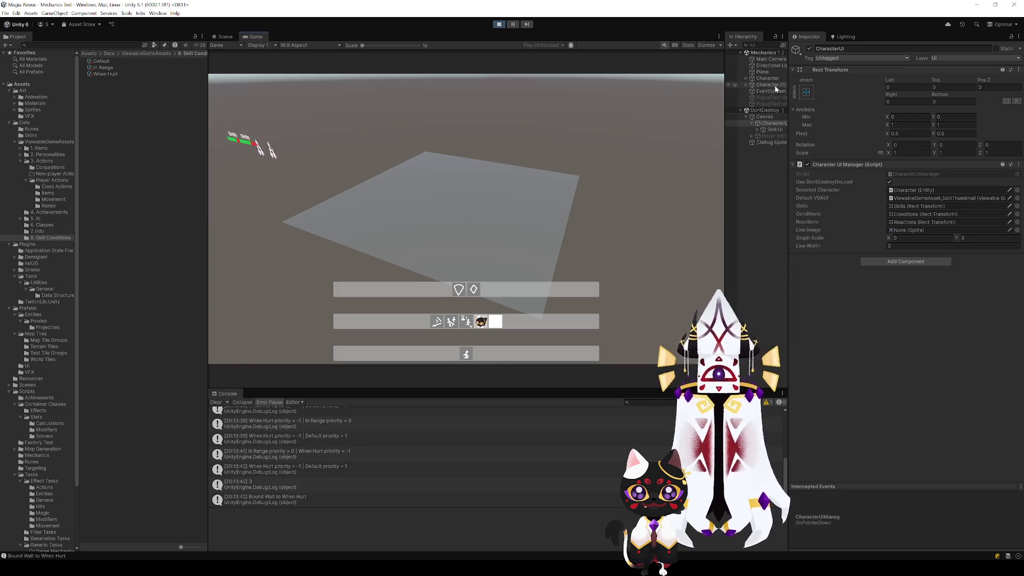
- Pause, select both characters in the Scene view, and drag them back onto the plane
click(512, 24)
click(216, 36)
mouse_move(539, 128)
mouse_down()
mouse_move(600, 166)
mouse_move(506, 184)
mouse_up()
mouse_move(427, 187)
mouse_down()
mouse_move(480, 214)
mouse_move(623, 220)
mouse_up()
mouse_move(543, 290)
mouse_down()
mouse_move(575, 280)
mouse_move(558, 270)
mouse_move(530, 151)
mouse_up()
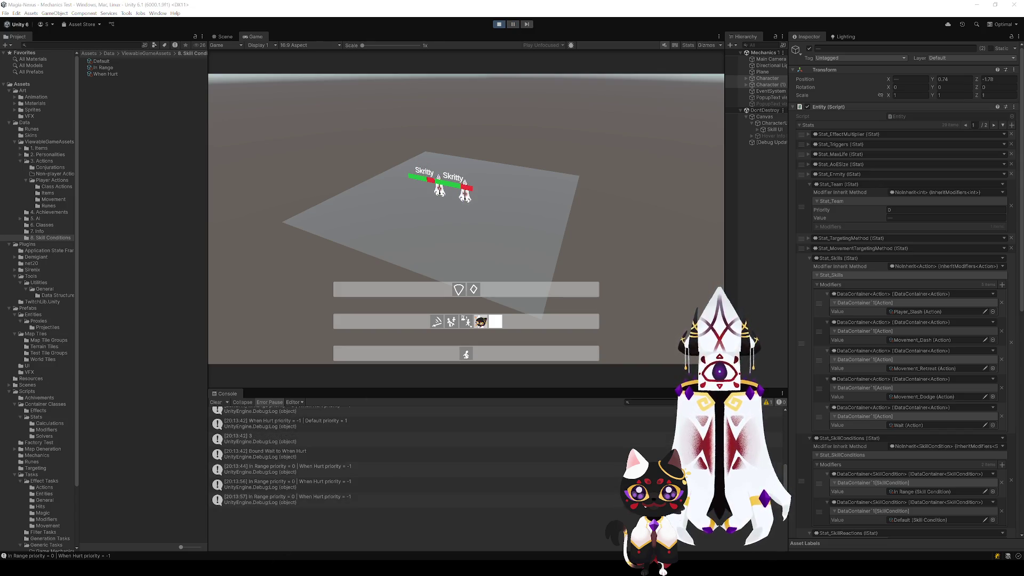
click(513, 24)
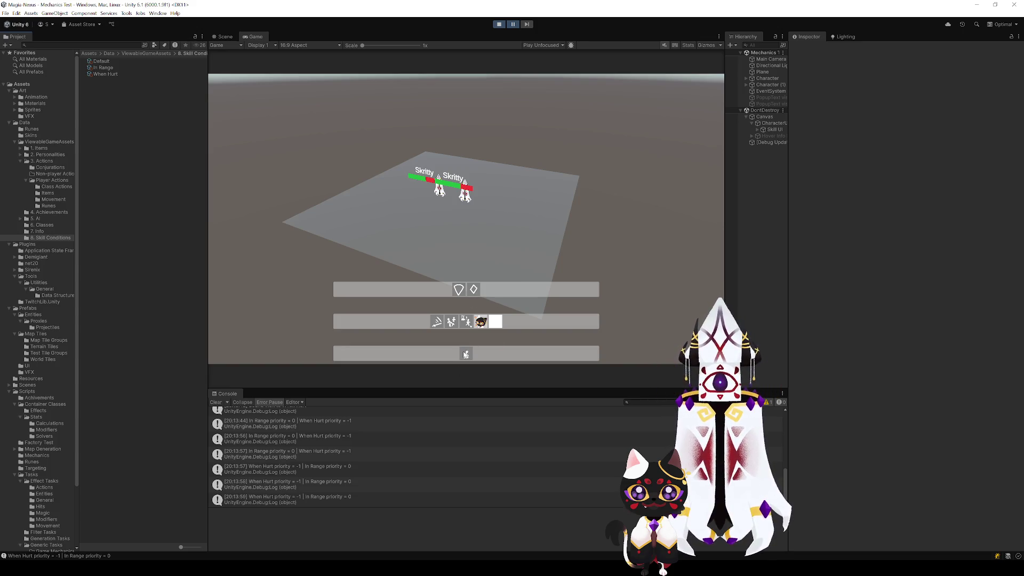
- Resume the game and move skills between slots: Wait to When Hurt, Dodge to In Range, Dash to the top bar
click(513, 25)
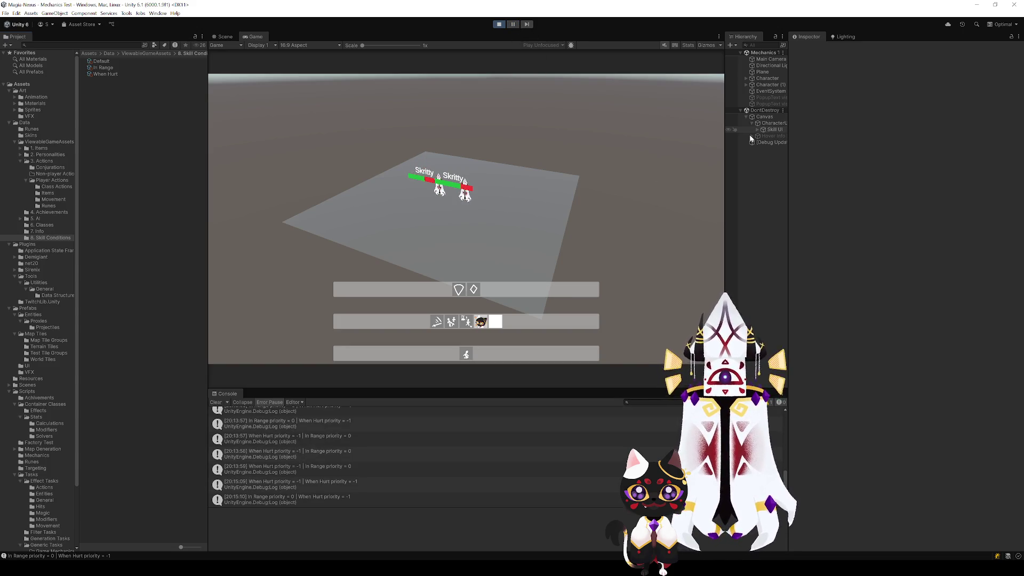
mouse_move(492, 326)
mouse_down()
mouse_move(467, 355)
mouse_move(462, 345)
mouse_move(466, 355)
mouse_up()
drag(496, 324, 474, 290)
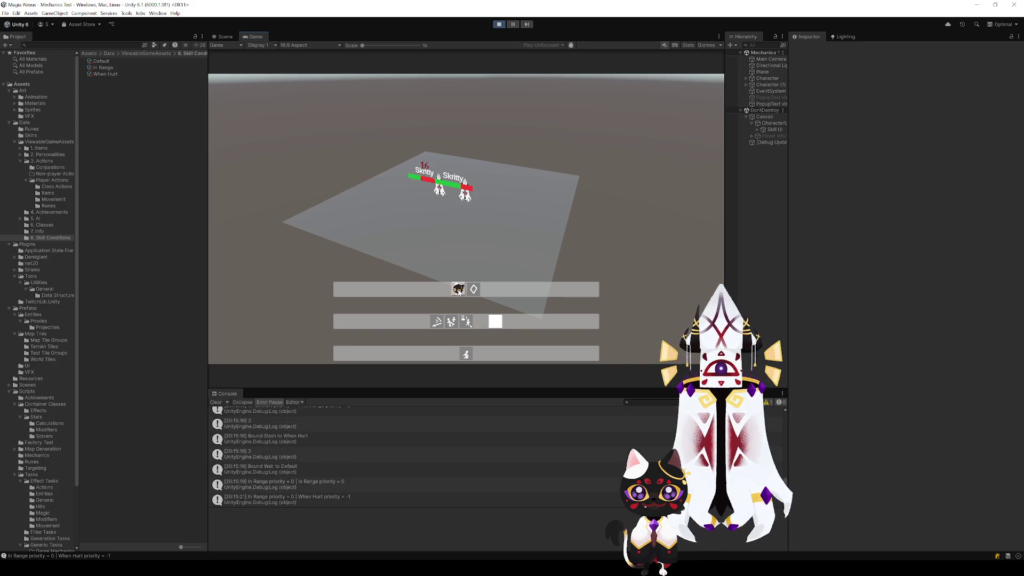
drag(459, 291, 495, 321)
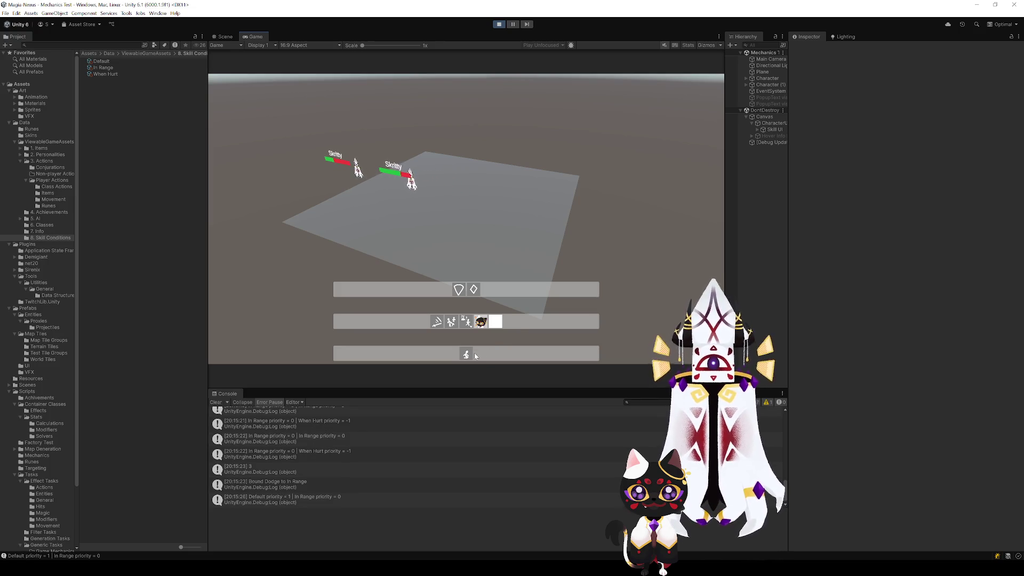
drag(437, 321, 474, 291)
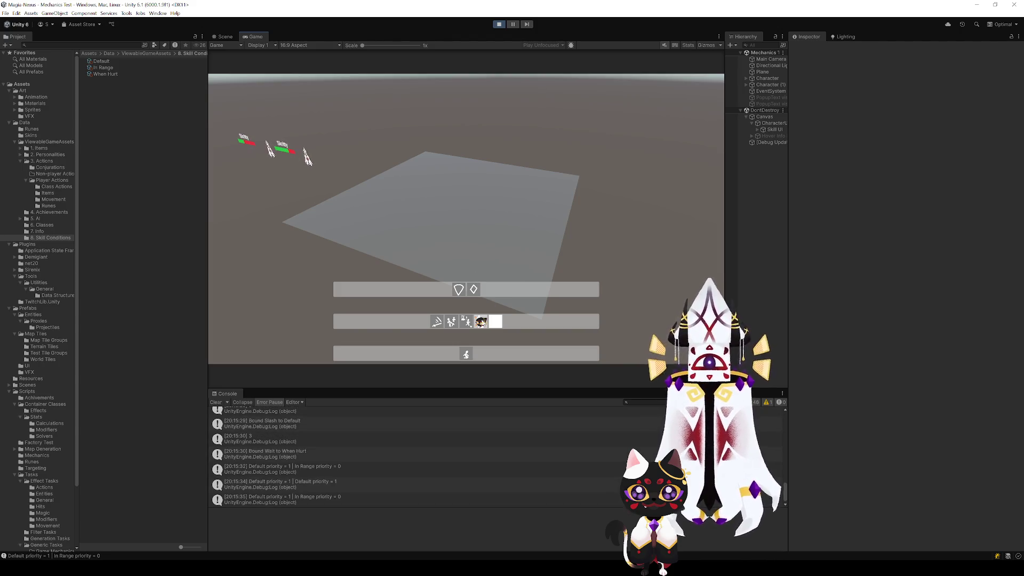
- Bind Dash to In Range and frame the two Skritty characters in the Scene view
mouse_move(452, 322)
mouse_down()
mouse_move(468, 336)
mouse_move(466, 302)
mouse_move(469, 331)
mouse_up()
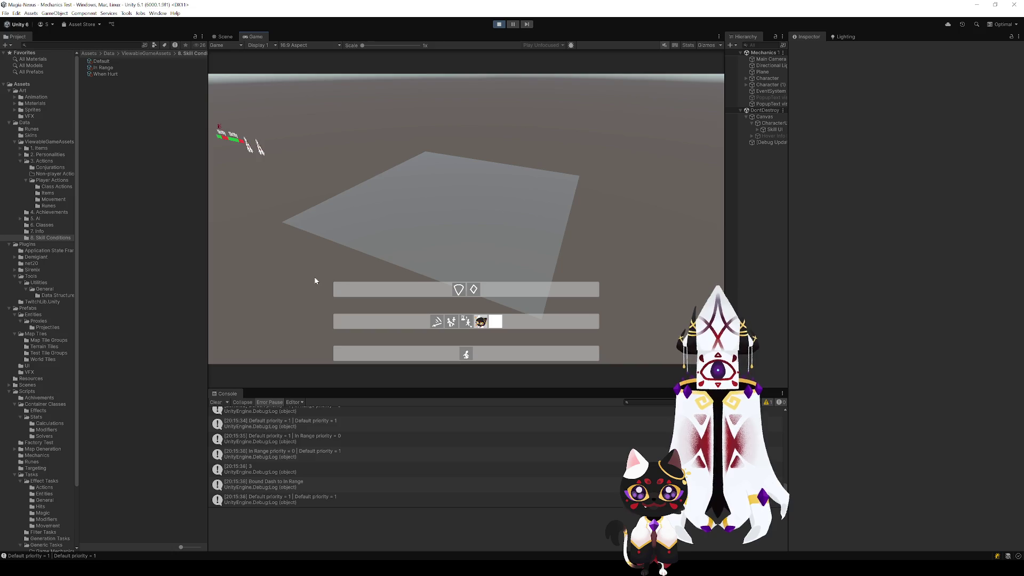
click(219, 36)
mouse_move(485, 254)
mouse_down()
mouse_move(439, 265)
mouse_move(488, 264)
mouse_up()
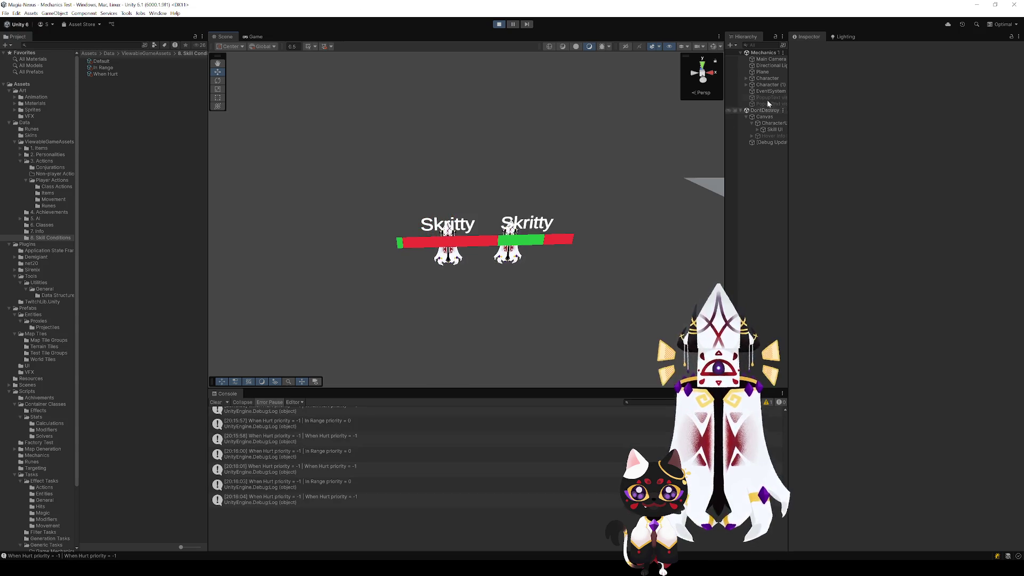
- Inspect Character's stats, pause, check Character (1)'s stats, then resume the game
click(767, 78)
scroll(853, 299, down, 10)
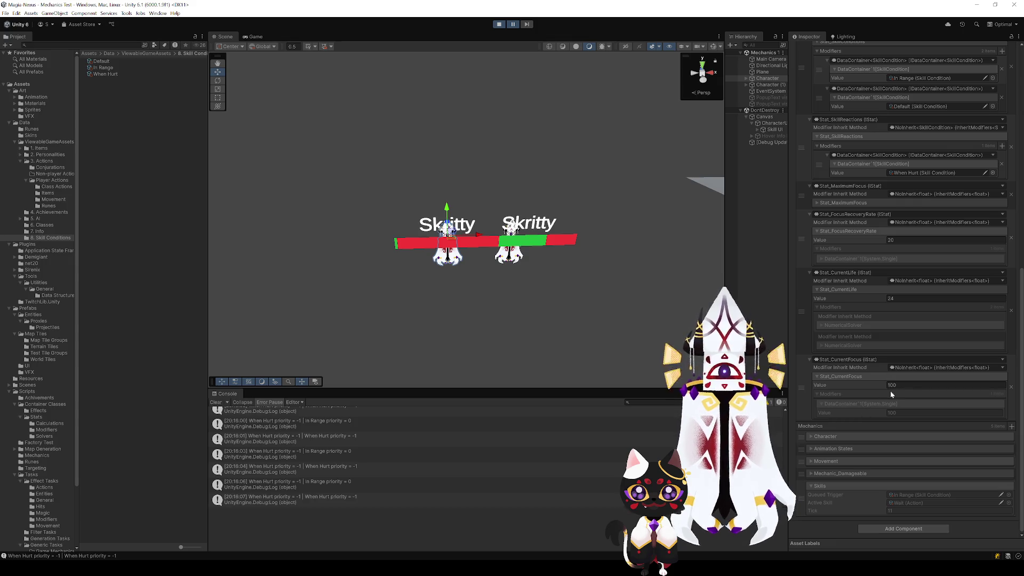
click(517, 25)
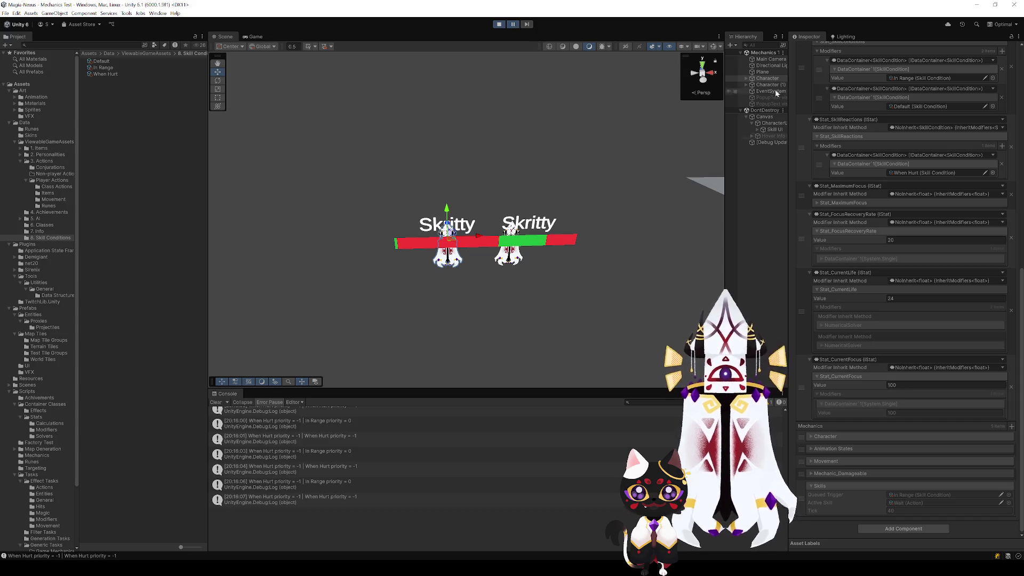
click(762, 86)
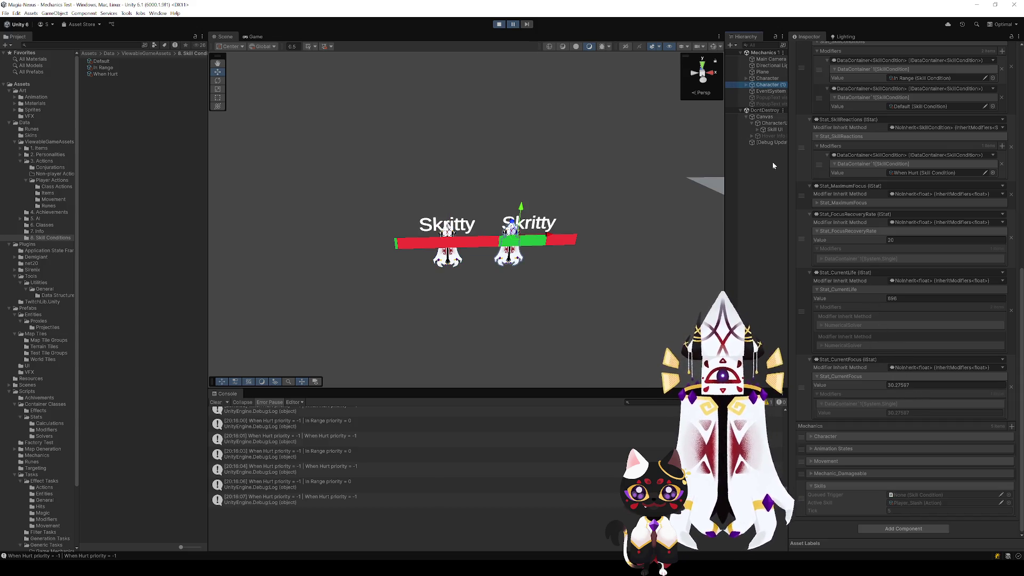
click(514, 25)
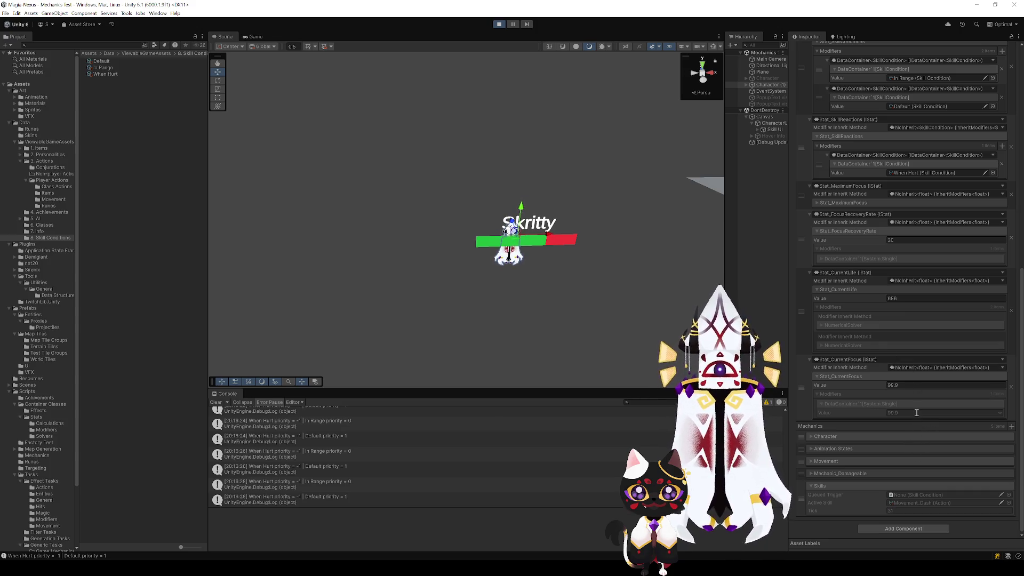
- Edit the Stat_CurrentFocus value, orbit around the character, and stop play mode
click(892, 386)
key(Return)
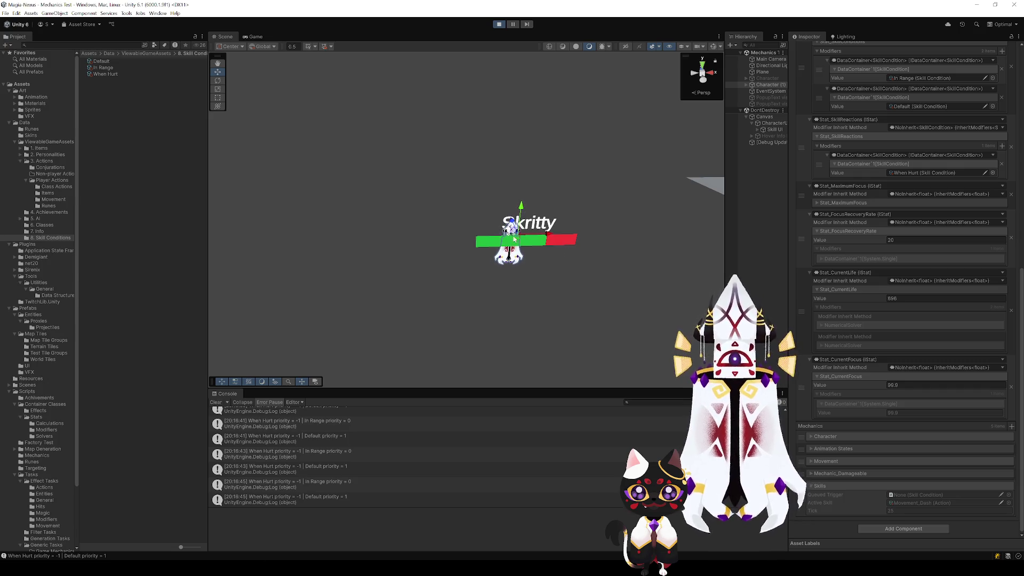
drag(578, 255, 647, 248)
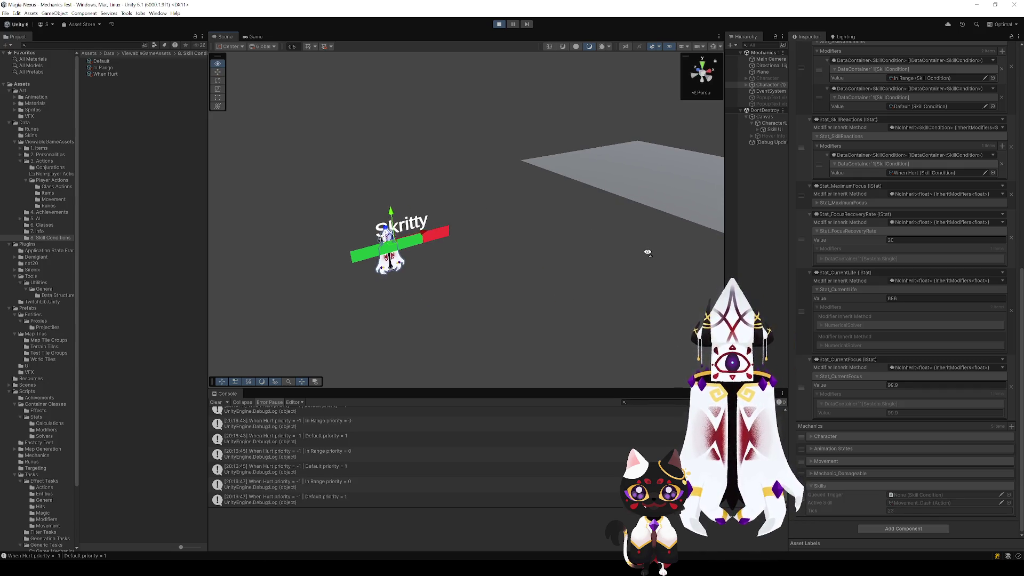
key(ctrl+p)
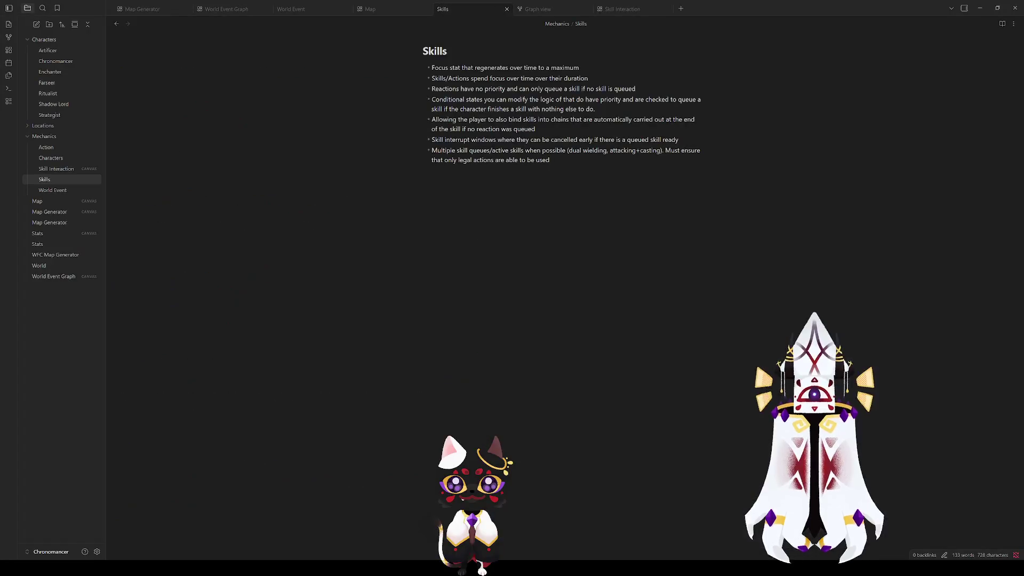
- Bring up the Skills note and read the focus regeneration, focus cost and reactions bullets
click(445, 88)
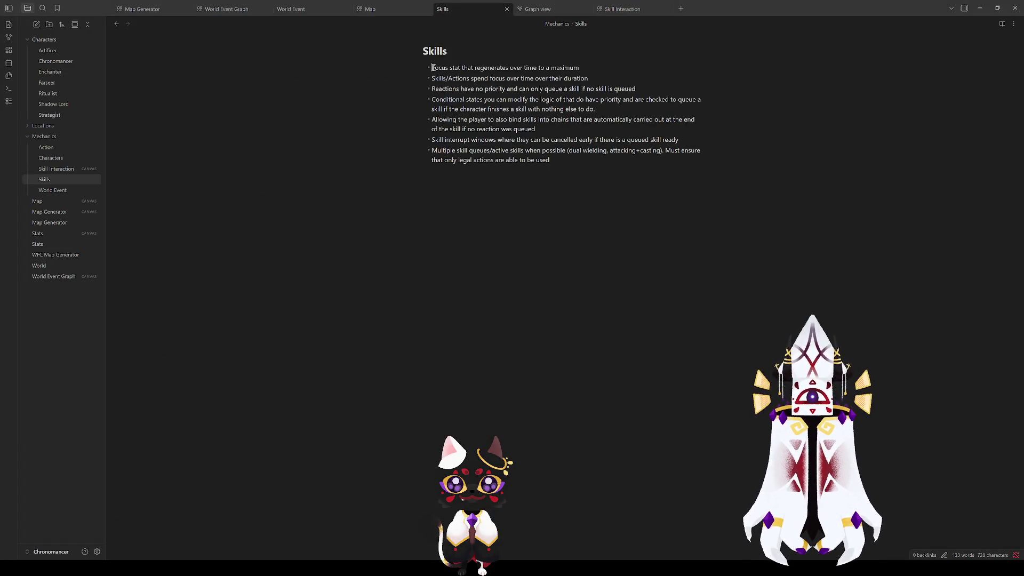
drag(433, 67, 474, 70)
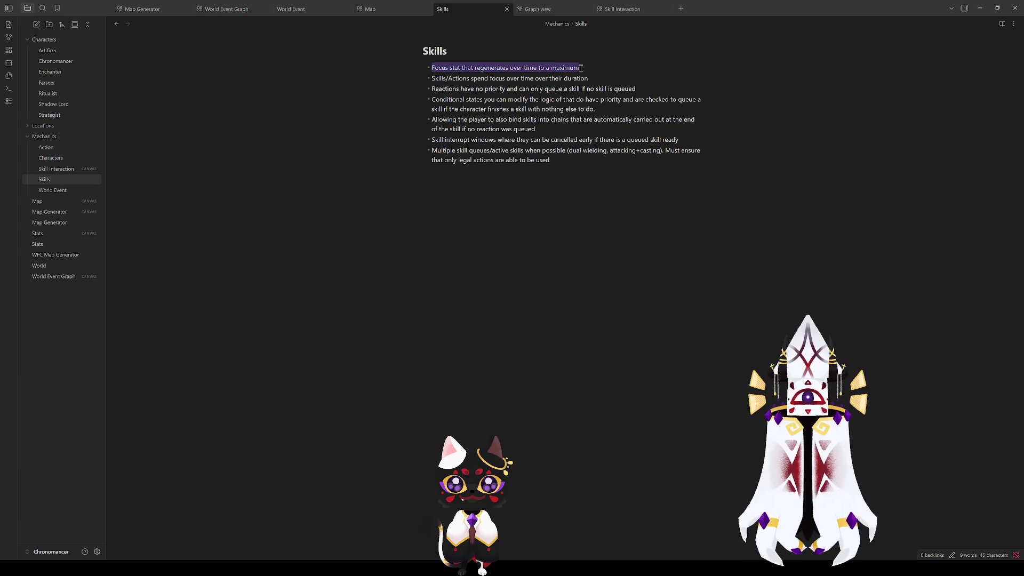
drag(432, 78, 478, 80)
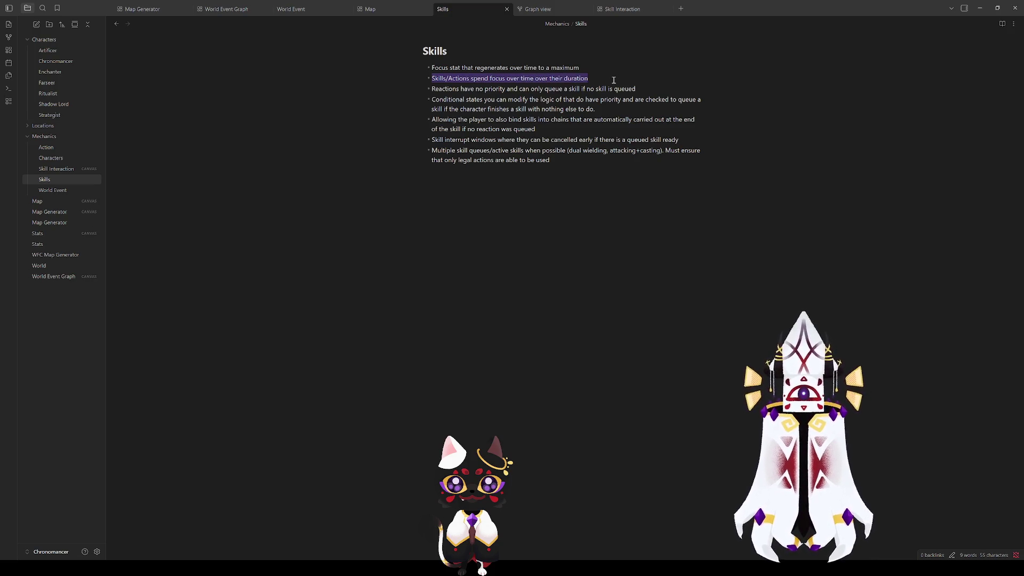
drag(433, 90, 578, 87)
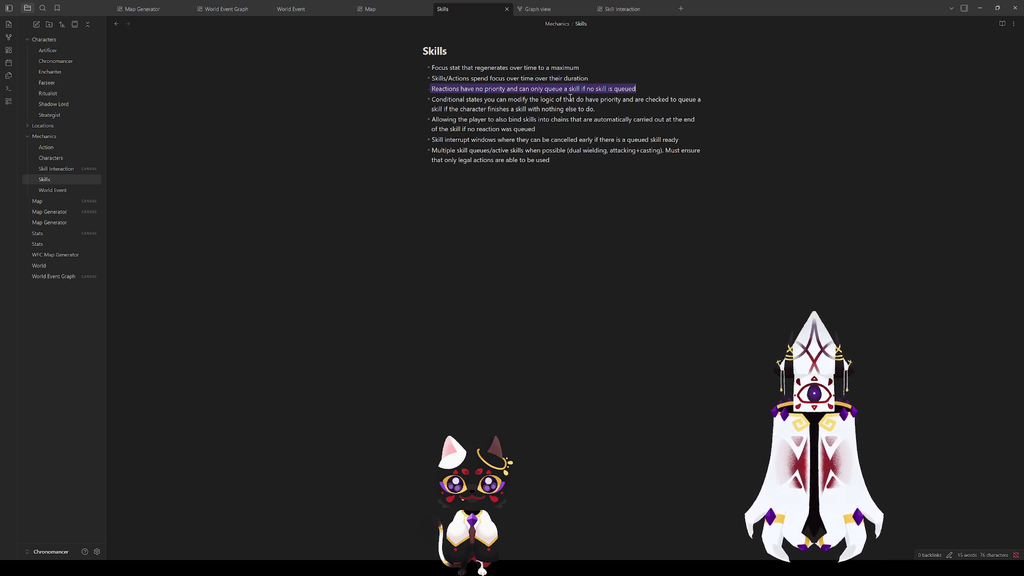
click(449, 102)
- Highlight the whole conditional states bullet to read it
mouse_move(432, 101)
mouse_down()
mouse_move(650, 96)
mouse_move(598, 109)
mouse_move(582, 101)
mouse_move(447, 107)
mouse_move(588, 97)
mouse_up()
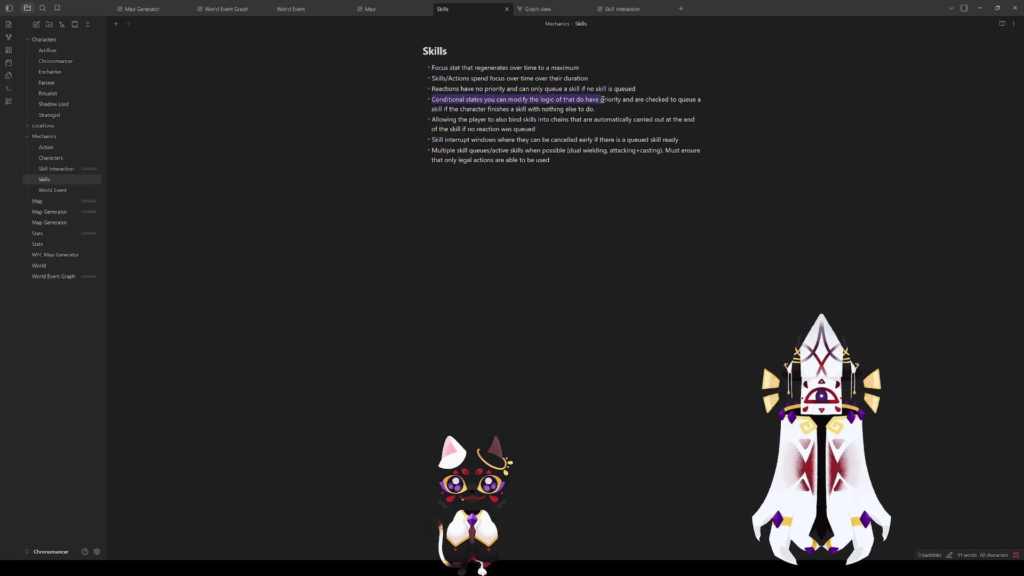
triple_click(603, 101)
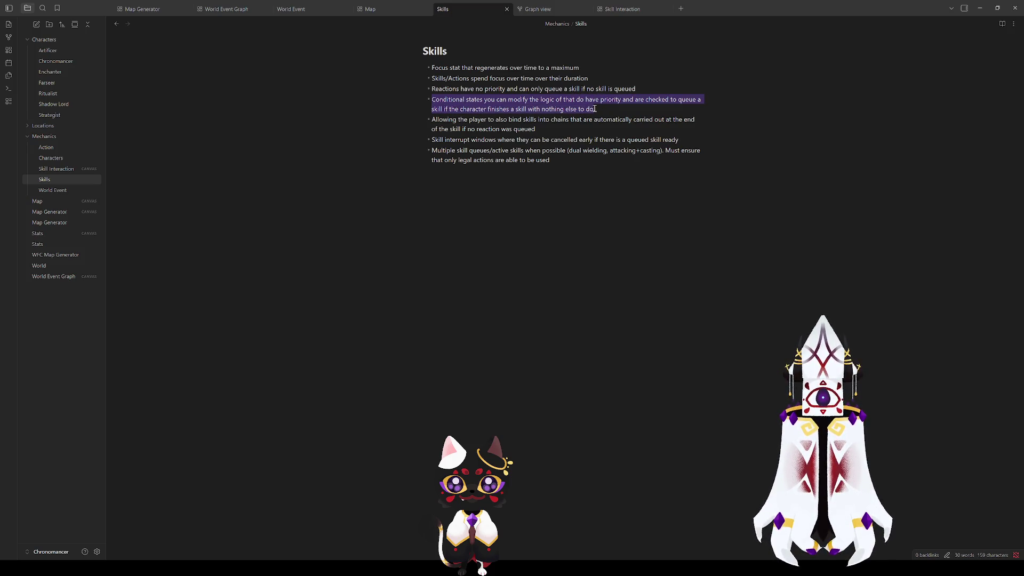
mouse_move(599, 111)
mouse_down()
mouse_move(450, 128)
mouse_move(495, 110)
mouse_move(571, 110)
mouse_up()
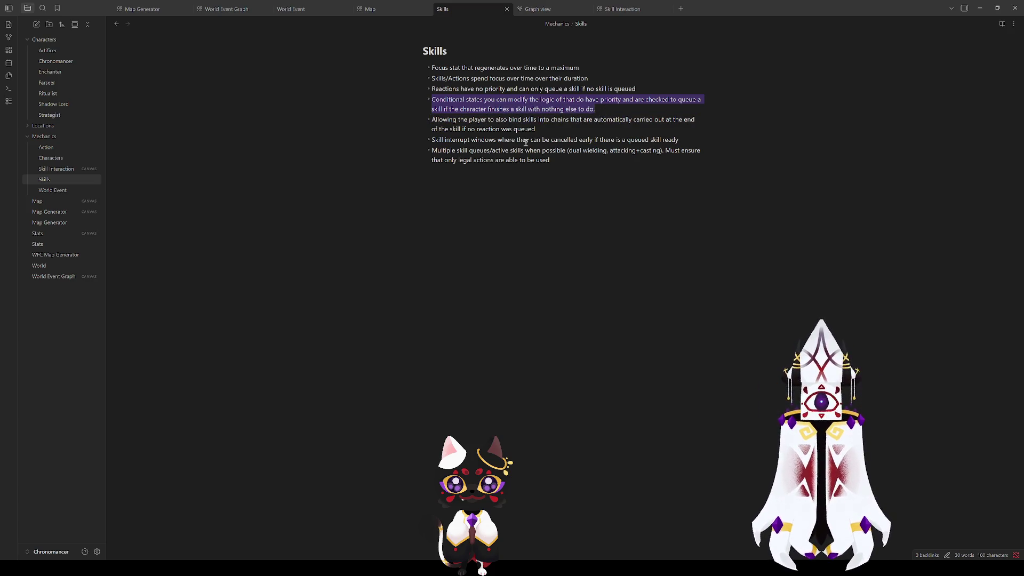
click(458, 121)
mouse_move(430, 99)
mouse_down()
mouse_move(624, 120)
mouse_move(621, 105)
mouse_up()
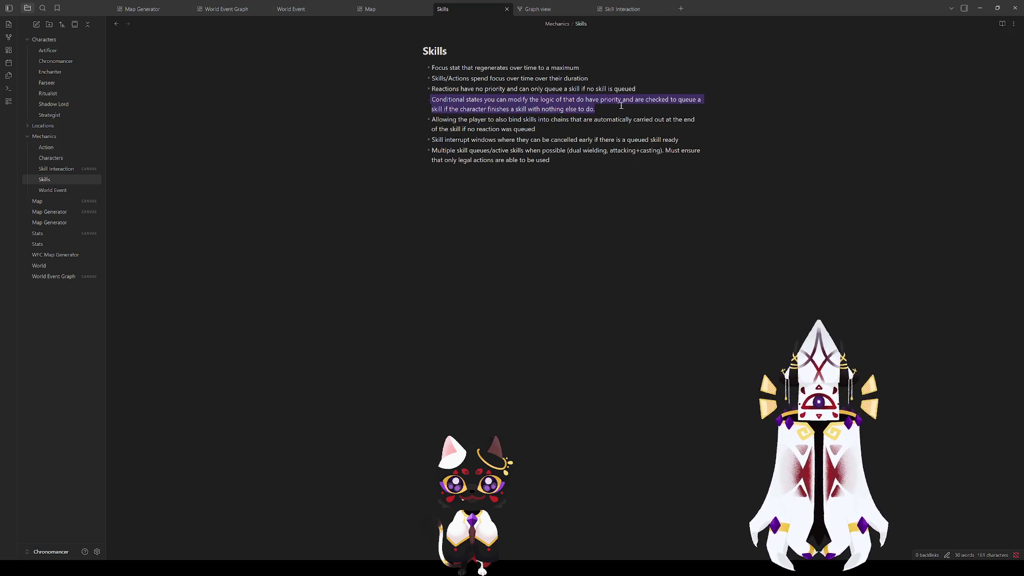
click(433, 119)
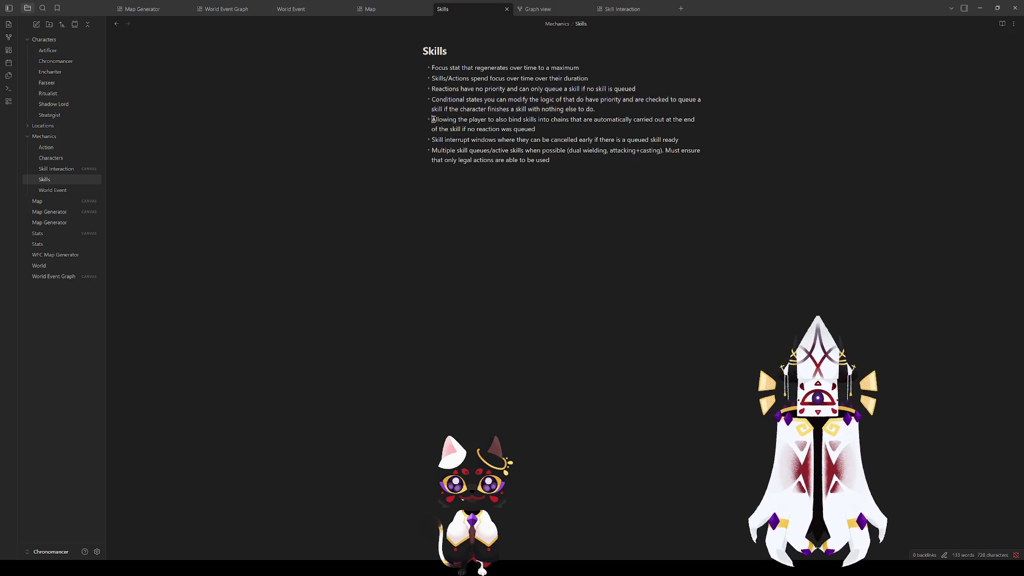
- Read the bullets on skill chains, skill interrupt windows and multiple skill queues
drag(432, 120, 602, 129)
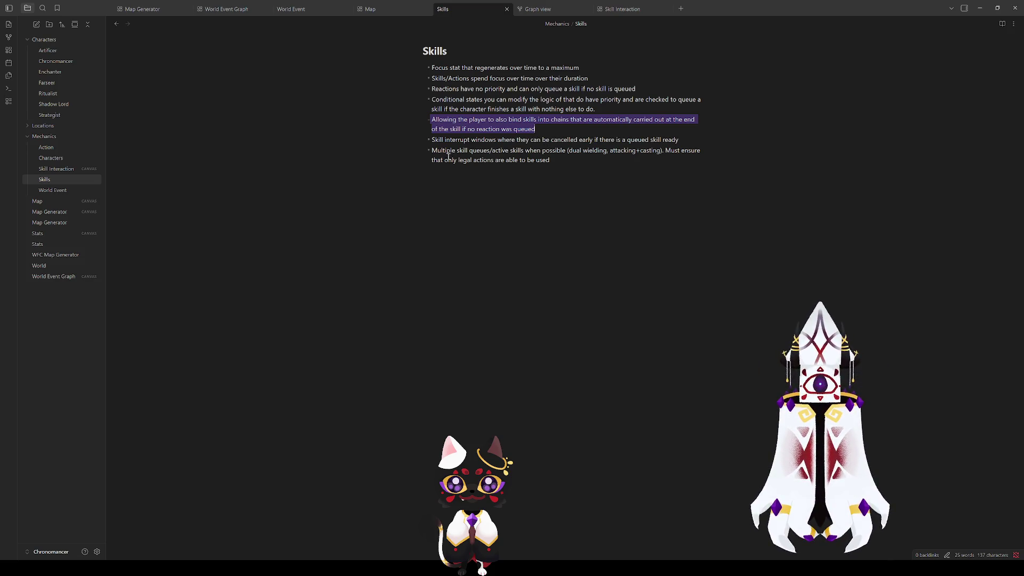
drag(432, 141, 538, 143)
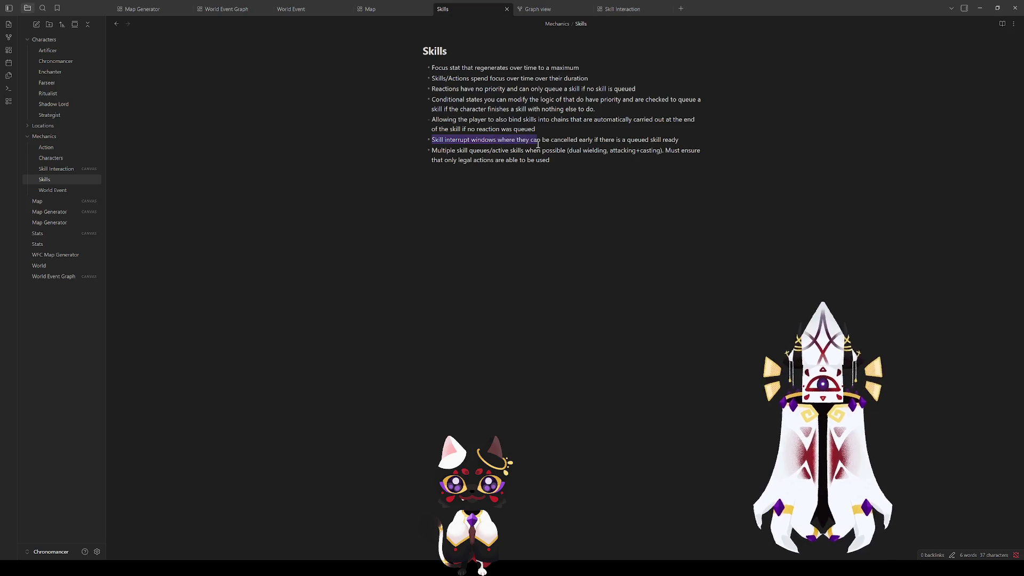
click(651, 142)
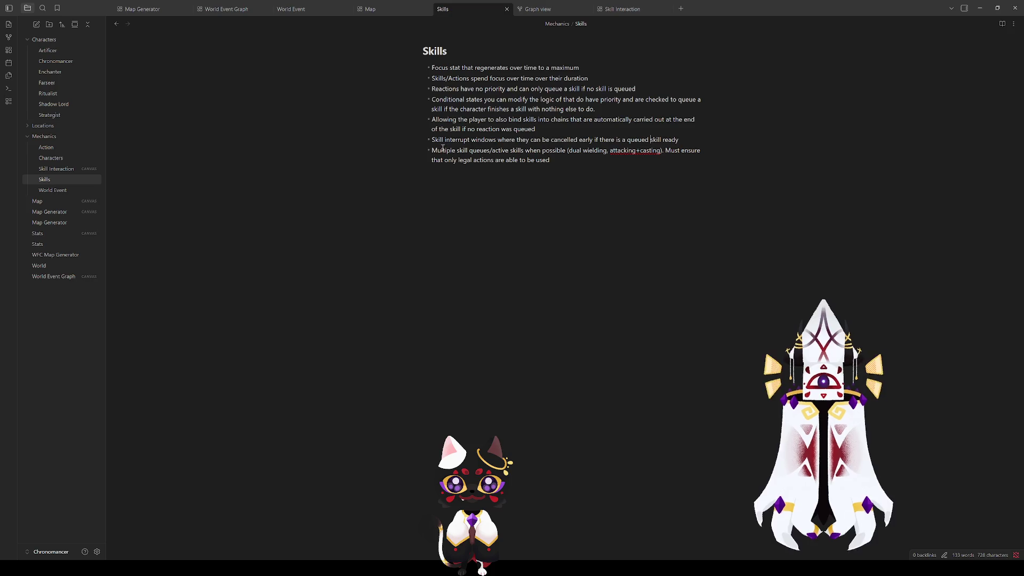
drag(433, 151, 479, 155)
click(507, 156)
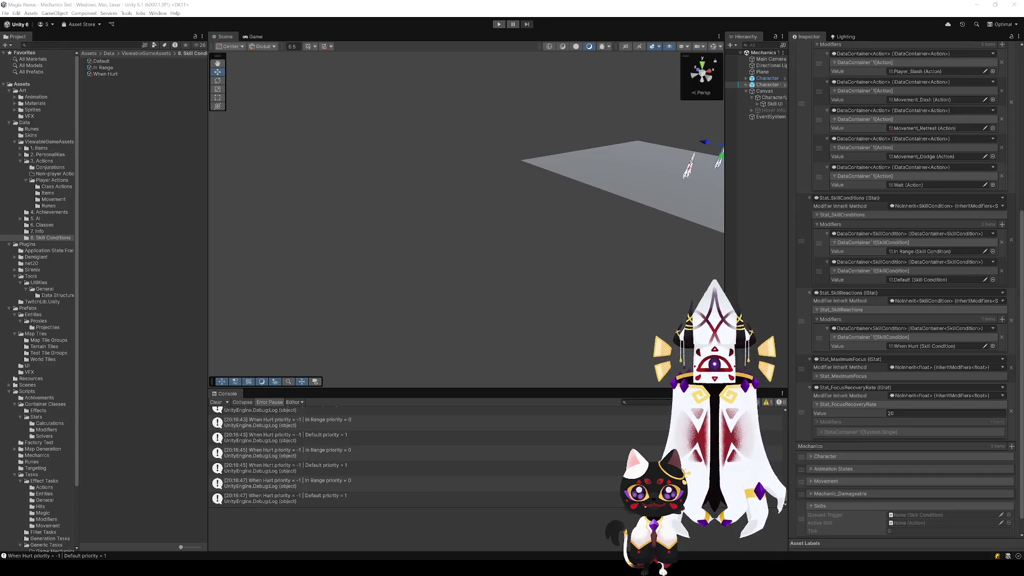
- Orbit the Scene view onto both Skritty characters and press Play
mouse_move(667, 160)
mouse_down()
mouse_move(622, 183)
mouse_move(597, 212)
mouse_move(566, 176)
mouse_up()
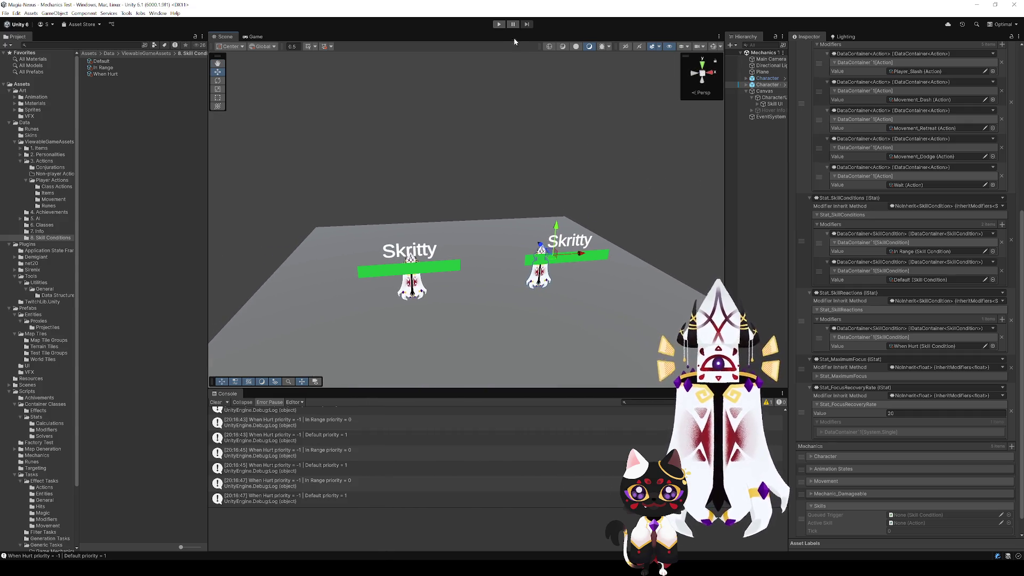
click(499, 24)
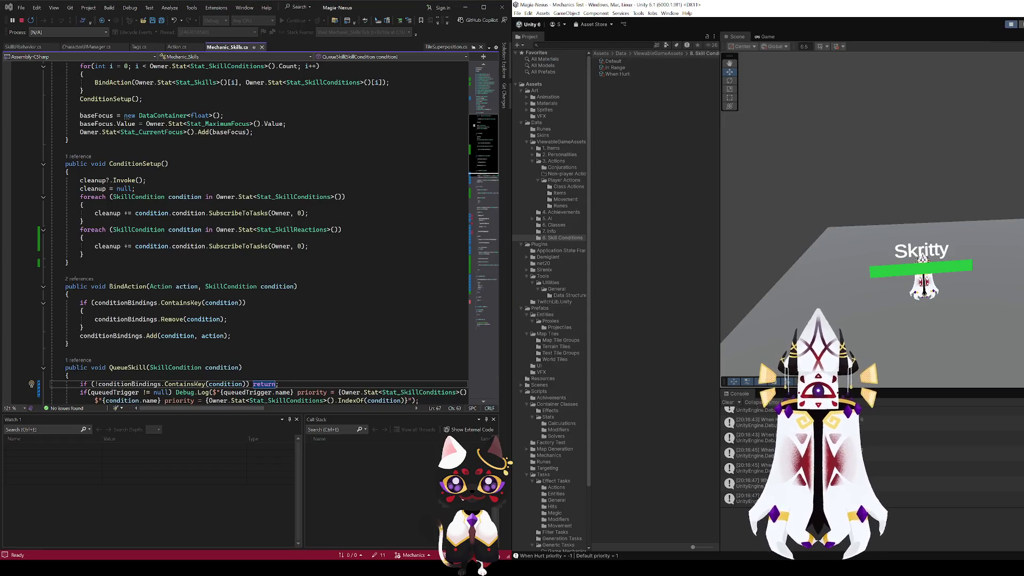
- Delete all breakpoints, continue, and break on TryStartSkill(conditionBindings[queuedTrigger]) in Tick()
scroll(240, 234, down, 4)
scroll(240, 229, down, 15)
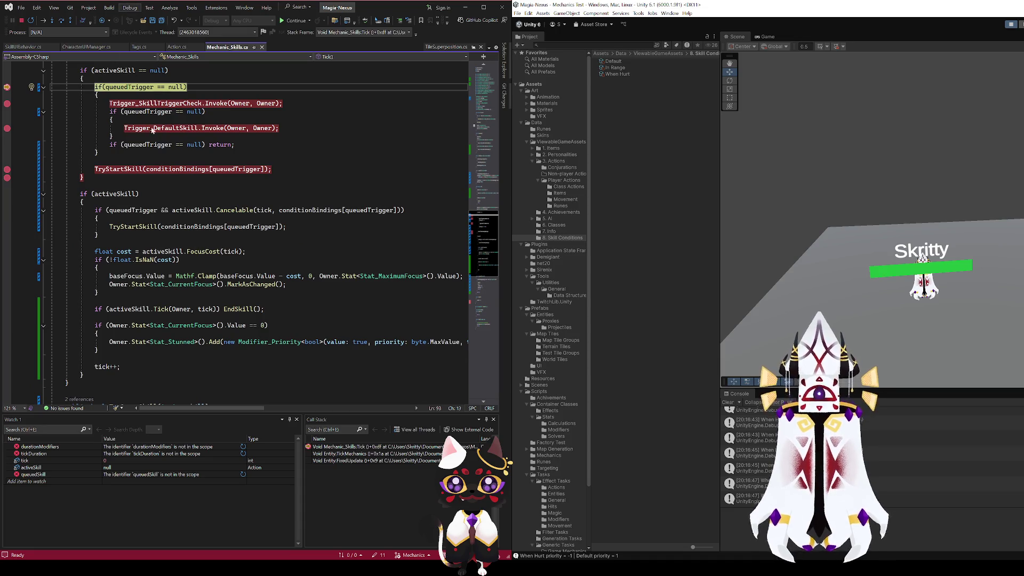
key(ctrl+shift+F9)
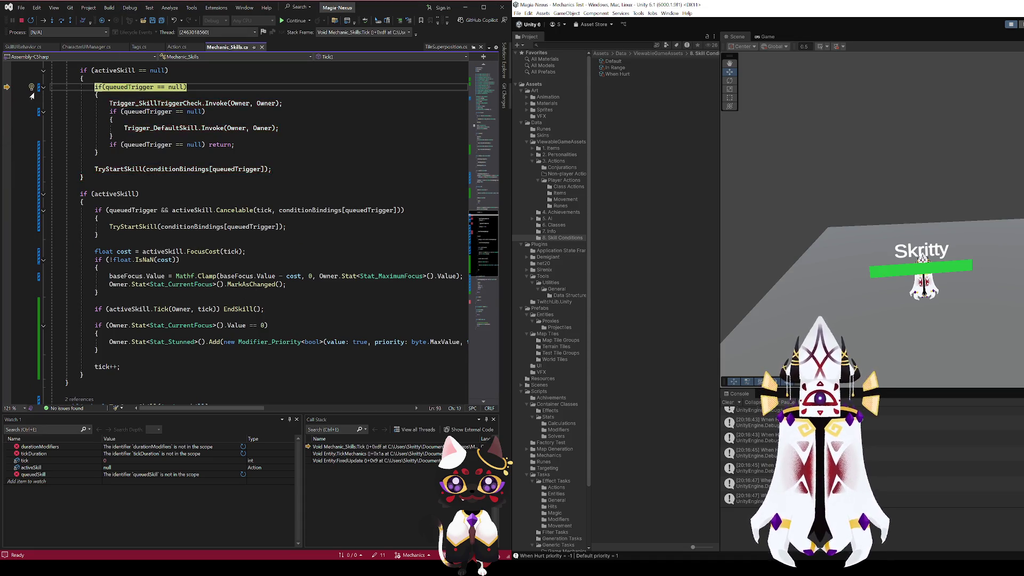
click(291, 25)
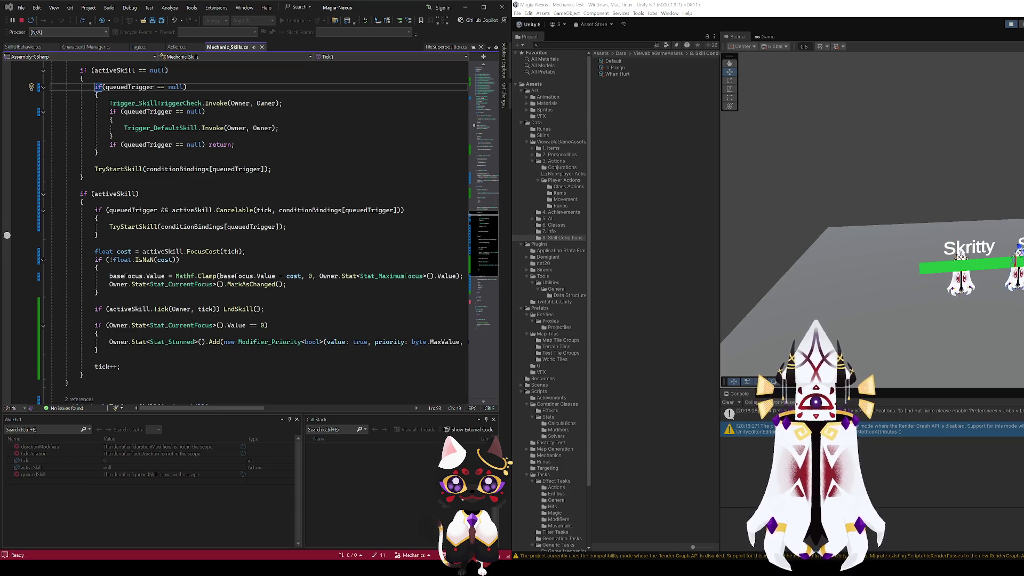
click(7, 227)
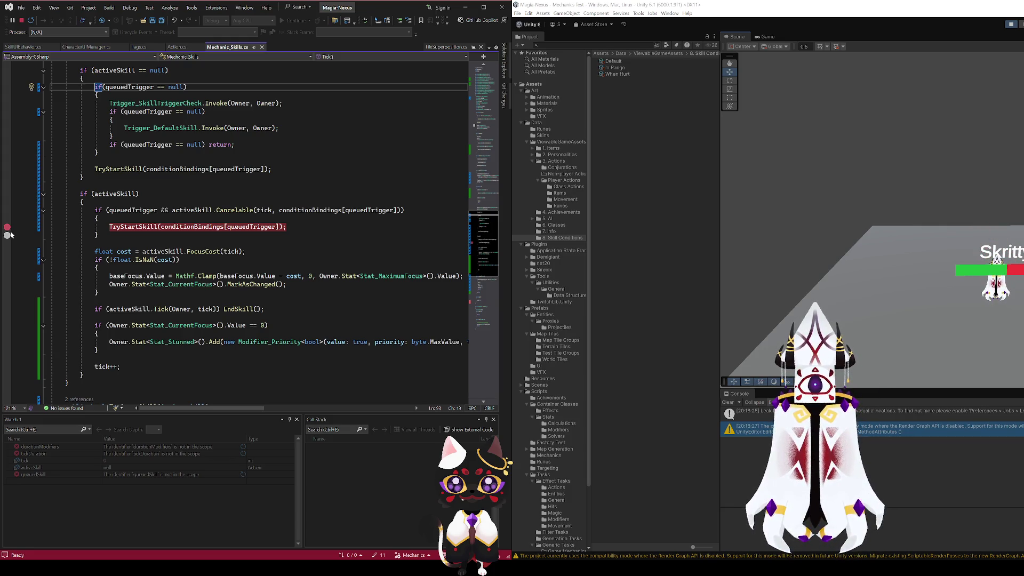
- Return to the game and select the Player_Slash action in the Items folder
key(alt+Tab)
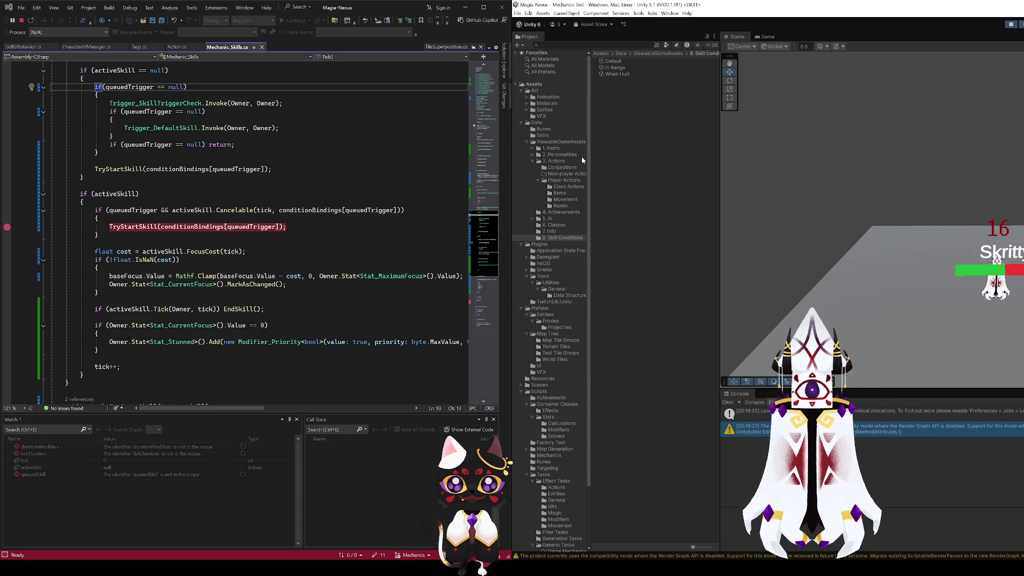
click(560, 193)
click(681, 81)
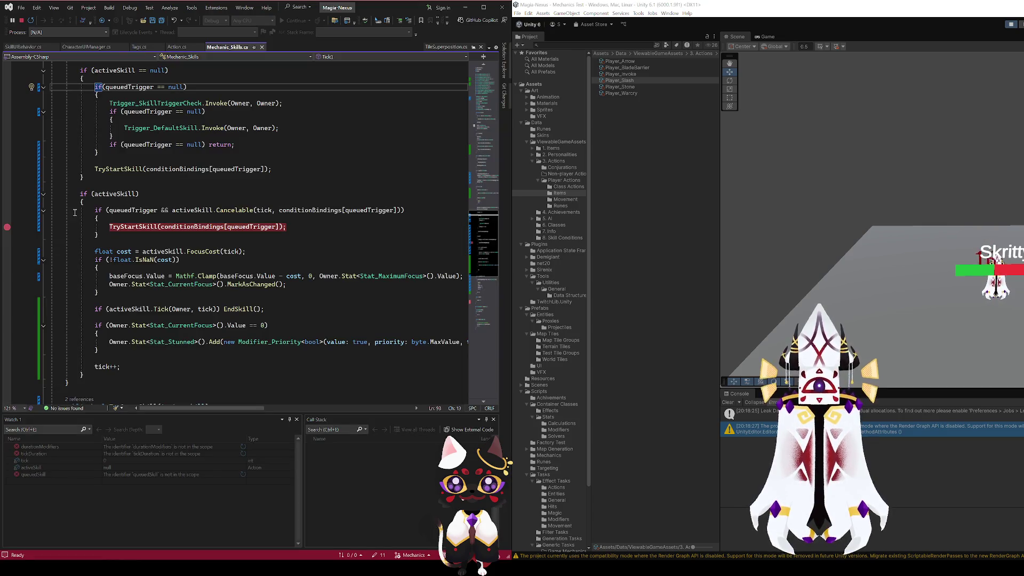
- Break on the queuedTrigger Cancelable check, let it hit, then continue the game
click(8, 211)
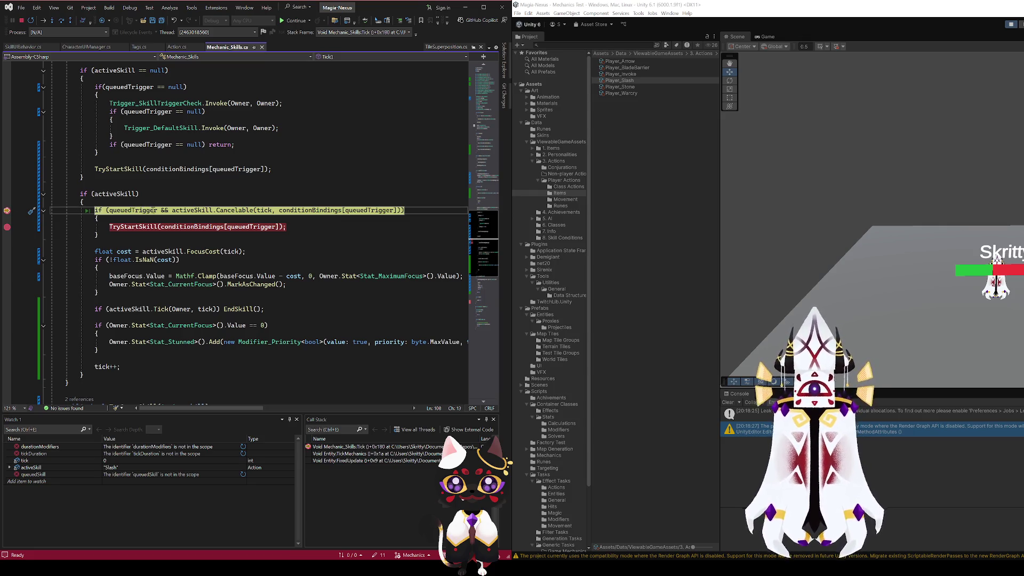
key(F5)
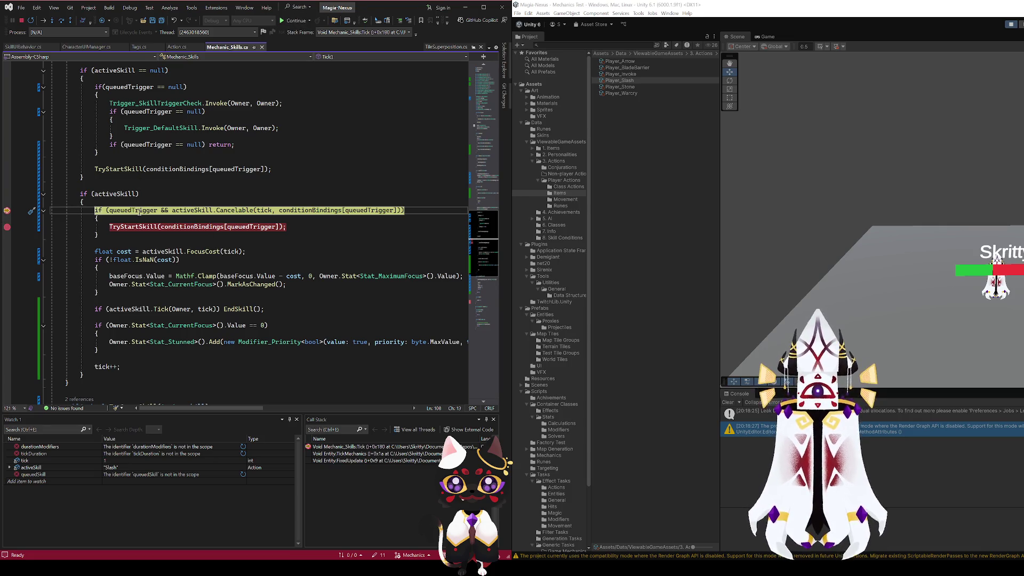
click(287, 23)
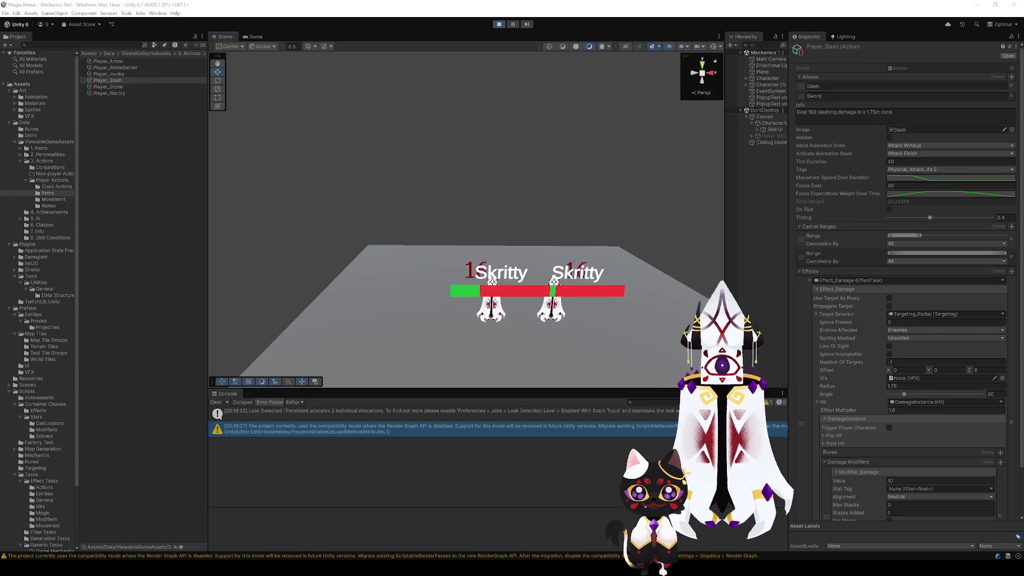
- Exit play mode and duplicate When Hurt in 8. Skill Conditions, creating When Hurt 1
key(ctrl+p)
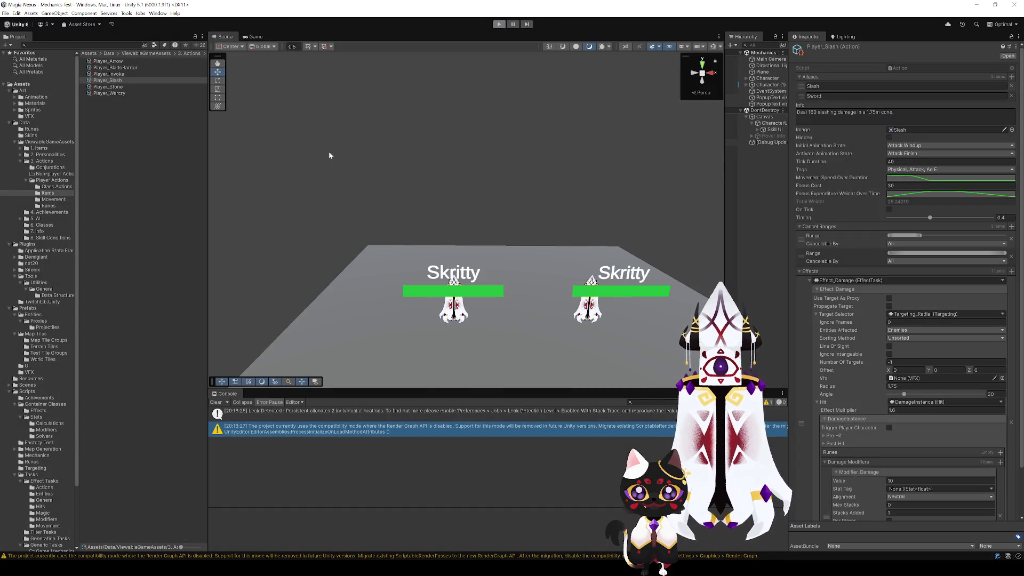
click(51, 239)
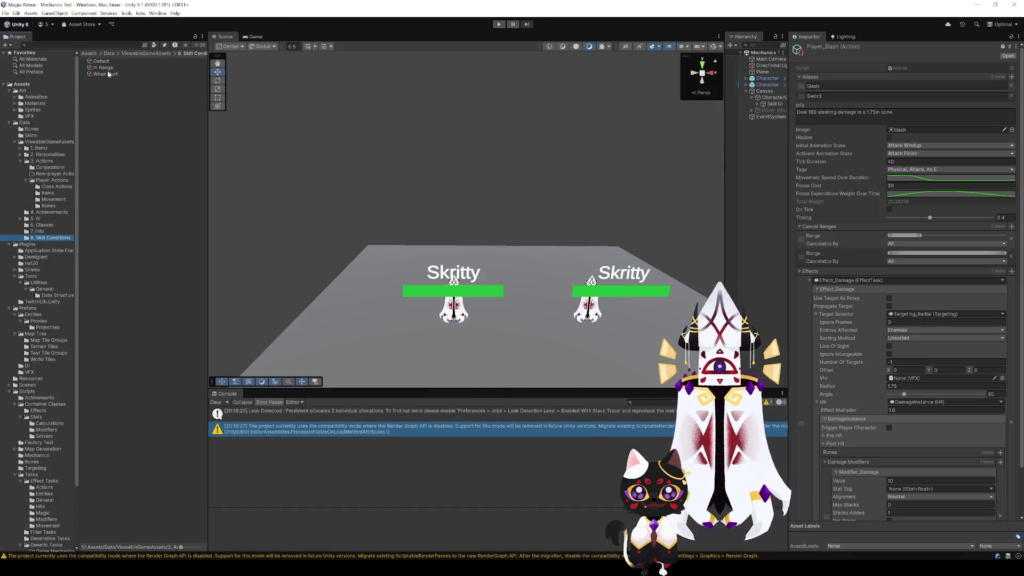
click(108, 74)
key(ctrl+d)
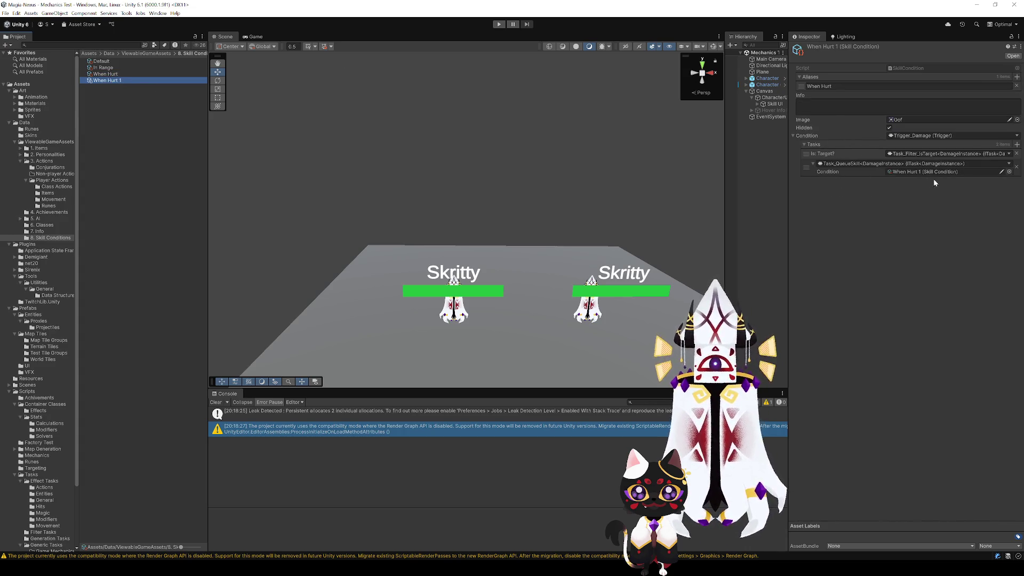
click(1011, 165)
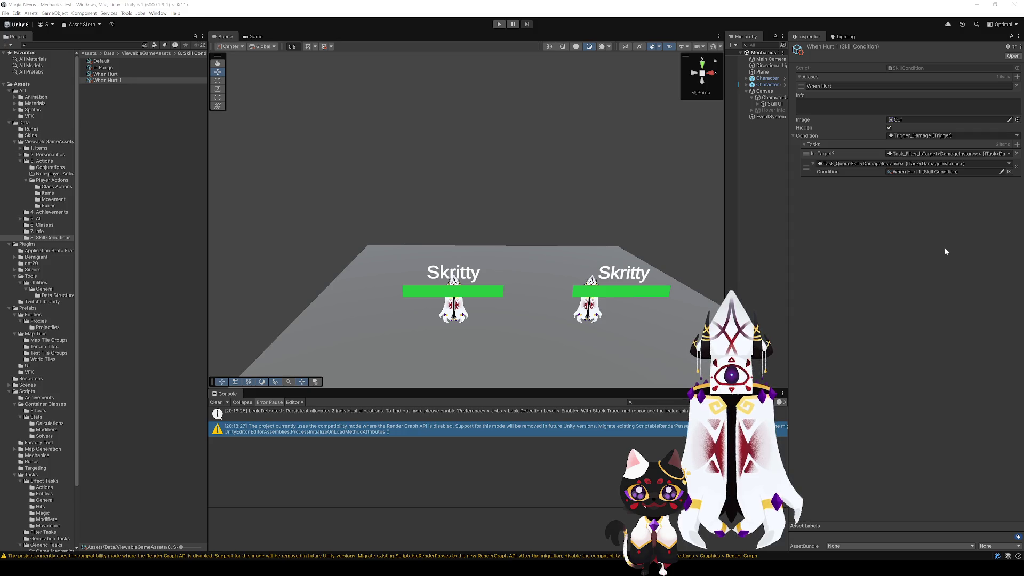
- Undo and redo edits, settling on the Trigger_ActionStart trigger with no tasks
key(ctrl+z)
key(ctrl+z)
key(ctrl+z)
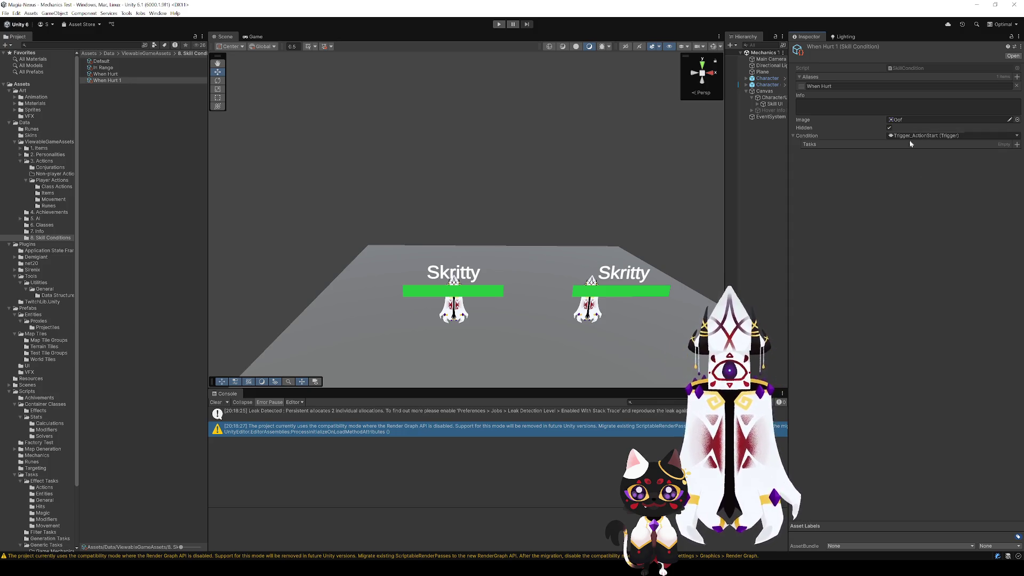
key(ctrl+y)
key(ctrl+y)
key(ctrl+y)
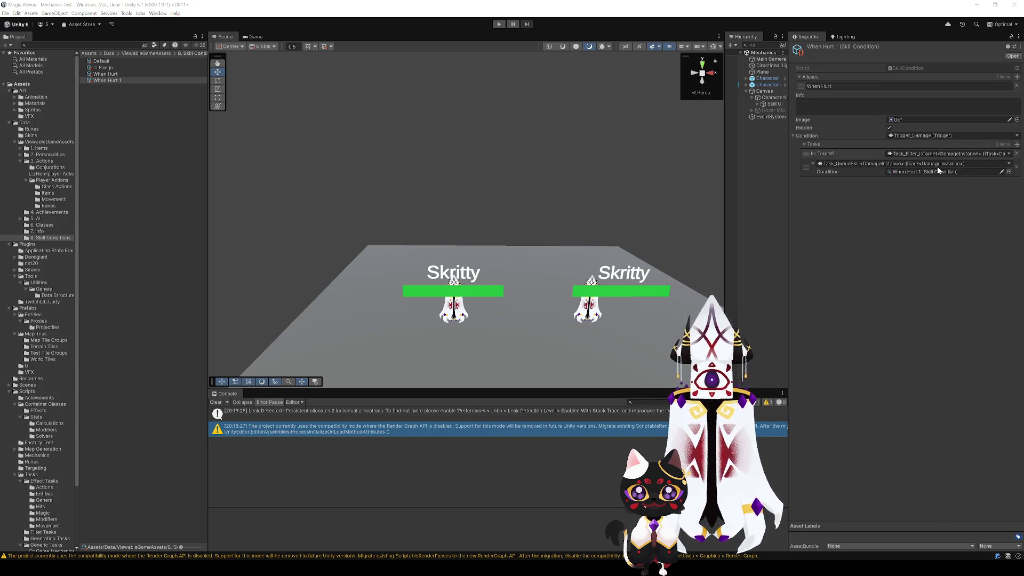
key(ctrl+z)
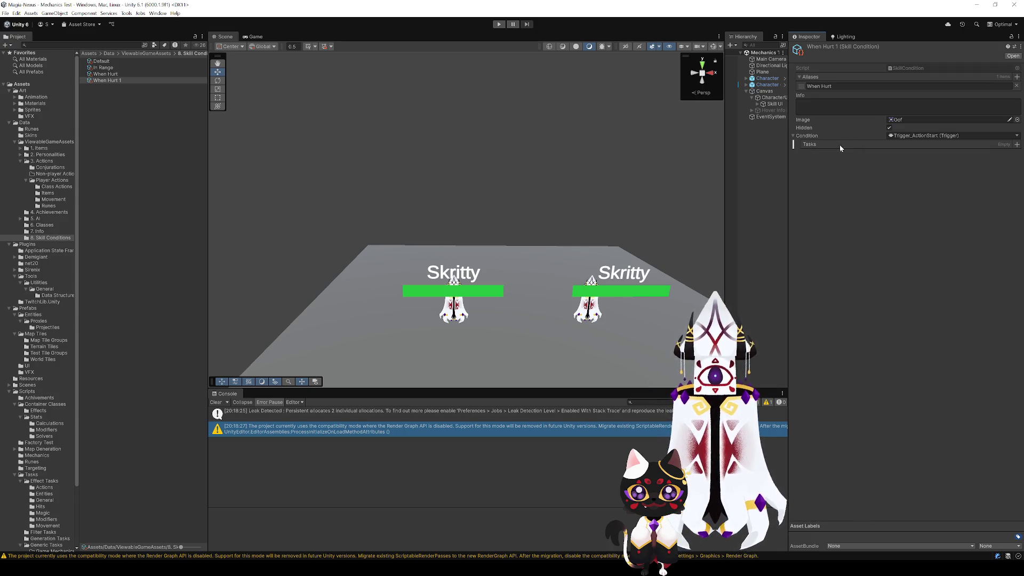
key(ctrl+y)
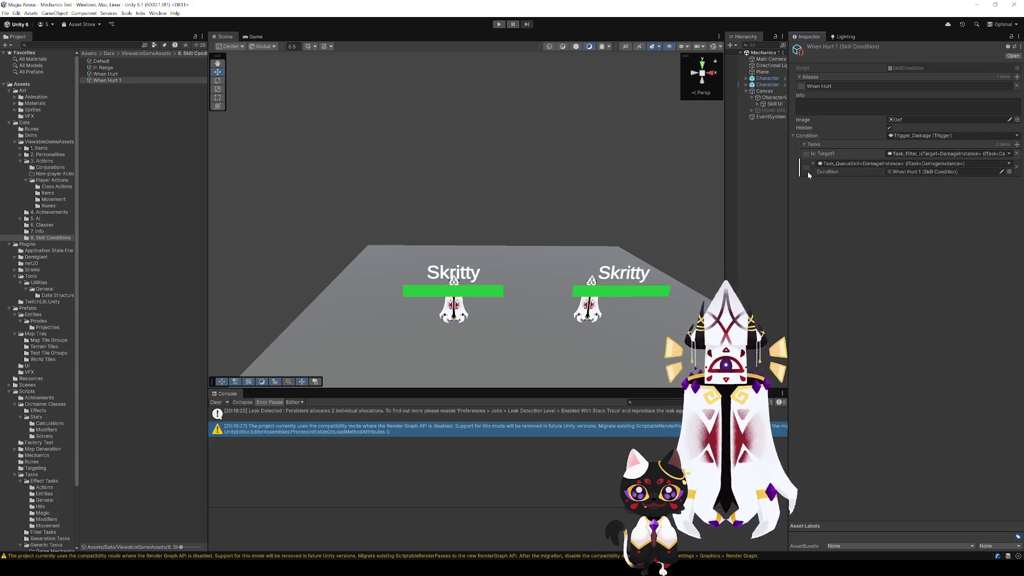
click(832, 243)
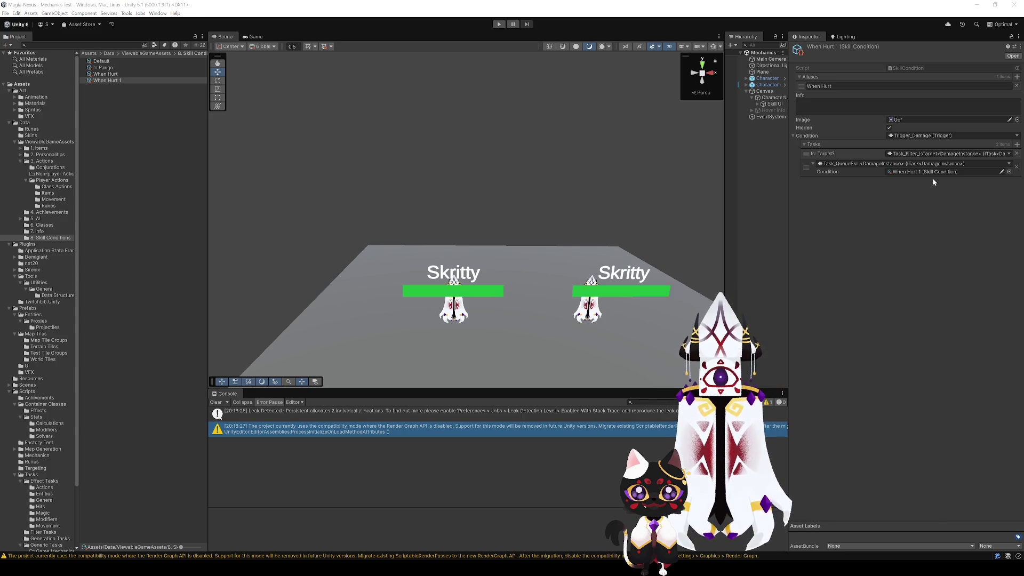
key(ctrl+z)
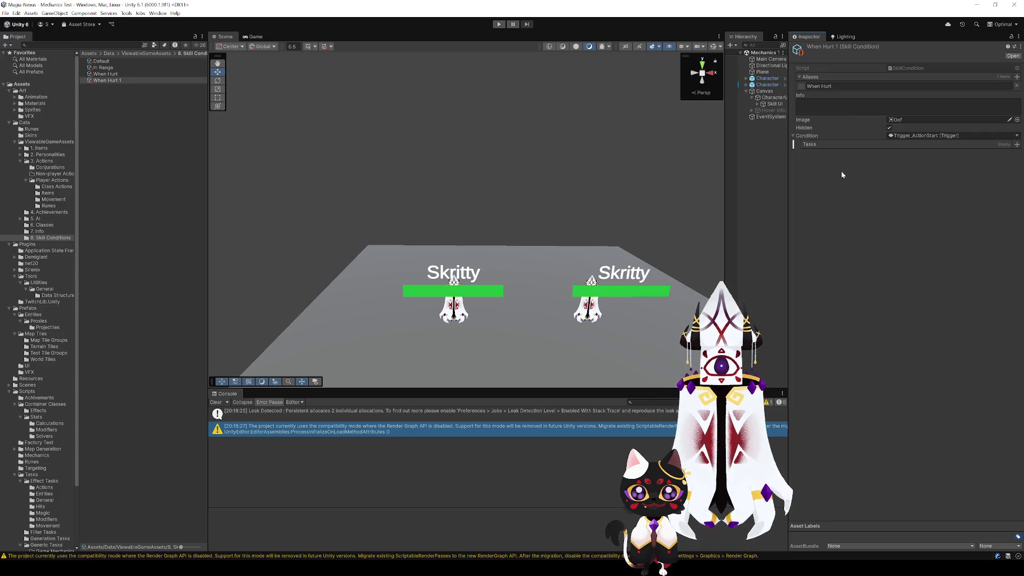
- Add an Effect_Accelerate task, then remove it so Tasks is empty
click(1017, 144)
click(880, 172)
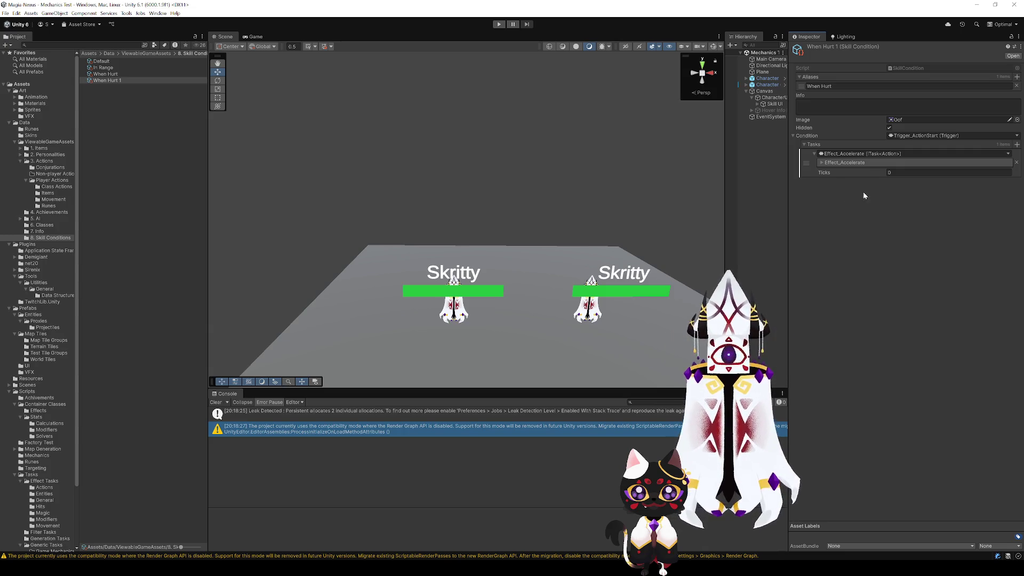
click(1017, 162)
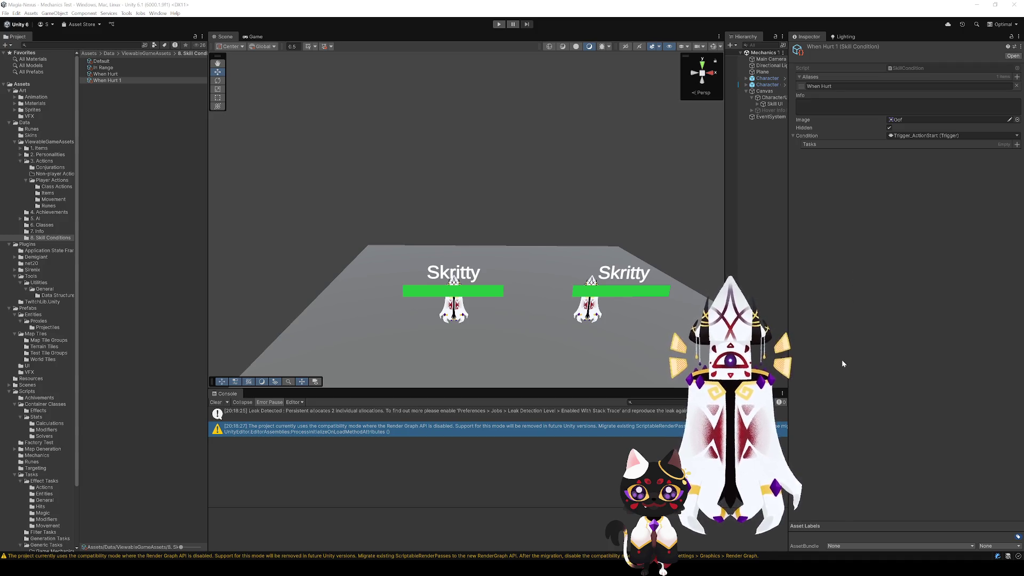
- Point the Task_QueueSkill Condition at When Hurt 1 itself and rename the asset 'On Action Start'
mouse_move(126, 79)
mouse_down()
mouse_move(834, 173)
mouse_move(946, 162)
mouse_up()
click(117, 81)
key(F2)
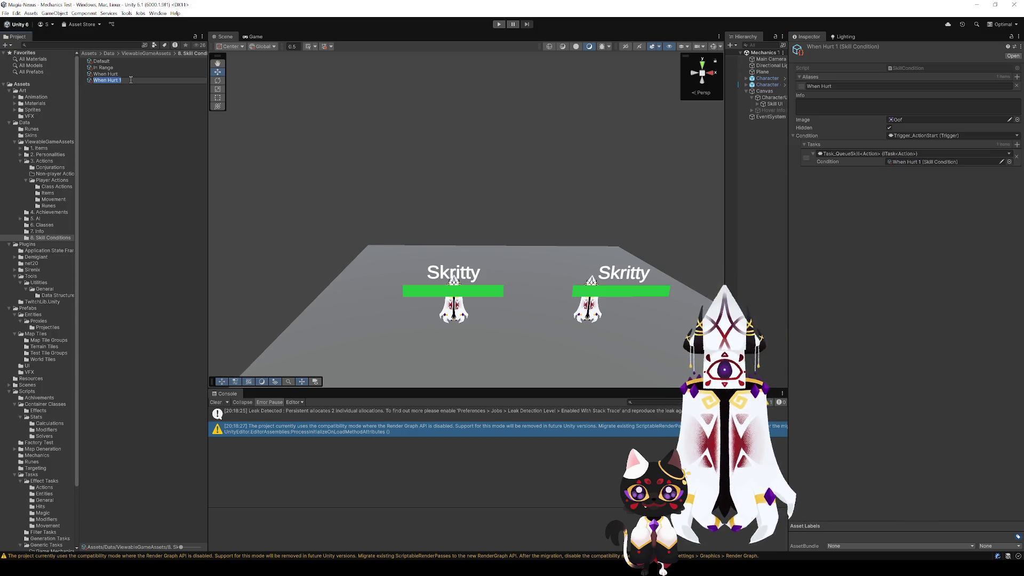
text(On Action Start)
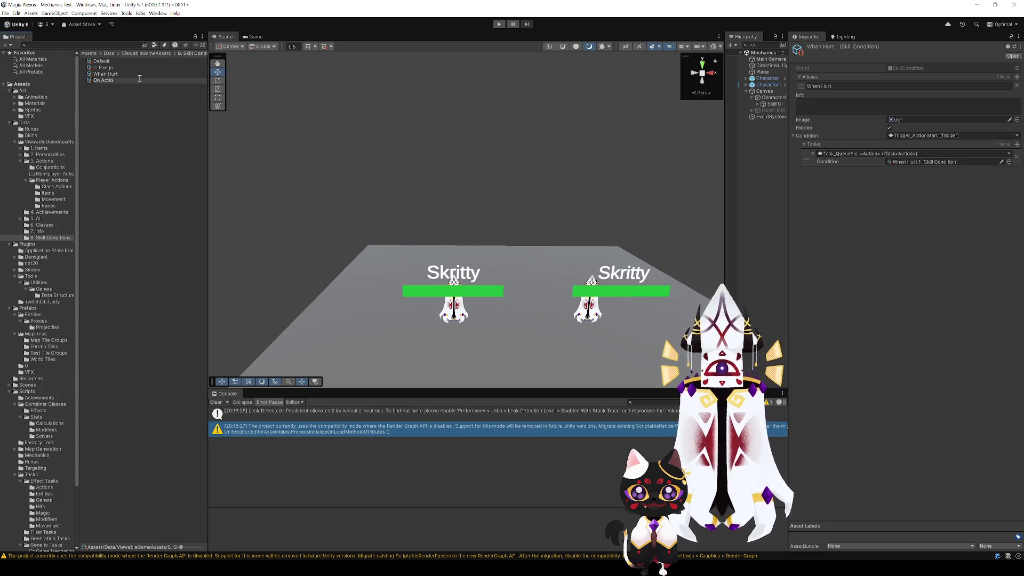
key(Return)
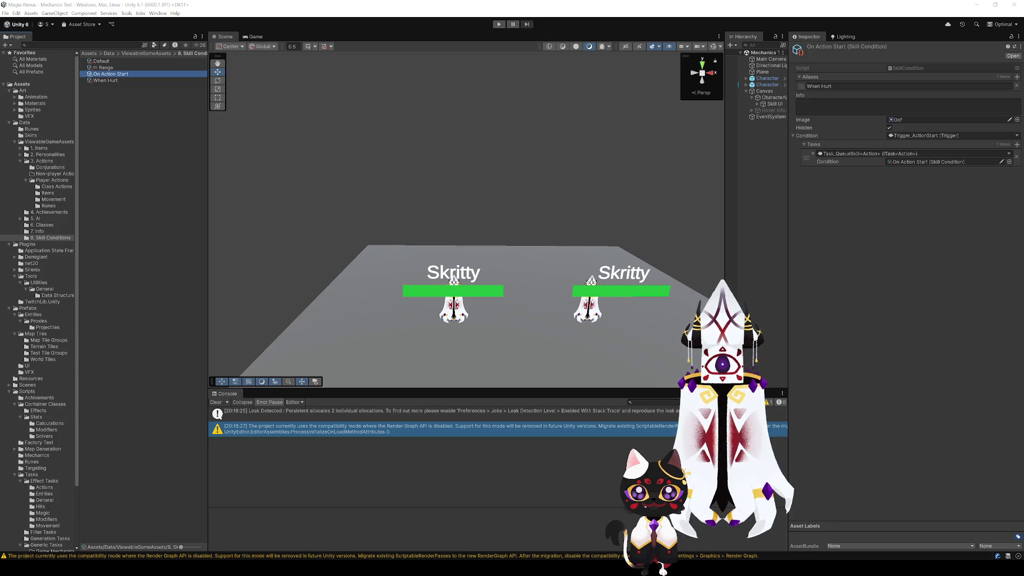
- Deselect On Action Start and orbit the Scene view out to the whole plane
click(174, 368)
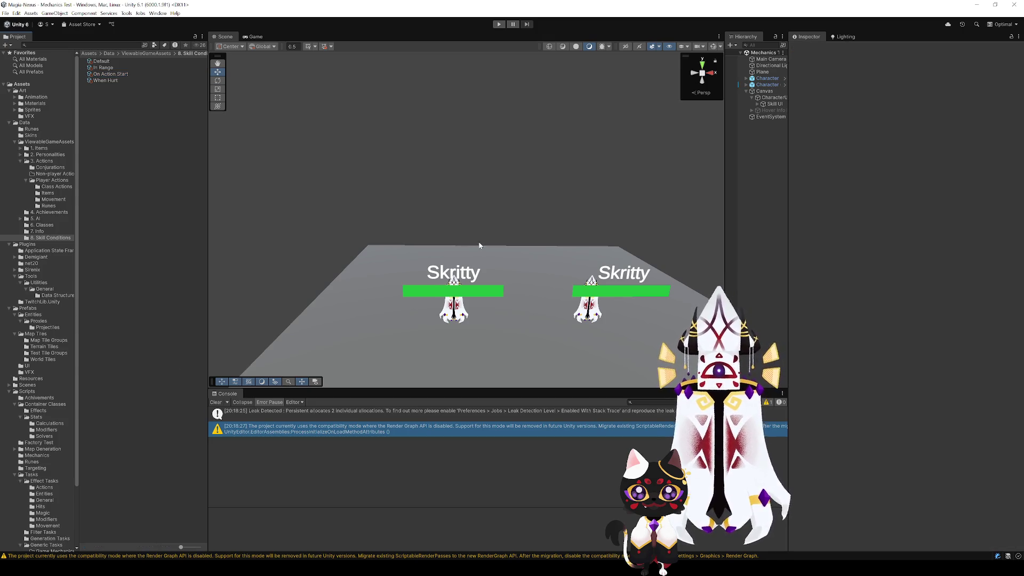
drag(489, 198, 496, 229)
scroll(496, 235, up, 5)
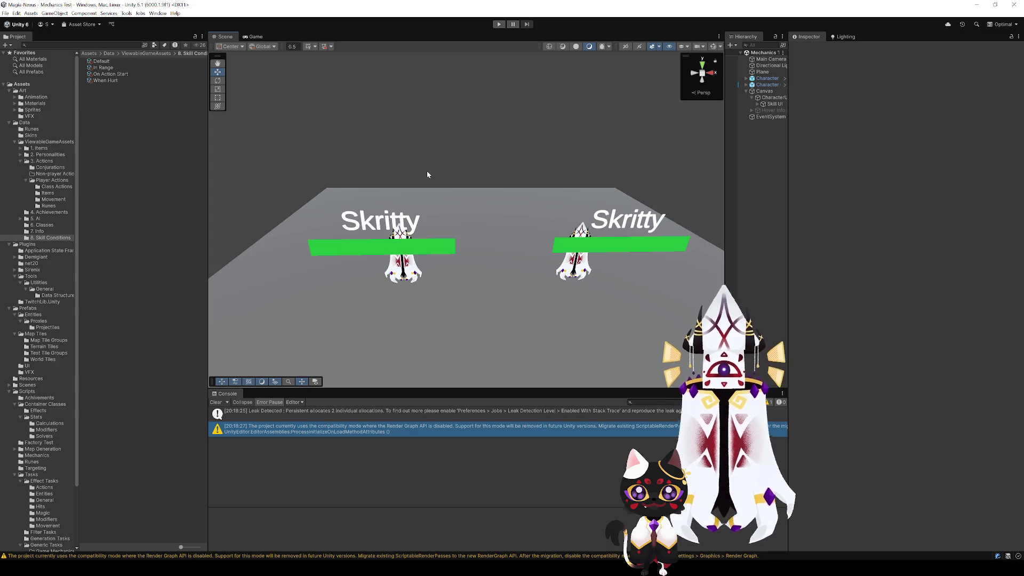
drag(287, 99, 608, 194)
scroll(608, 201, down, 5)
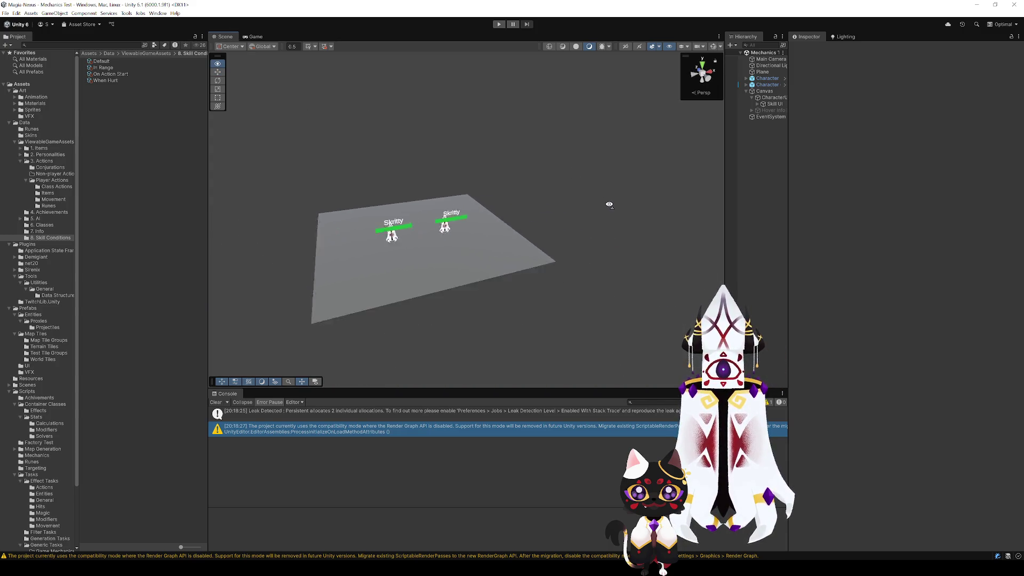
- Select Skill UI under CharacterUI and expand it to reveal its three skill bars
click(763, 98)
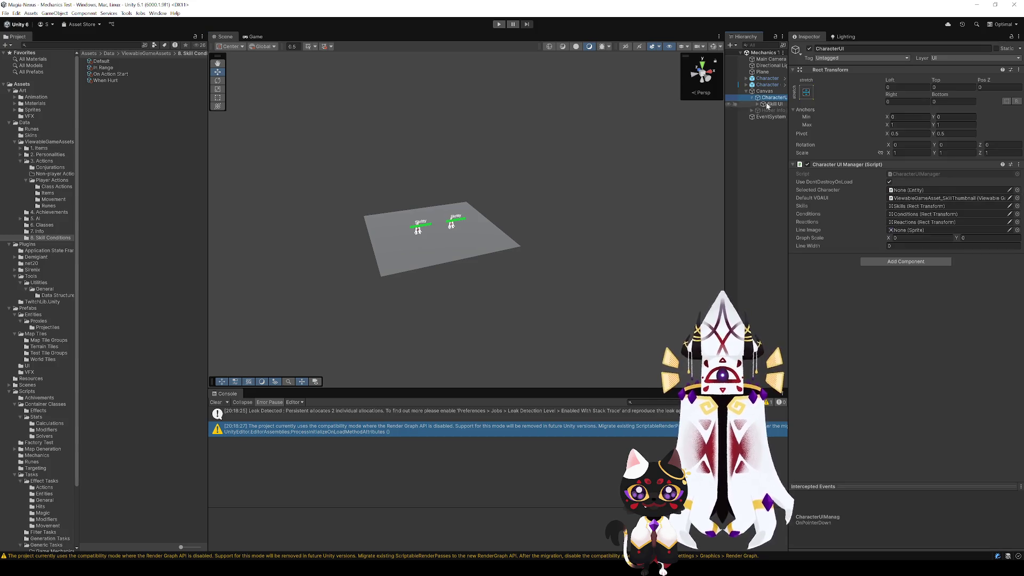
click(774, 104)
click(764, 104)
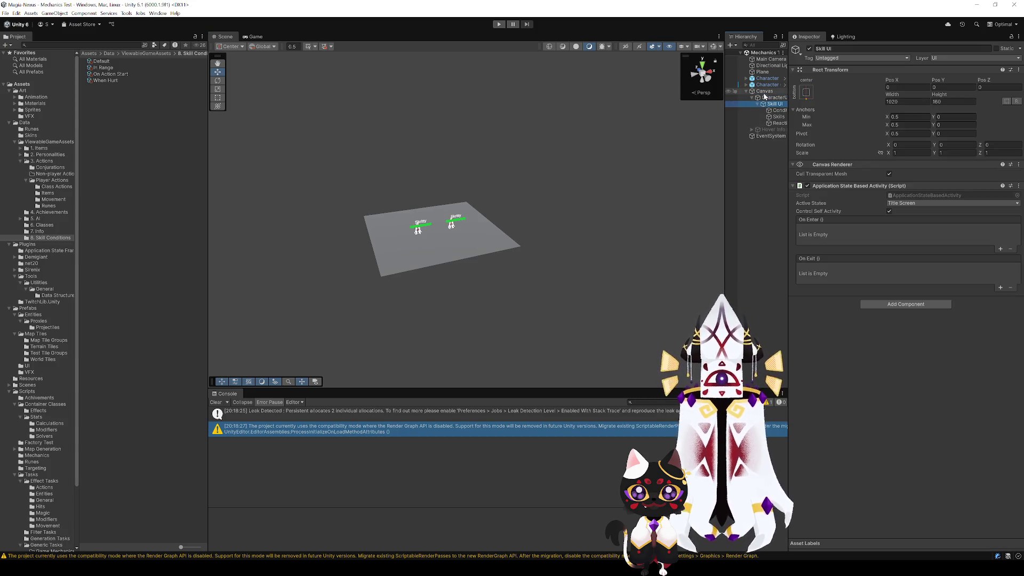
- Switch the scene view to 2D and frame Skill UI, centring and zooming in on its bars
drag(531, 226, 524, 230)
key(2)
key(f)
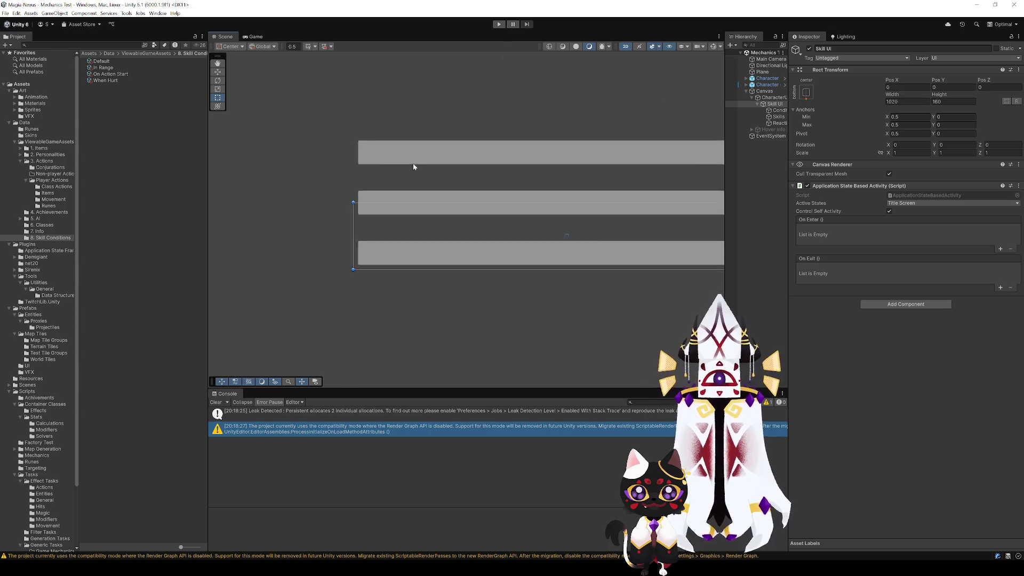
mouse_move(416, 124)
mouse_down()
mouse_move(507, 258)
mouse_move(501, 208)
mouse_up()
scroll(502, 261, up, 5)
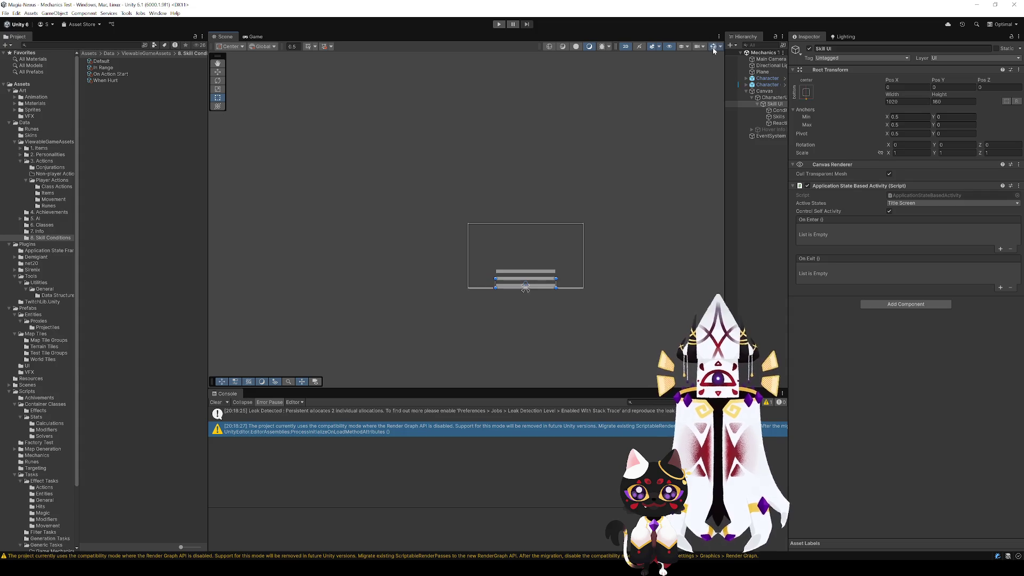
scroll(513, 264, up, 2)
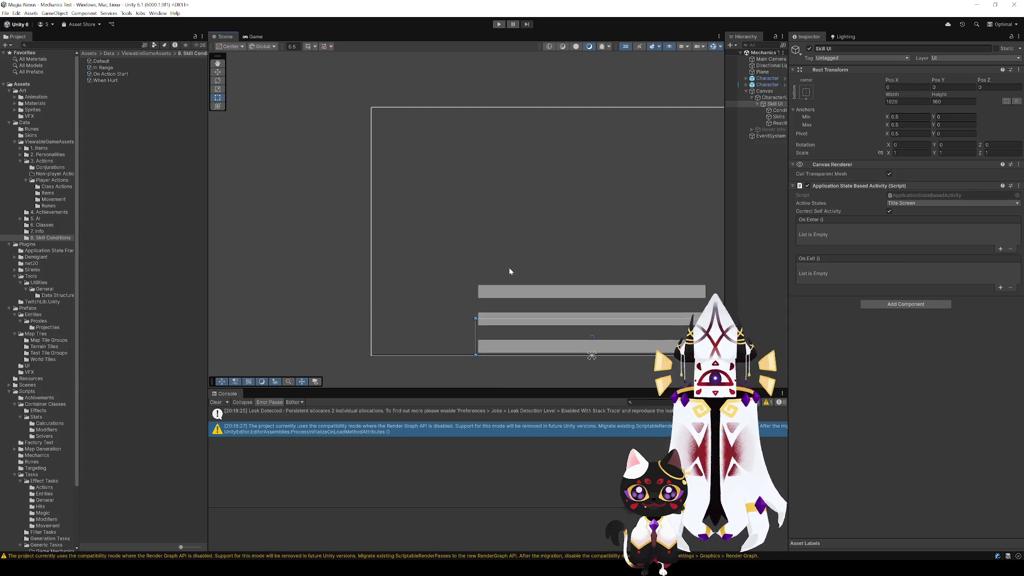
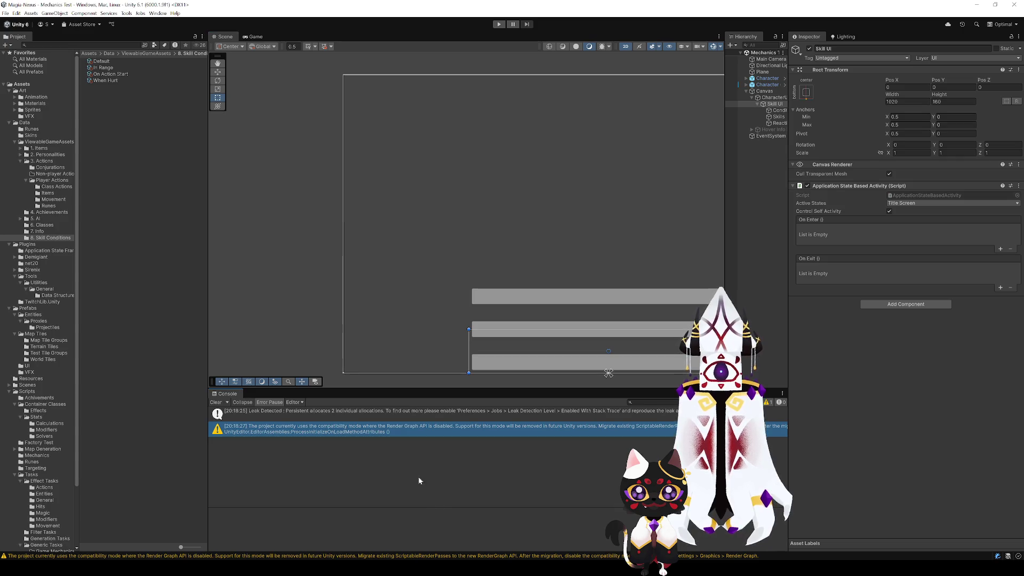
- Create an empty child GameObject under CharacterUI
mouse_move(446, 314)
mouse_down()
mouse_move(434, 281)
mouse_move(447, 341)
mouse_up()
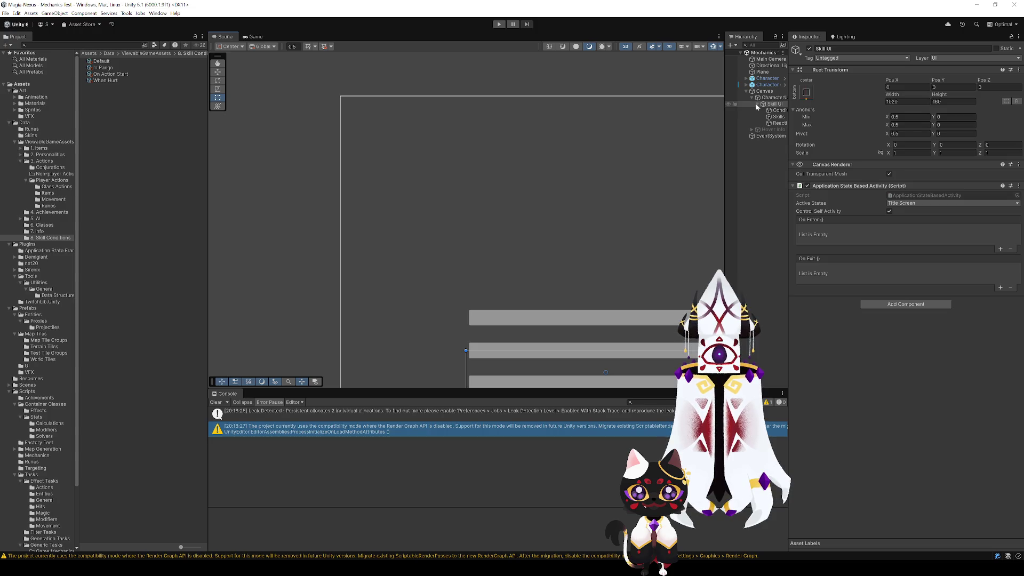
click(758, 99)
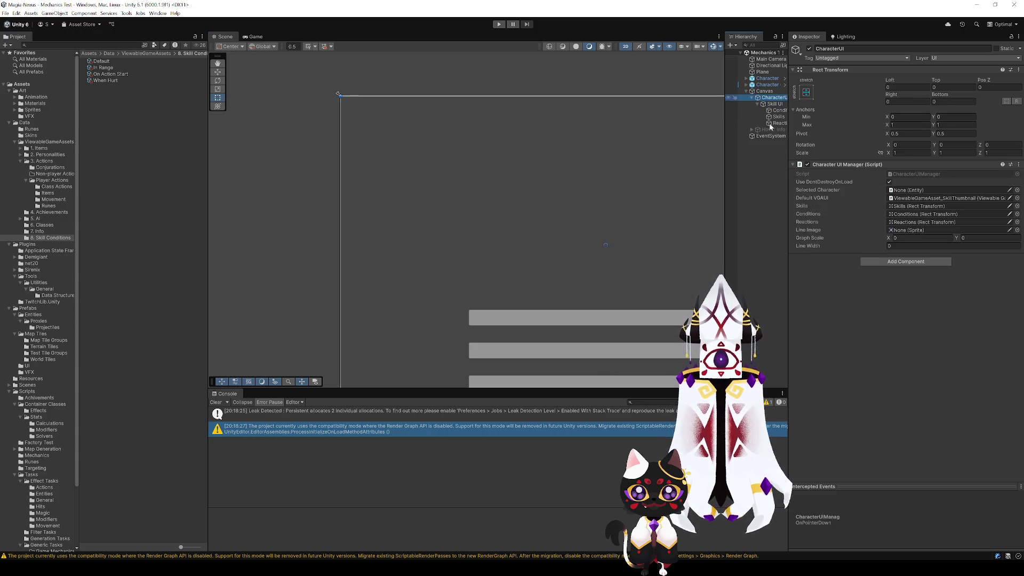
key(alt+shift+n)
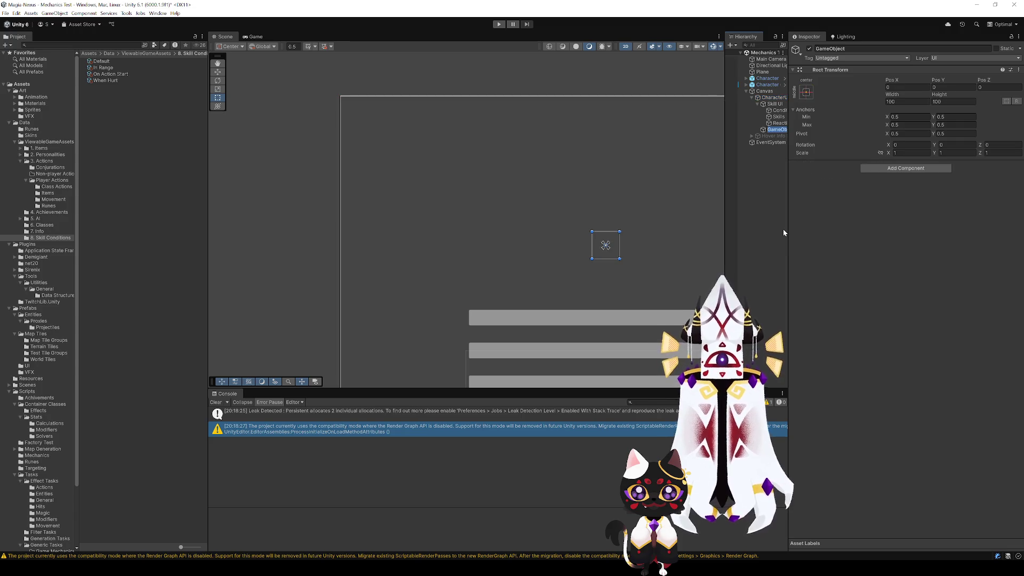
click(777, 104)
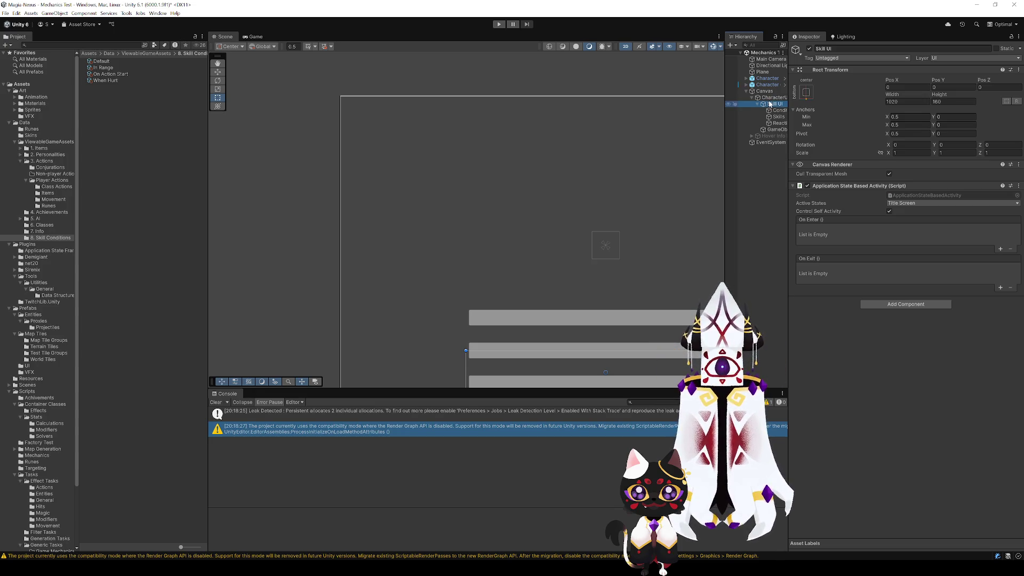
click(774, 97)
click(773, 130)
- Rename the new GameObject to 'Party View'
click(773, 130)
click(758, 104)
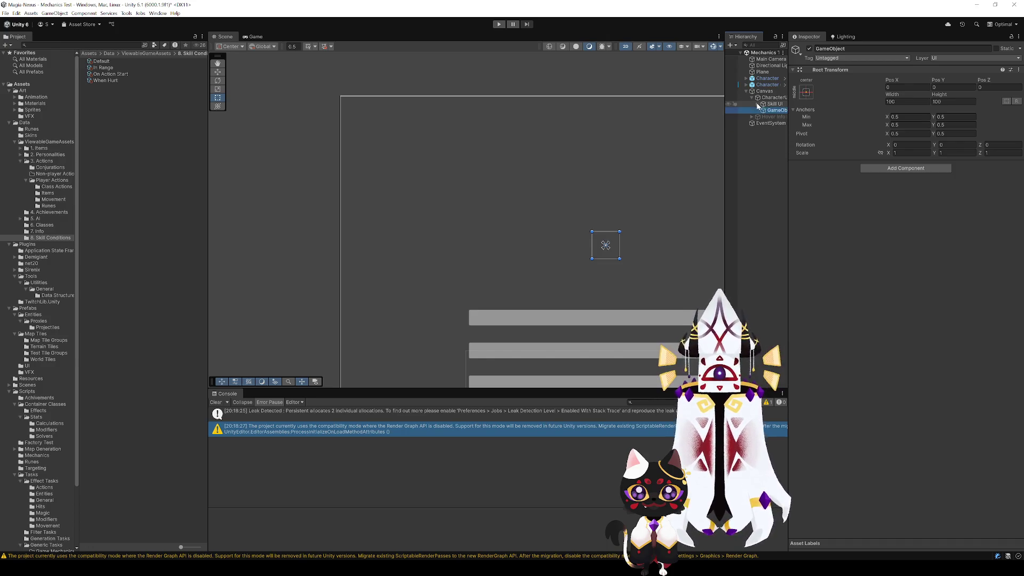
text(Pa)
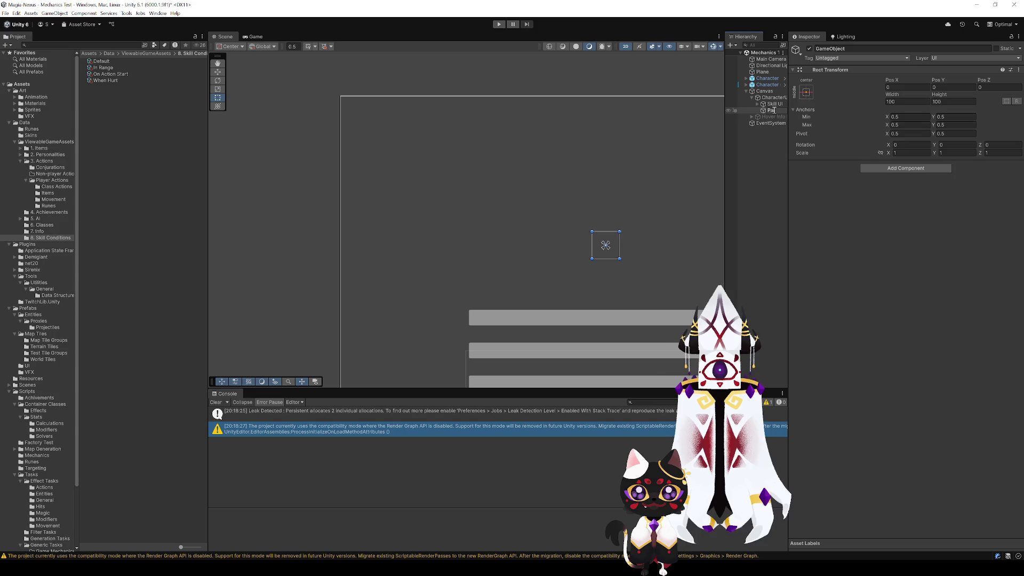
text(rty Selec)
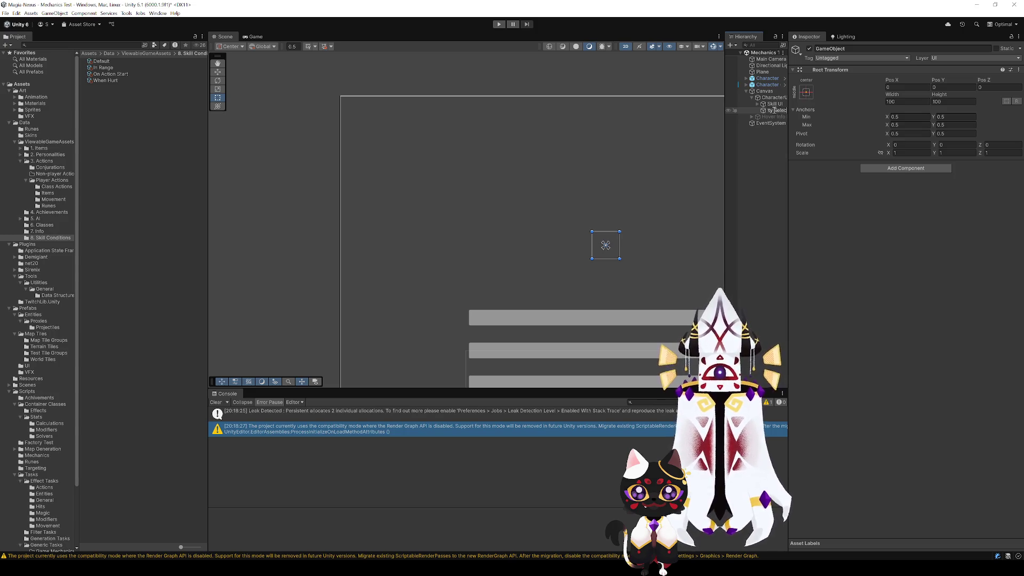
key(BackSpace)
key(BackSpace)
key(BackSpace)
text(View)
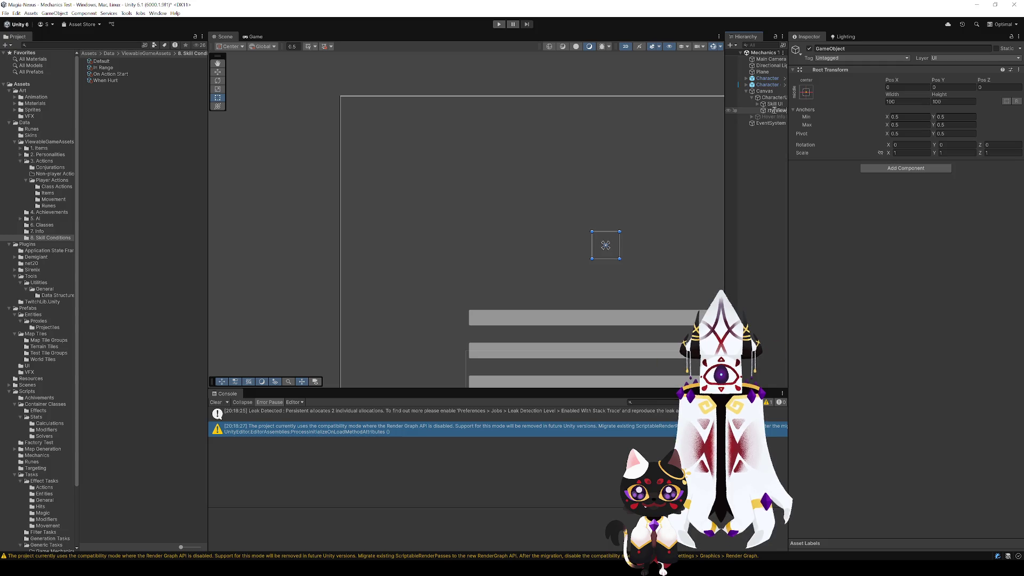
key(Return)
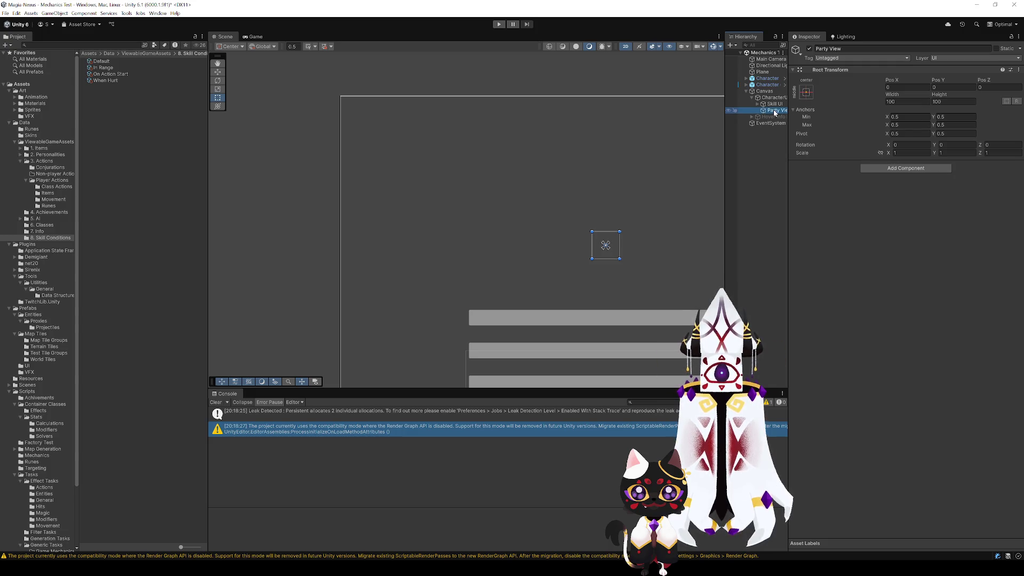
- Widen the Hierarchy panel and select Party View
drag(723, 90, 685, 92)
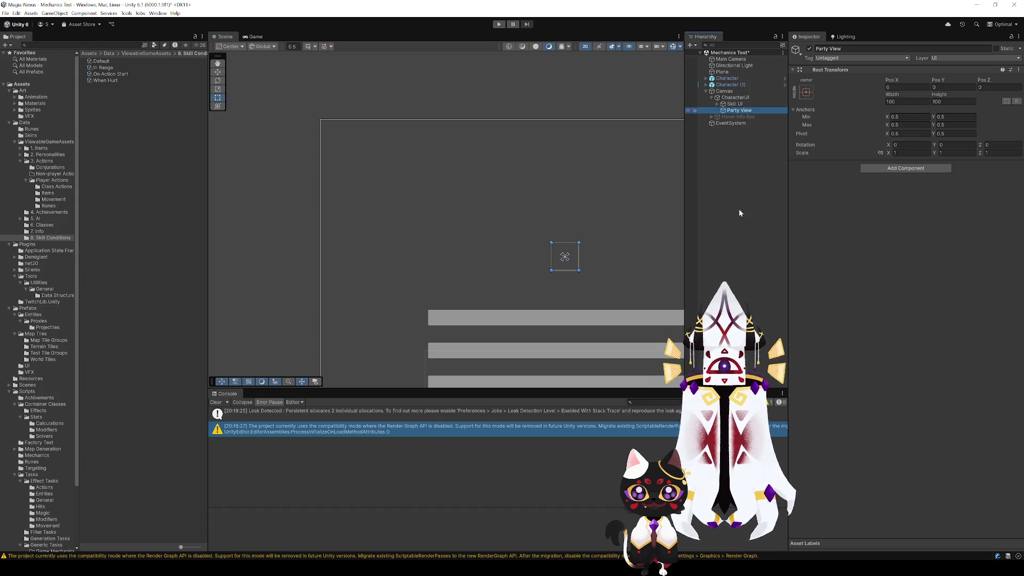
click(720, 155)
click(731, 111)
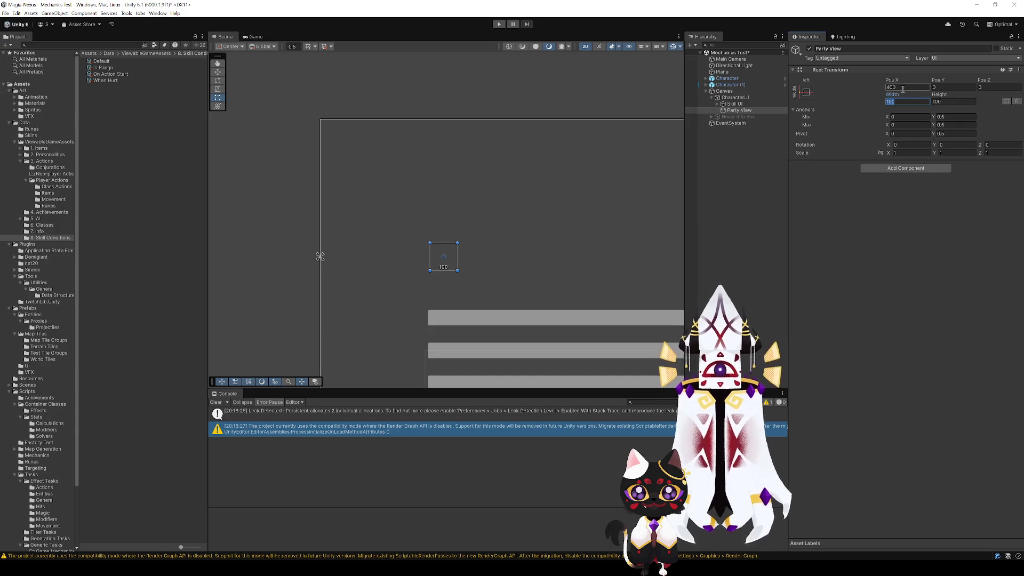
- Set Party View's Rect Transform to Width 300 and Height 400
key(Return)
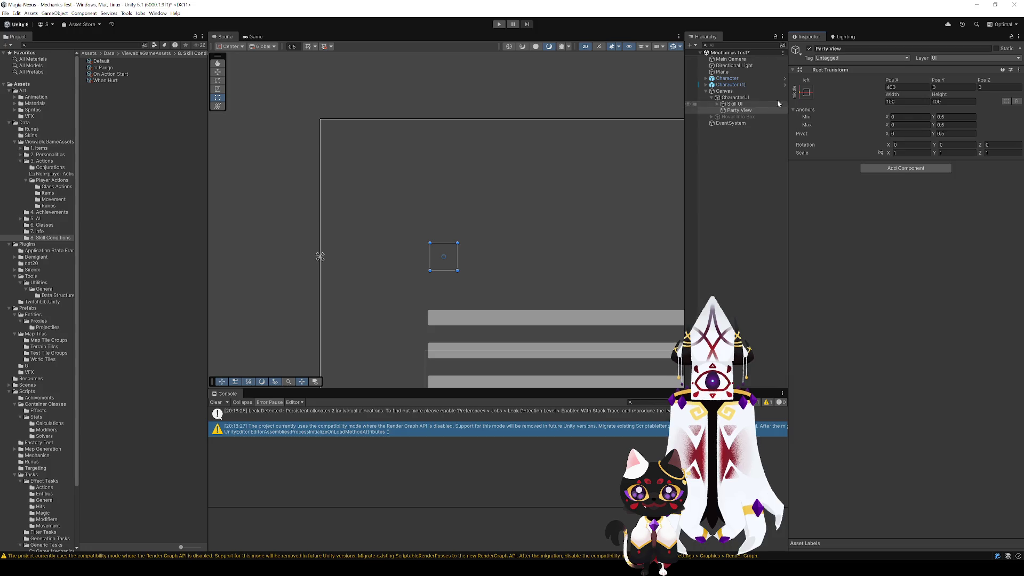
click(736, 104)
click(736, 110)
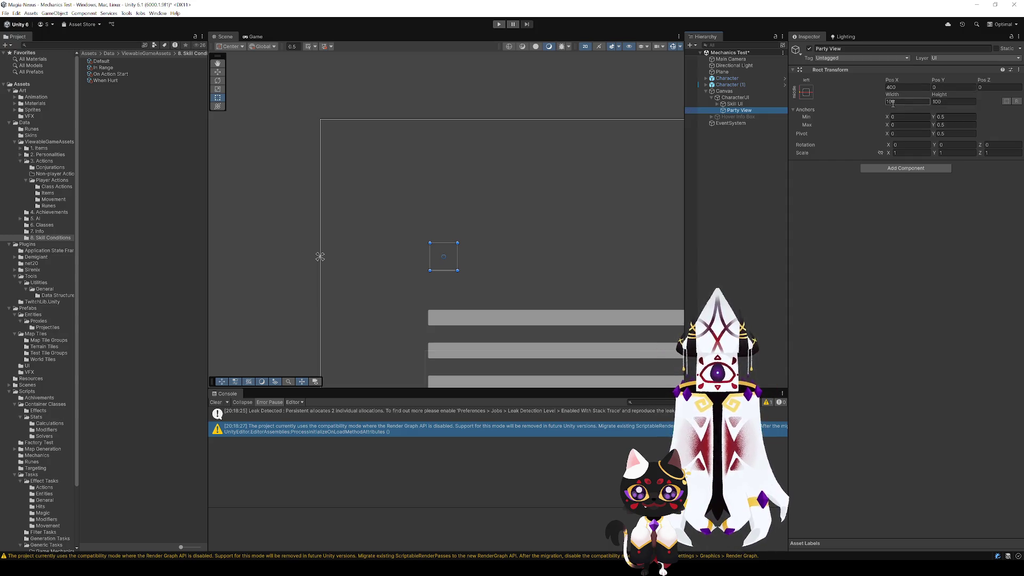
key(Tab)
text(400)
key(Tab)
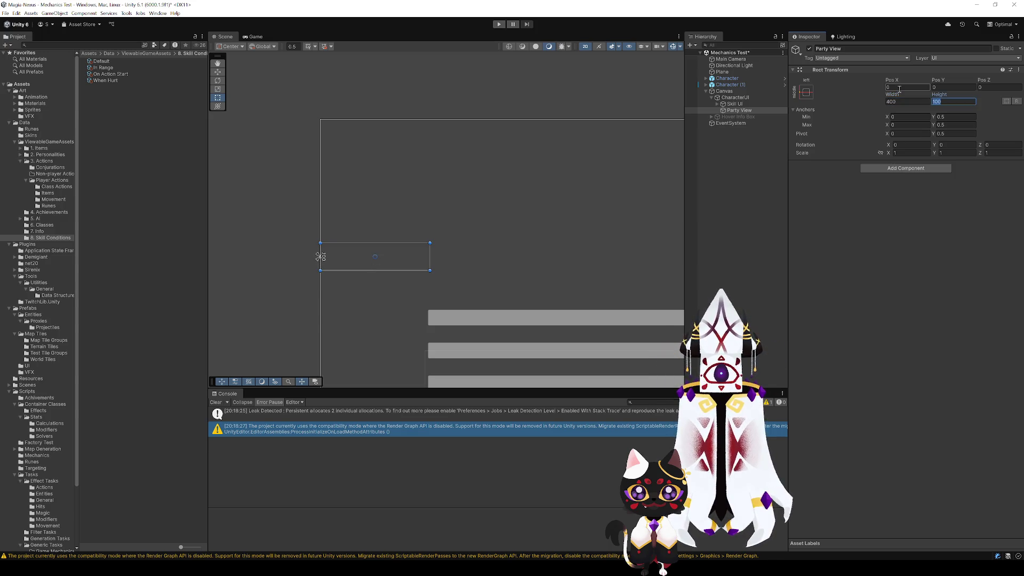
text(60)
key(BackSpace)
key(BackSpace)
click(901, 101)
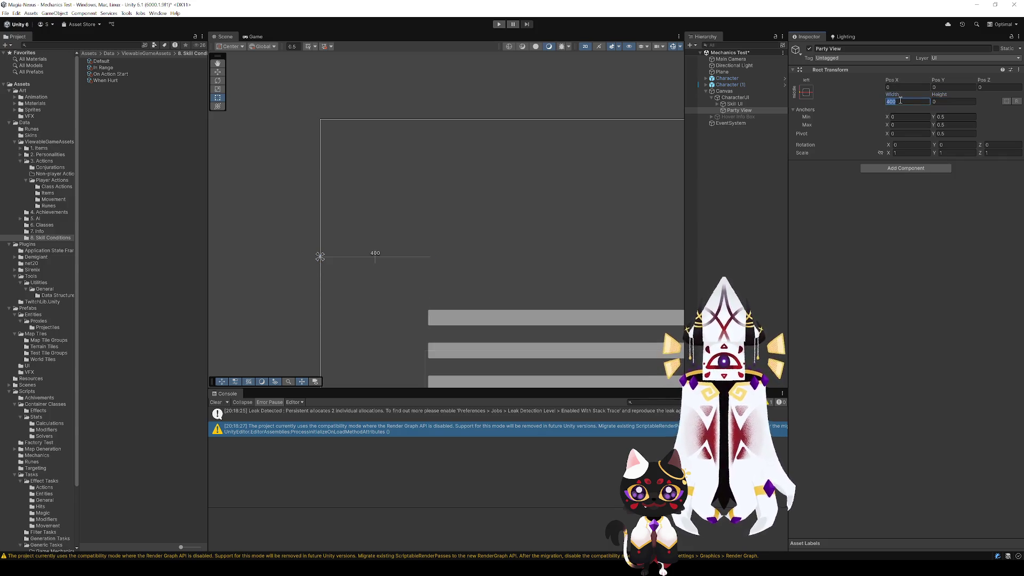
text(300)
key(Tab)
text(400)
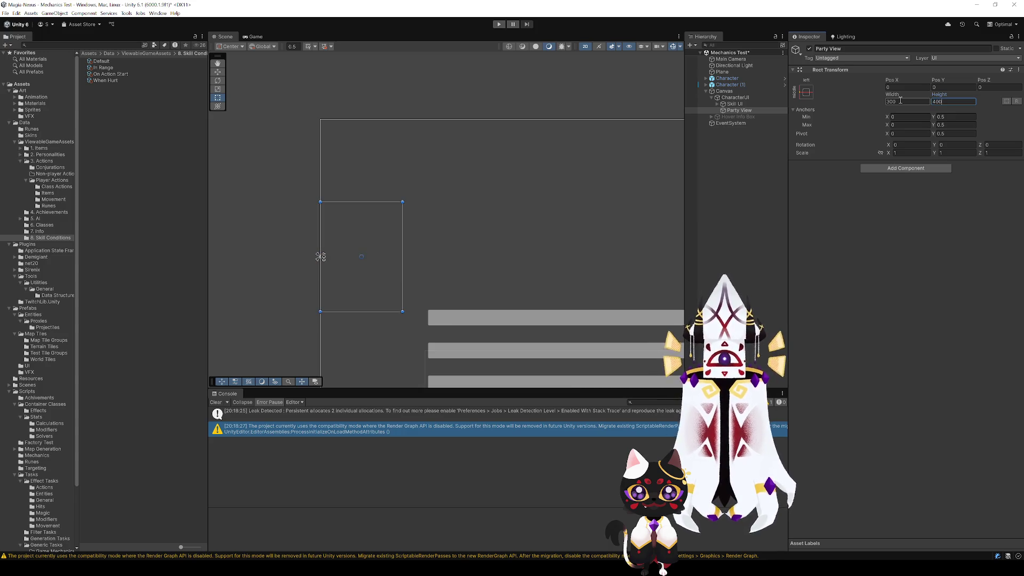
- Add a Raw Image child inside Party View and open its anchor presets
mouse_move(374, 239)
mouse_down()
mouse_move(375, 103)
mouse_move(465, 211)
mouse_move(549, 235)
mouse_move(487, 231)
mouse_up()
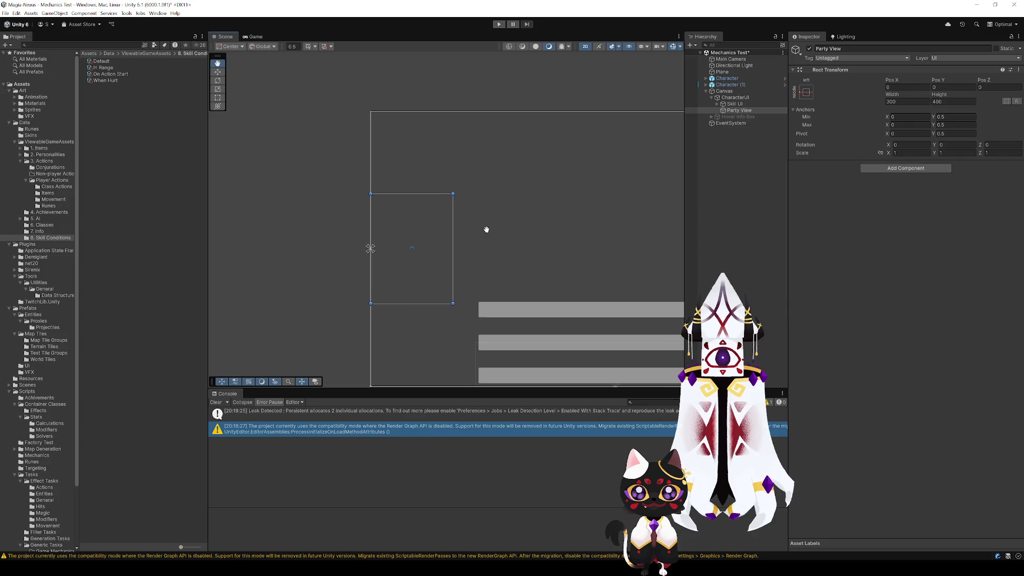
click(734, 110)
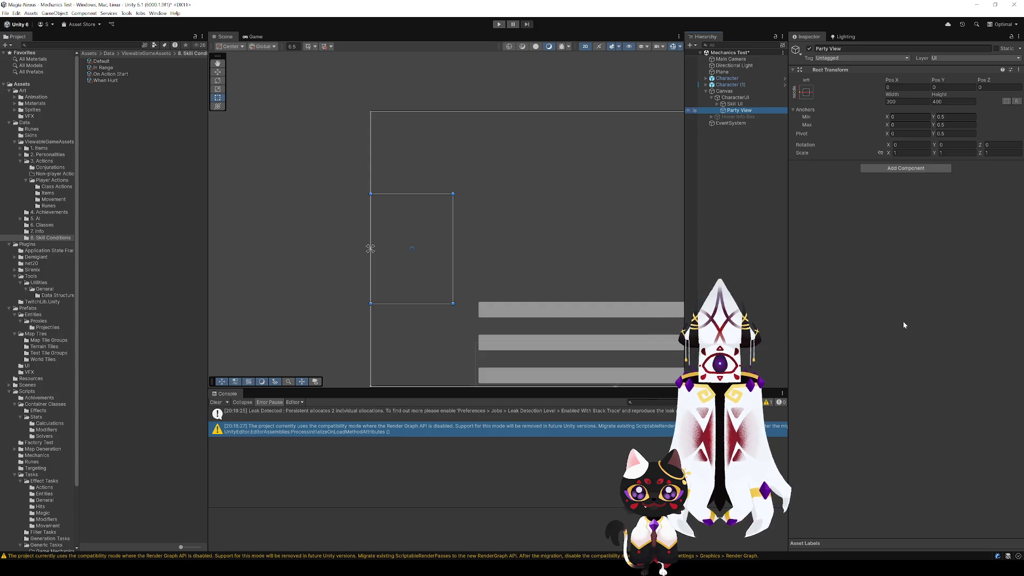
key(ctrl+alt+r)
click(806, 91)
- Stretch the RawImage anchors with Left, Top, Right and Bottom offsets all 0
click(892, 211)
click(906, 88)
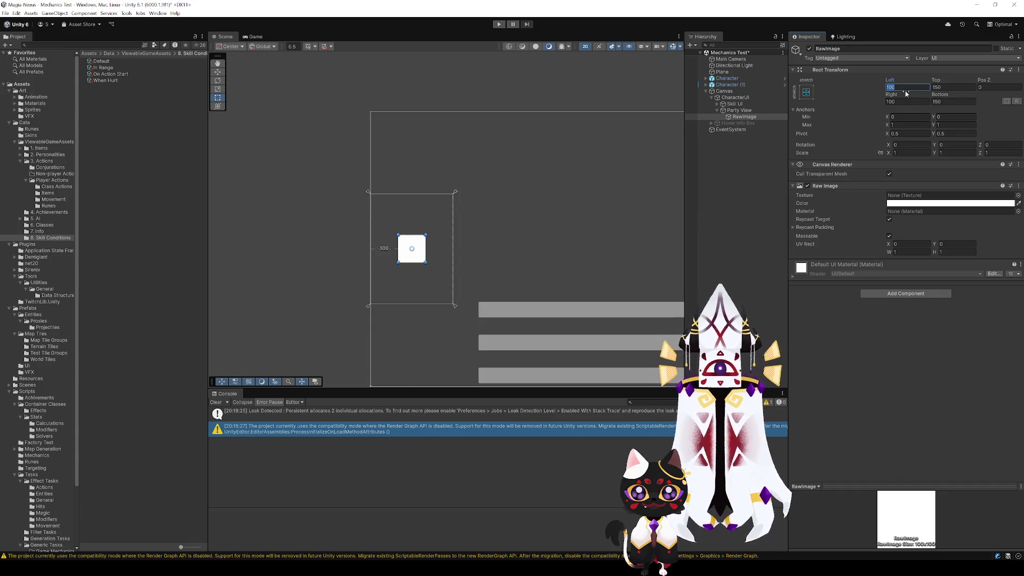
text(0)
key(Tab)
text(0)
key(Tab)
key(Tab)
text(0)
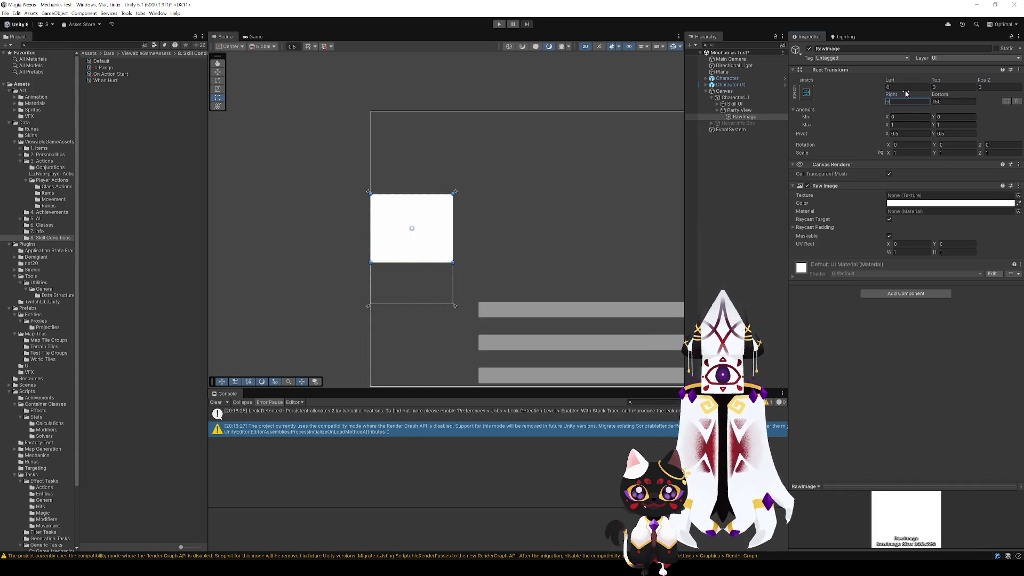
key(Tab)
text(0)
click(966, 332)
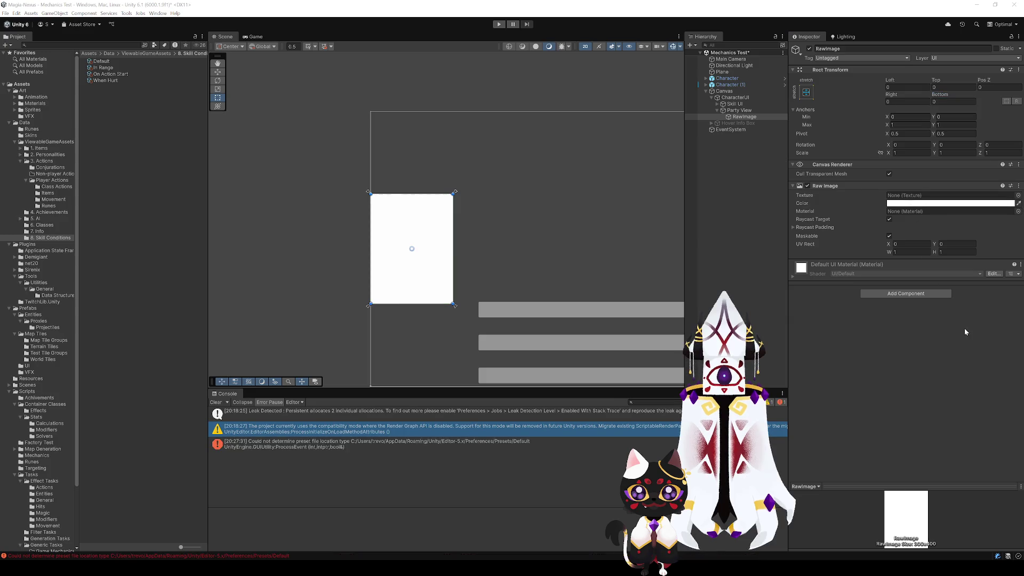
- Clear the Console and add a UI Button under Party View
click(215, 402)
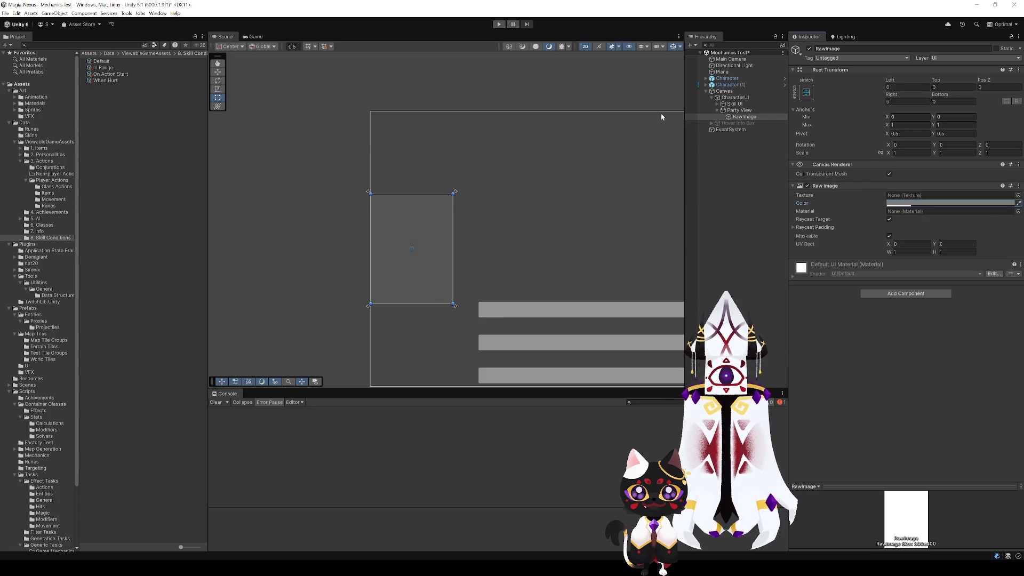
click(741, 111)
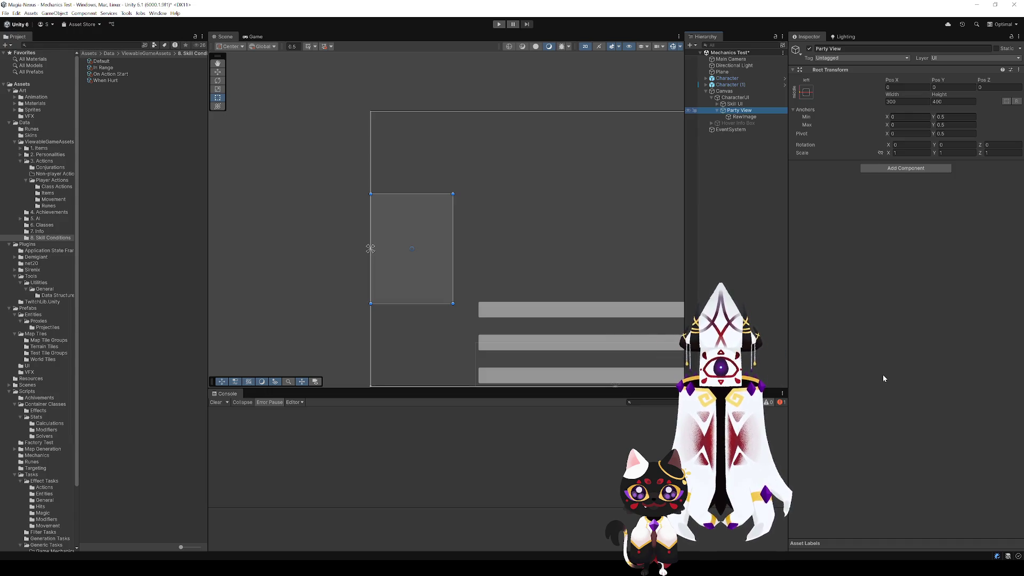
click(747, 122)
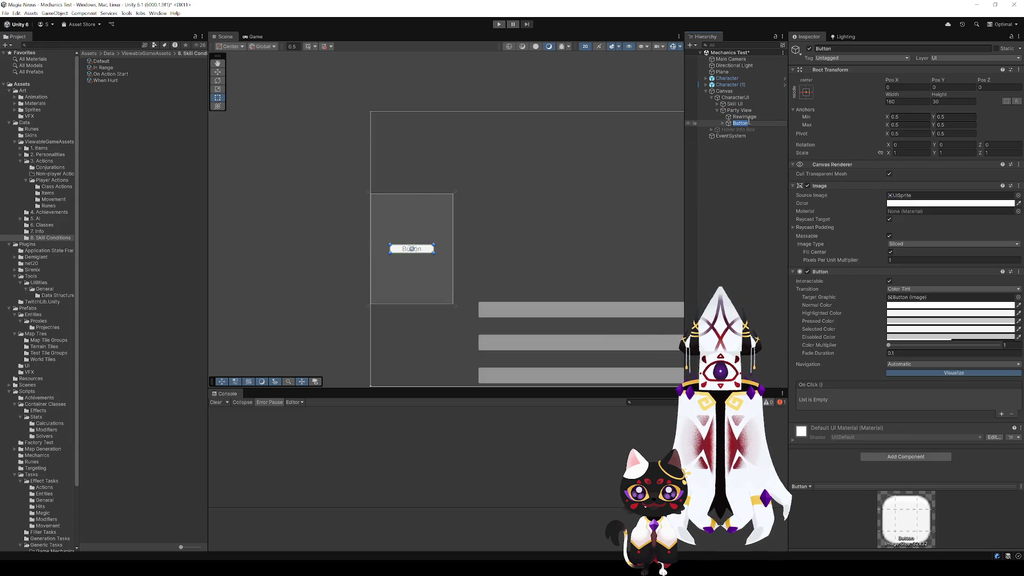
- Change the first button's Text (TMP) label to 'Character 1'
key(Return)
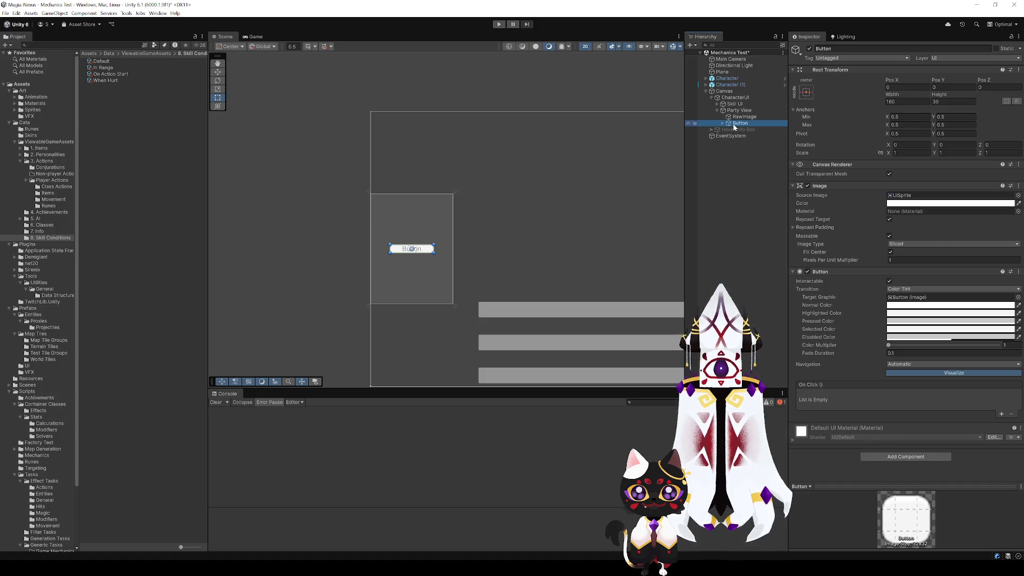
click(723, 123)
click(746, 130)
click(828, 212)
key(ctrl+a)
text(Character 1)
- Duplicate the button into Button (1) and Button (2) and select their label text
click(729, 124)
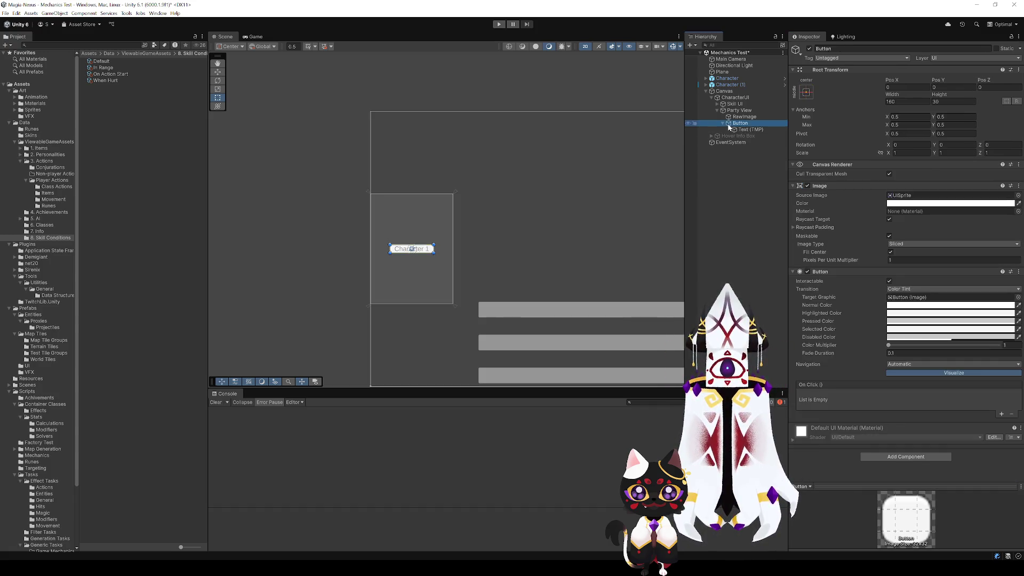
key(ctrl+d)
key(ctrl+d)
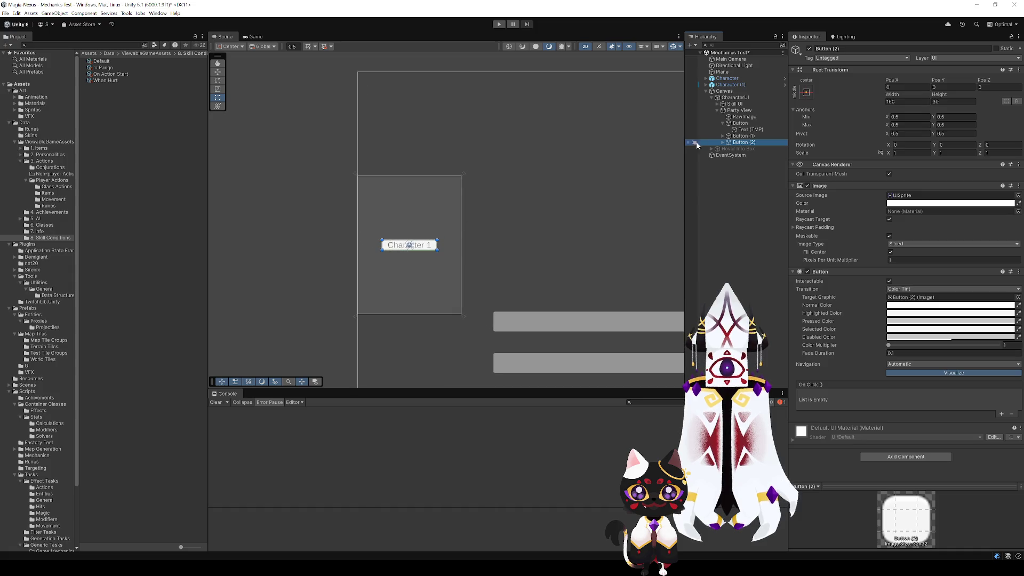
click(723, 136)
click(723, 149)
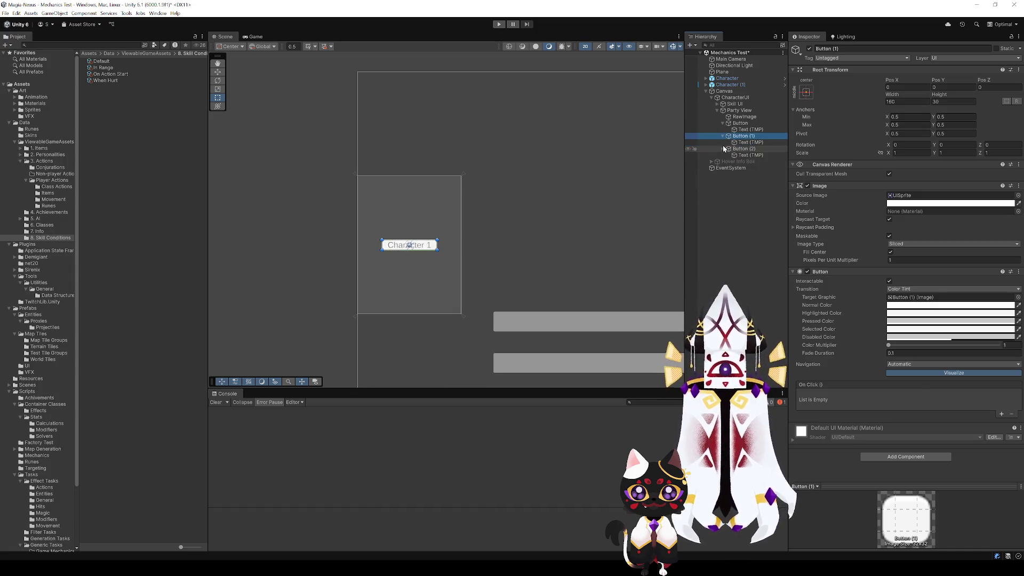
click(749, 143)
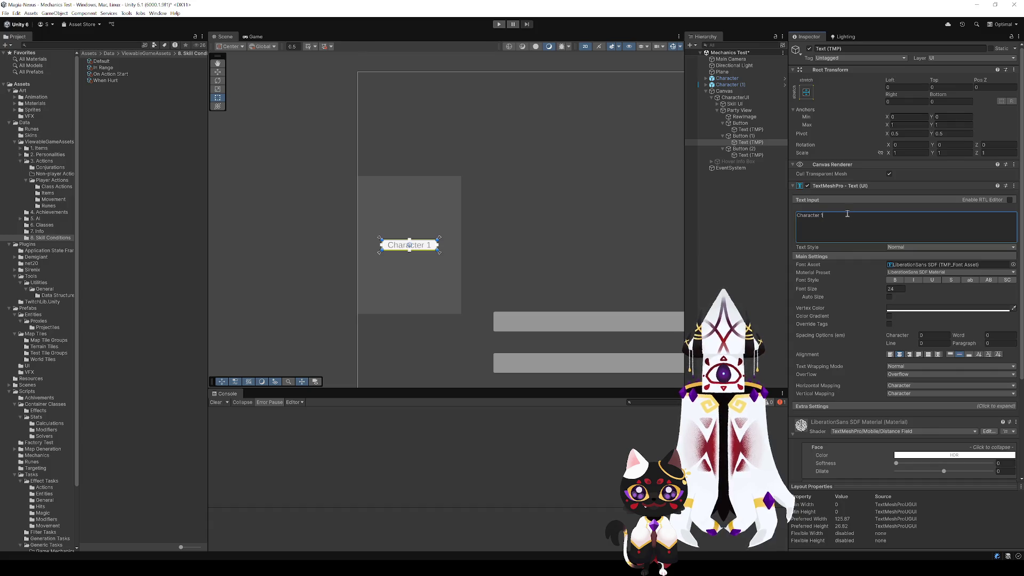
click(745, 155)
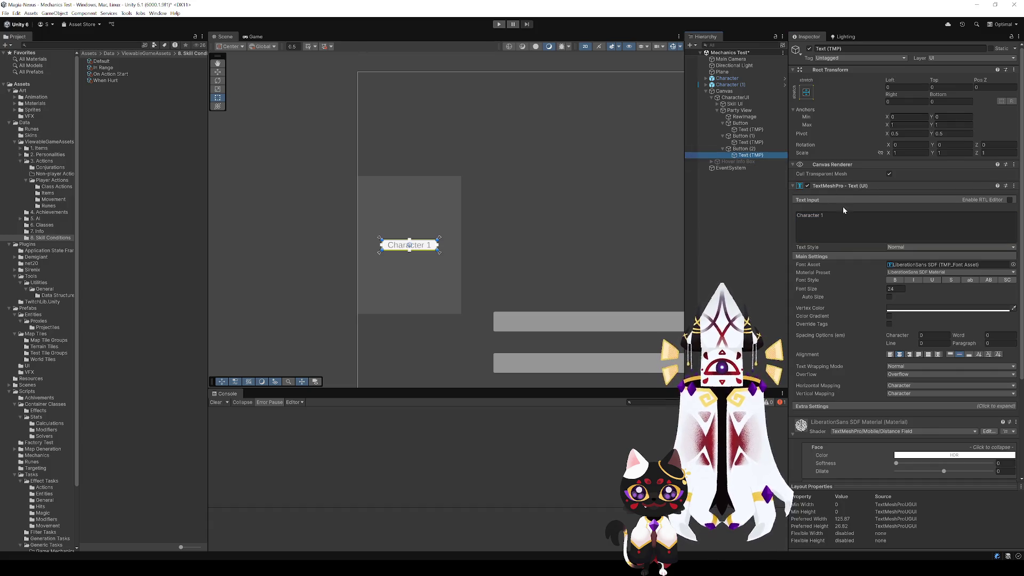
click(831, 216)
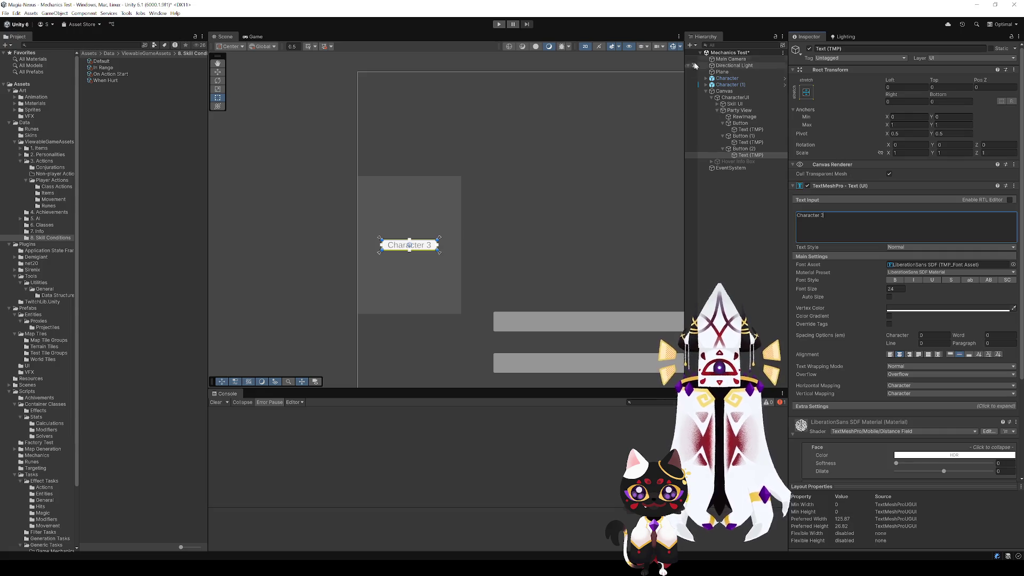
- Multi-select Button (2), Button (1) and Button in the Hierarchy
click(753, 149)
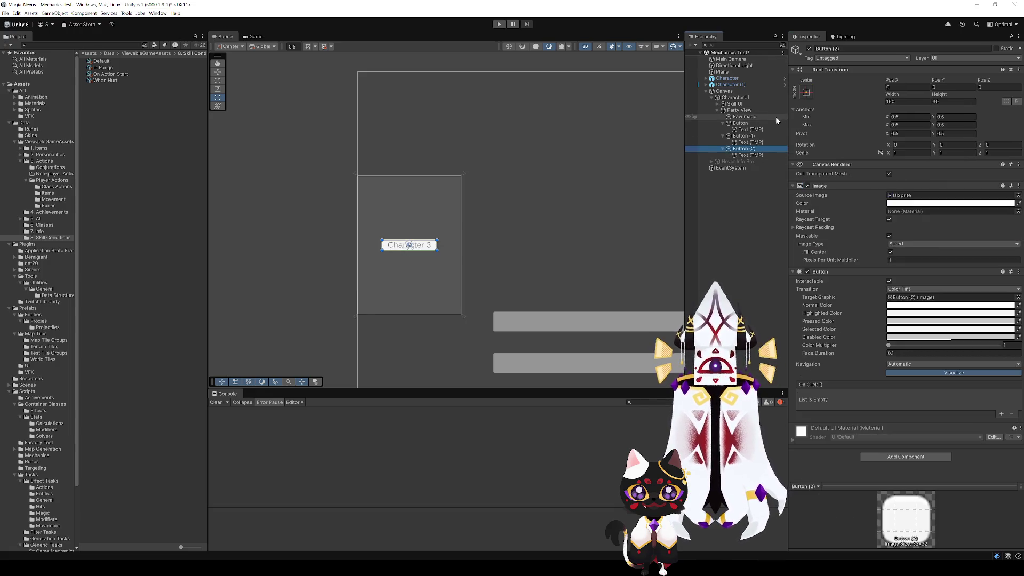
ctrl+click(743, 136)
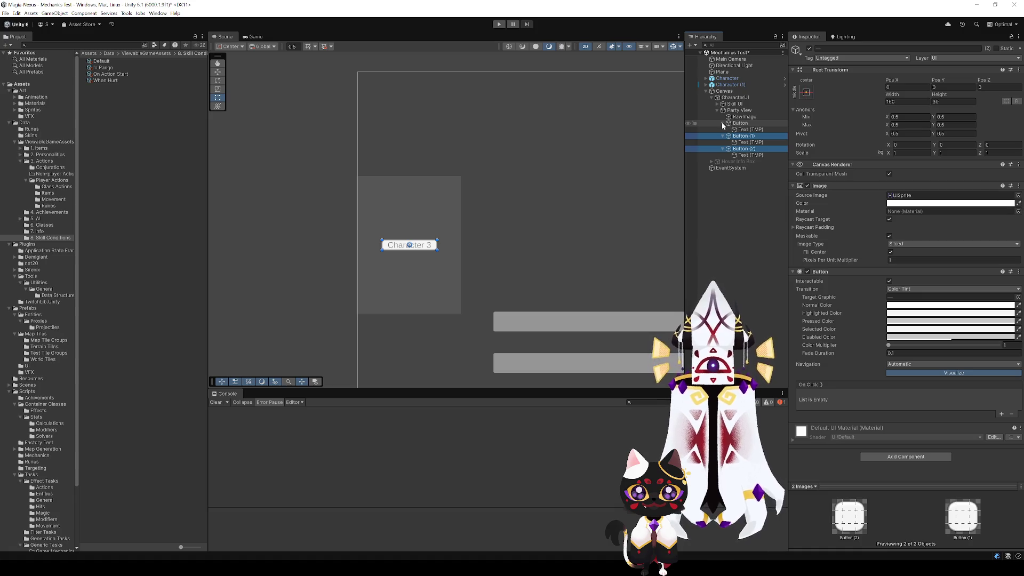
ctrl+click(729, 124)
click(723, 124)
click(723, 130)
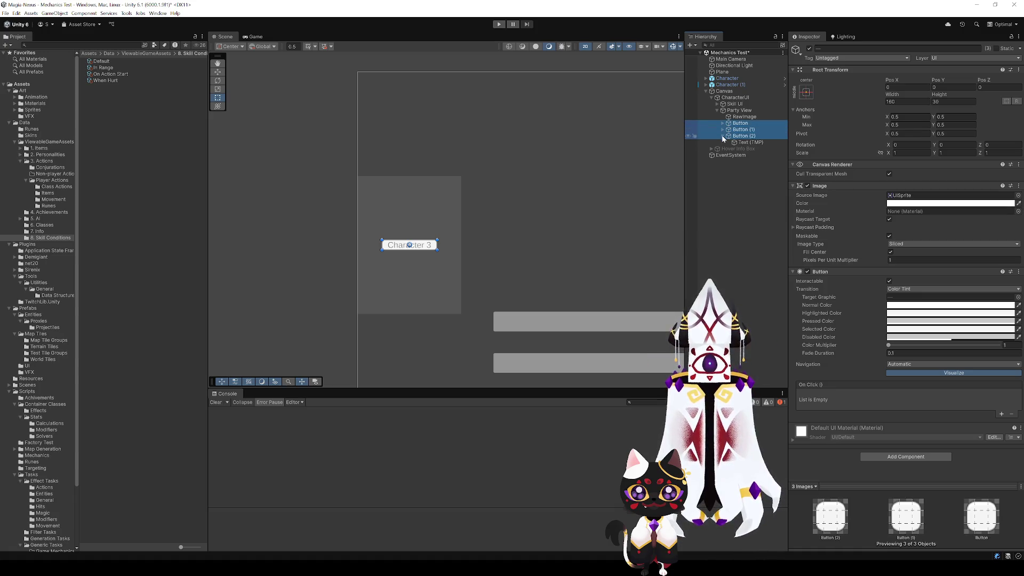
- Give the three buttons Width 300 and Height 100, then create an empty GameObject under Party View
click(911, 101)
text(2)
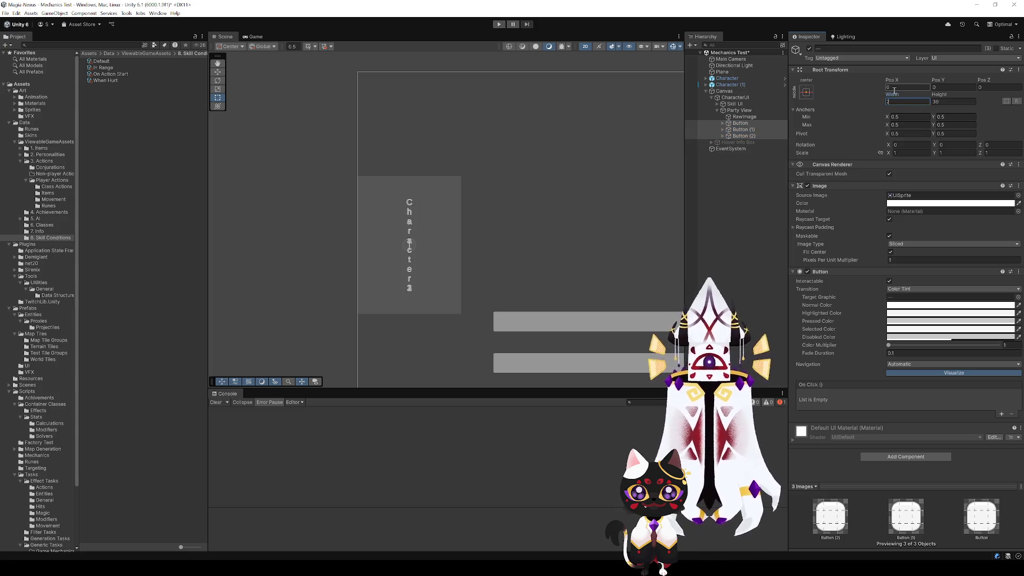
text(00)
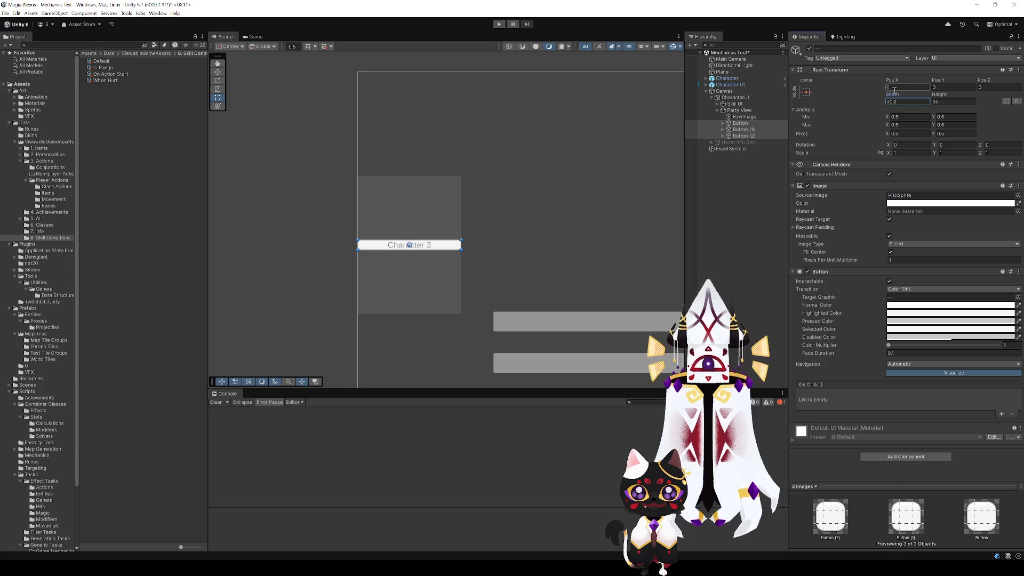
click(946, 102)
text(100)
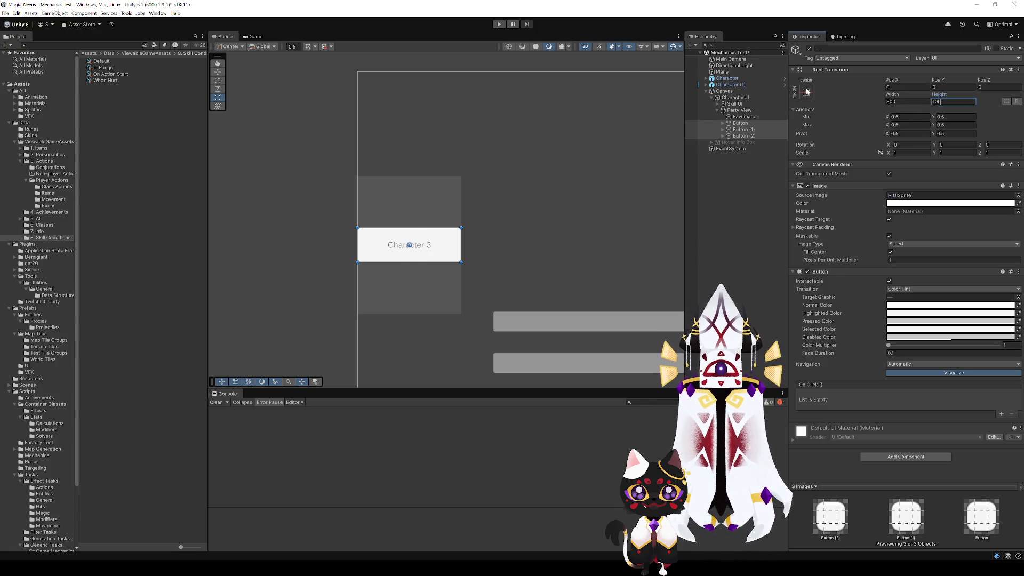
key(Return)
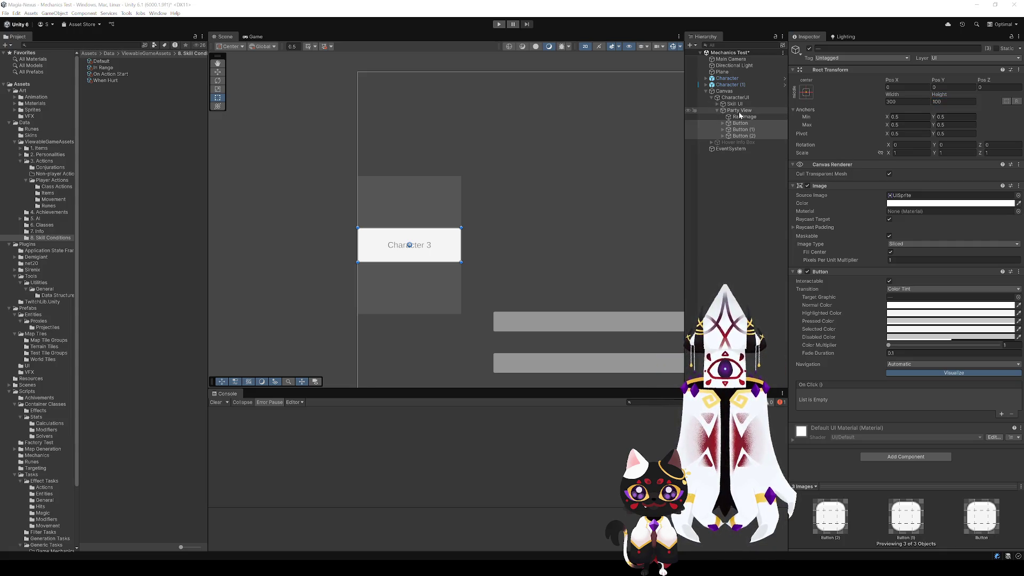
click(739, 111)
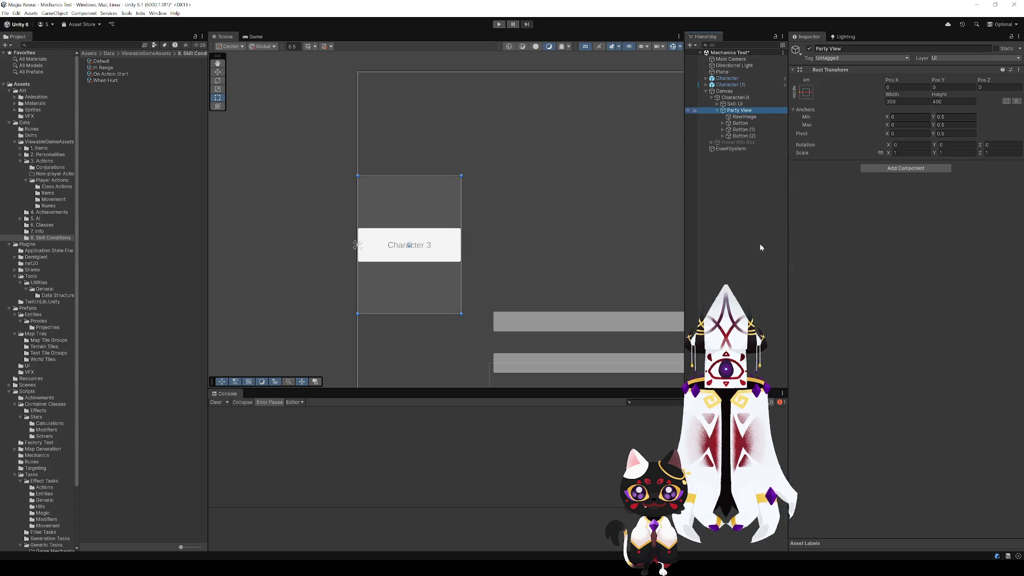
key(alt+shift+n)
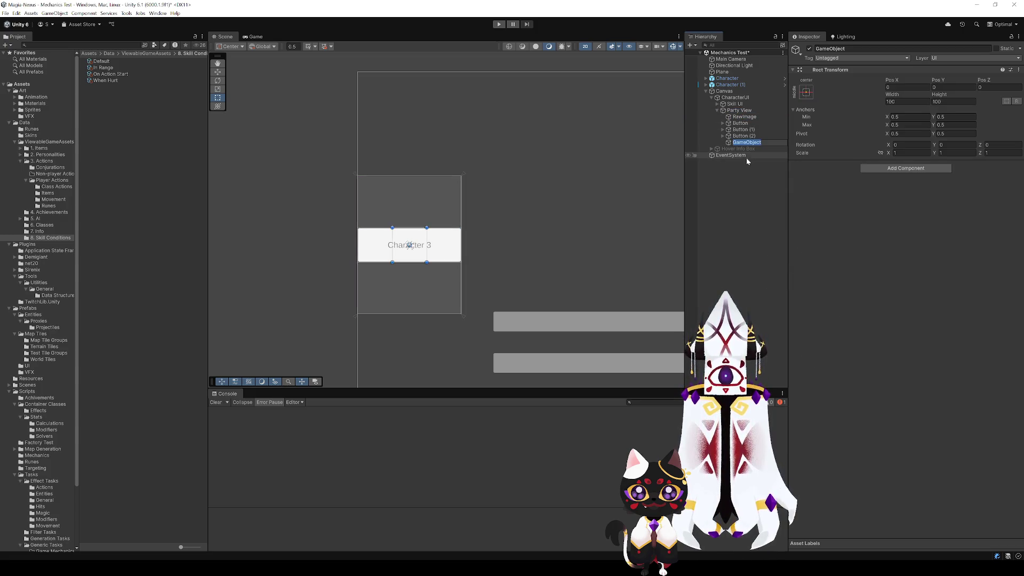
- Name the new object 'Characters' and drag Button, Button (1) and Button (2) into it
text(Characters)
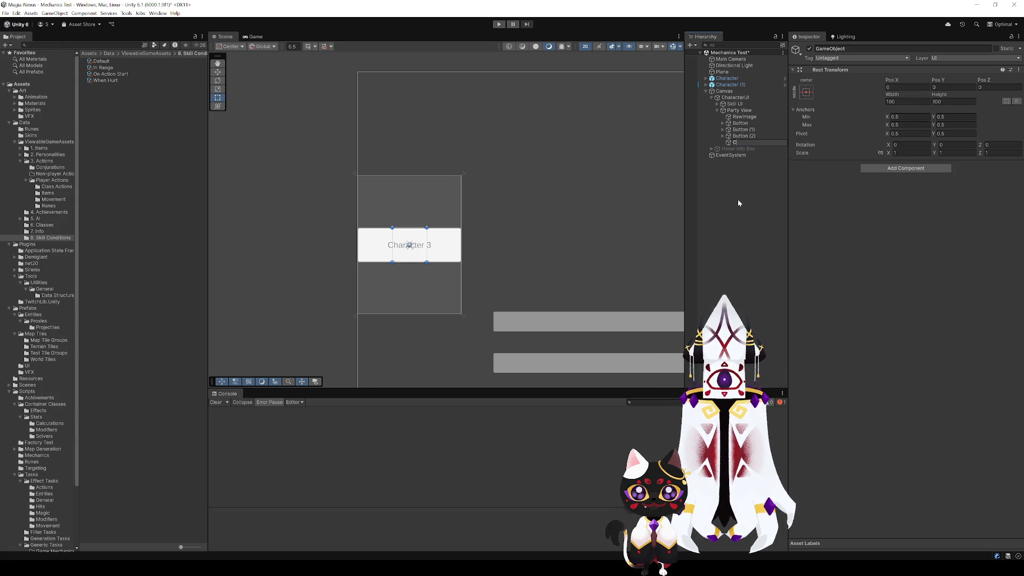
key(Return)
click(881, 178)
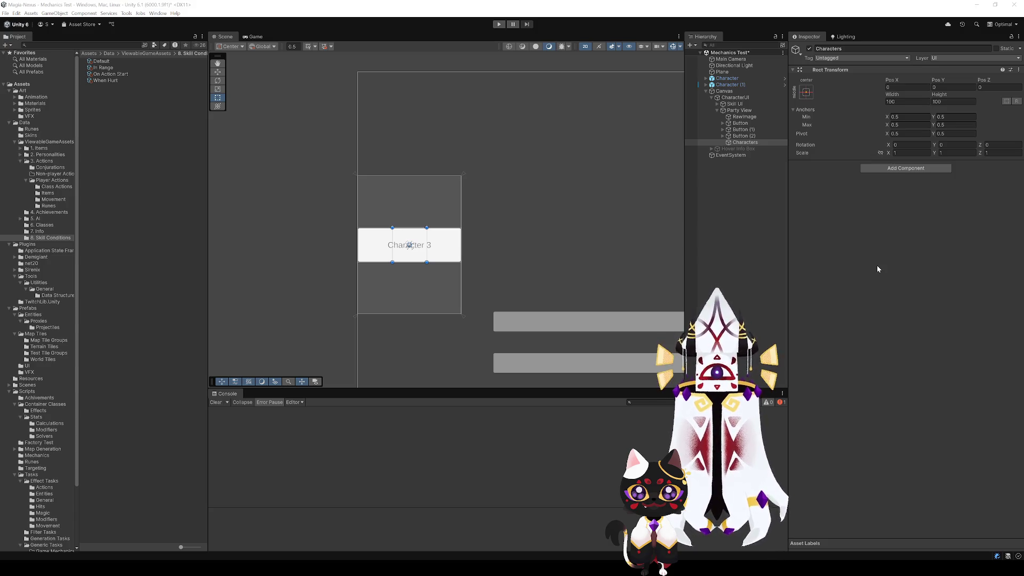
click(743, 136)
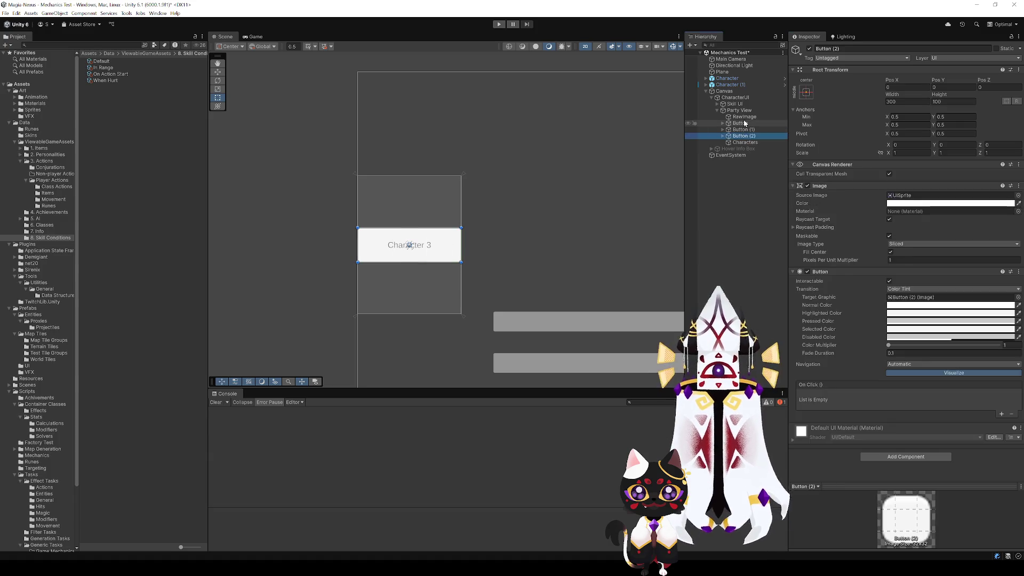
shift+click(746, 123)
drag(745, 123, 748, 143)
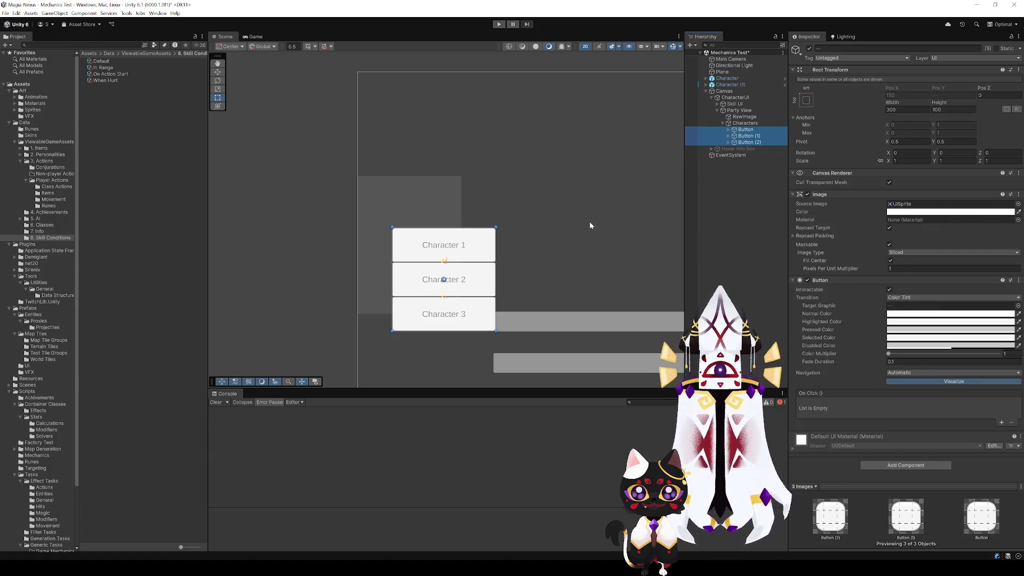
click(745, 123)
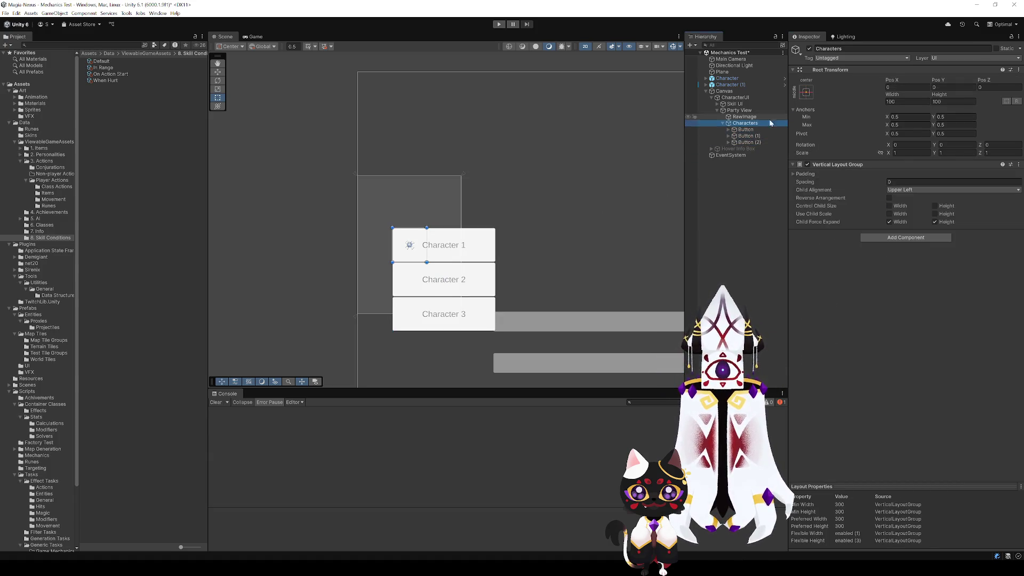
- Set Characters' anchor preset to stretch across its parent
click(906, 99)
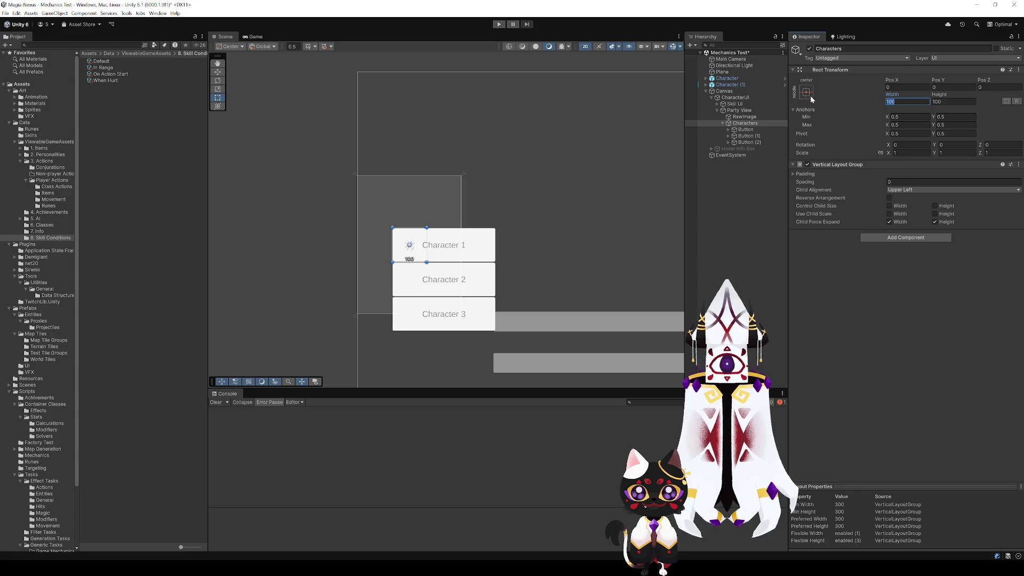
click(908, 116)
click(809, 92)
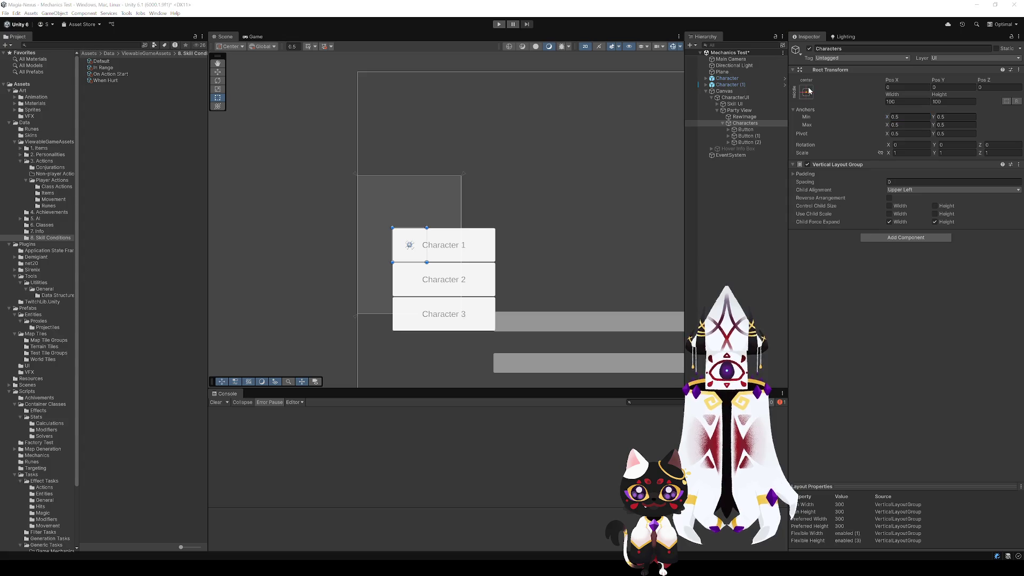
click(896, 215)
- Zero the Characters group's Left, Top, Right and Bottom offsets
click(908, 87)
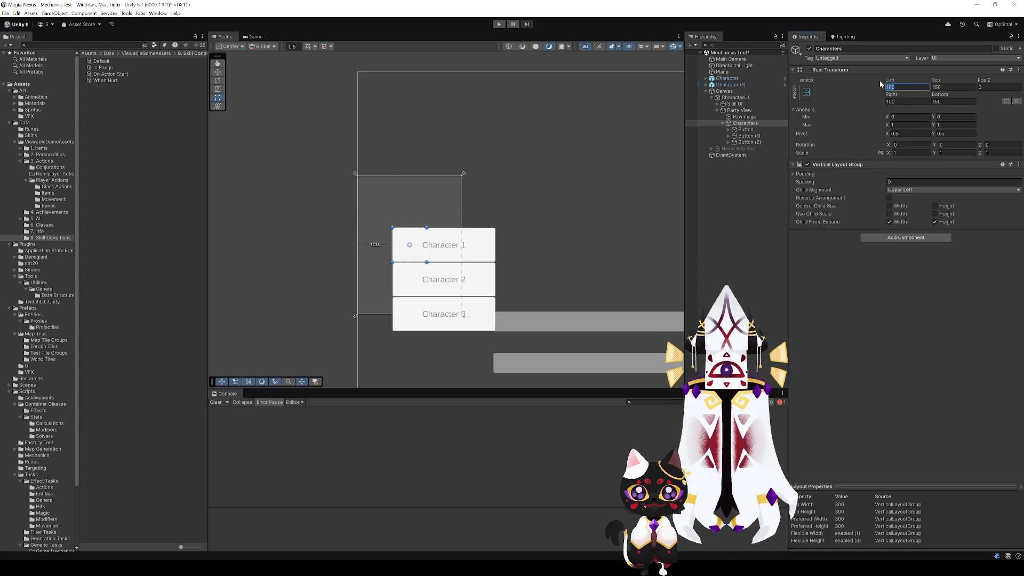
text(0)
key(Tab)
text(0)
key(Tab)
key(Tab)
text(0)
key(Tab)
text(0)
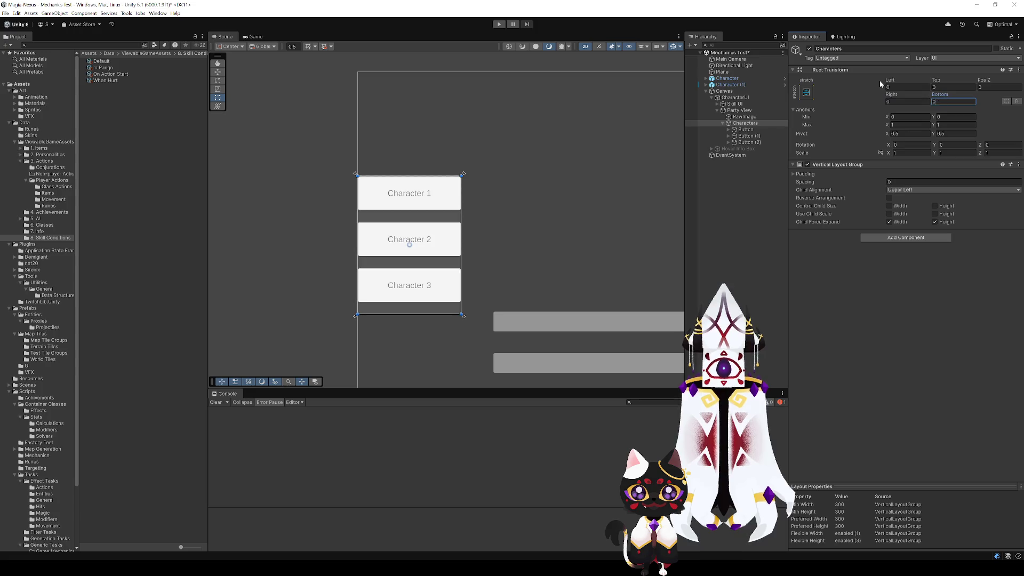
- Set the Vertical Layout Group's Top padding to 25
click(744, 130)
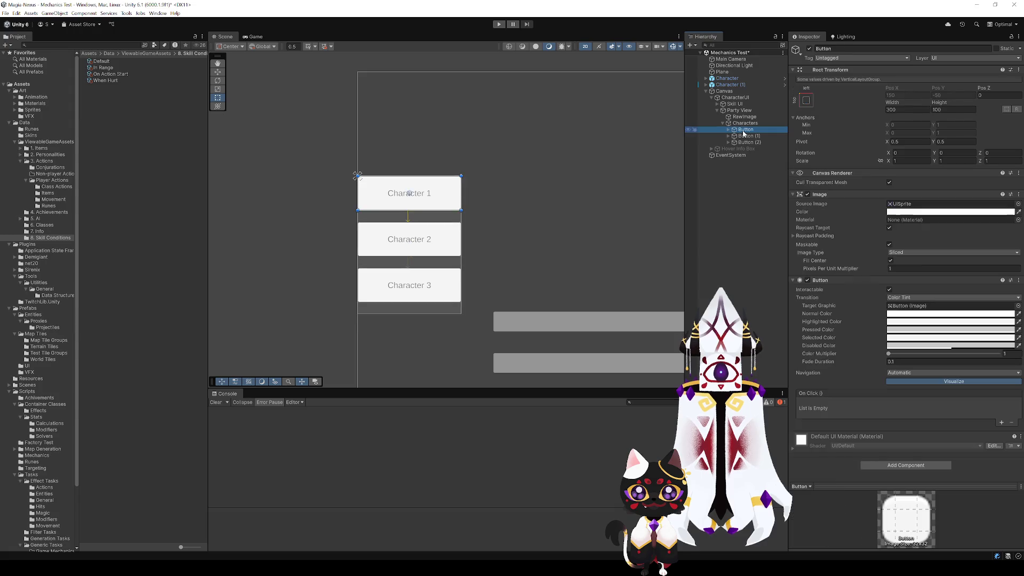
click(745, 123)
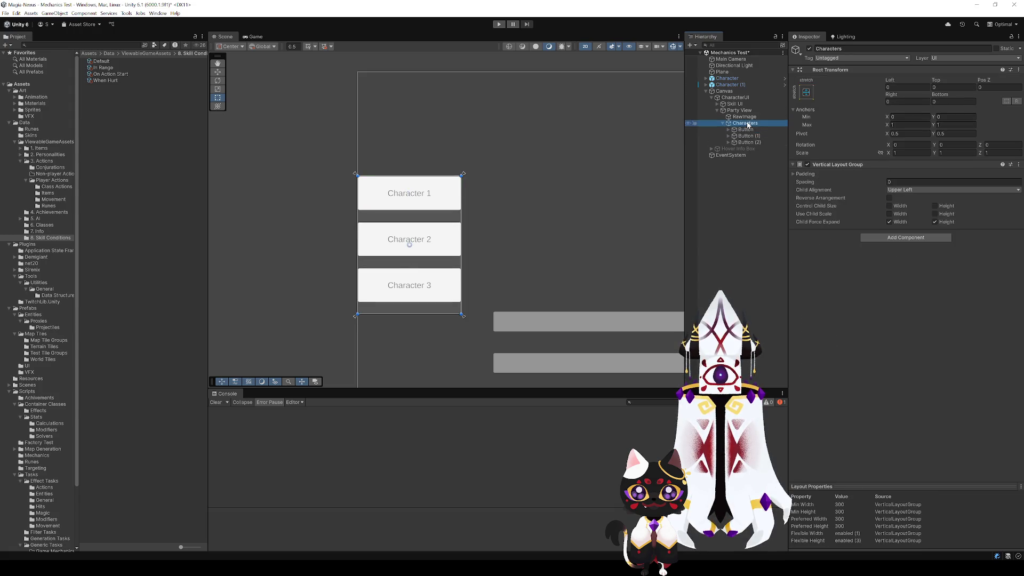
click(902, 174)
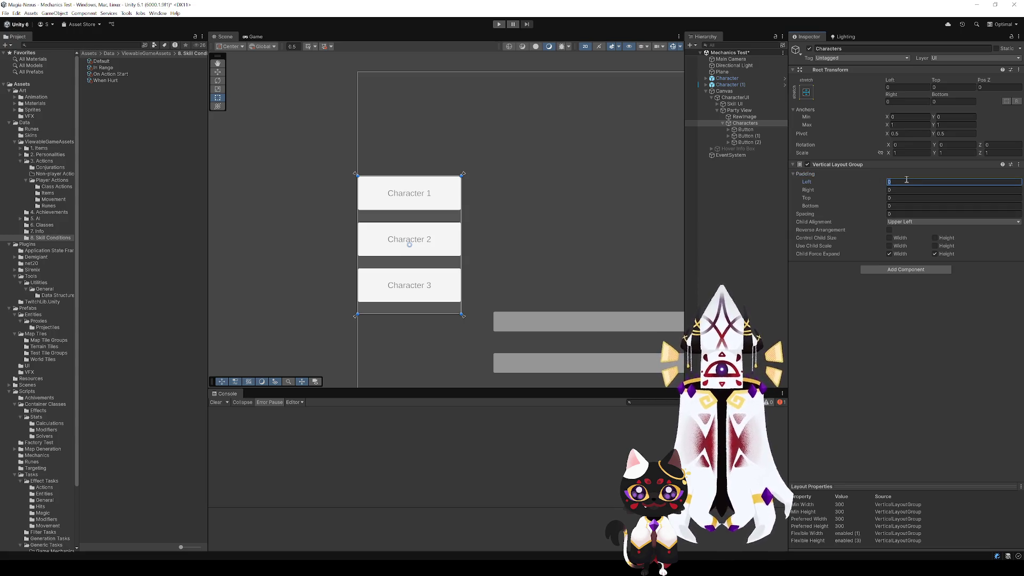
click(905, 198)
text(50)
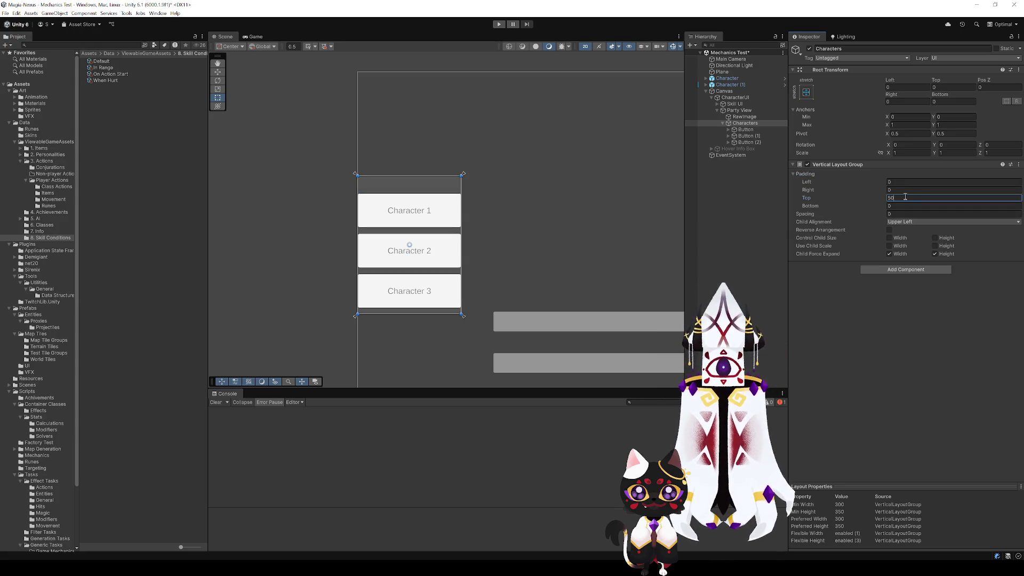
key(BackSpace)
key(BackSpace)
text(25)
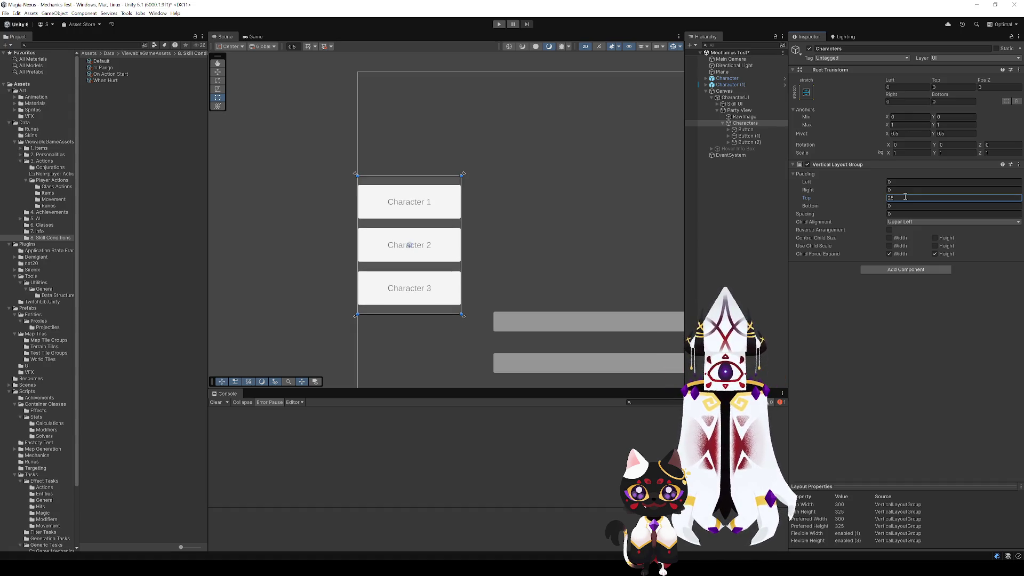
click(904, 411)
mouse_move(512, 266)
mouse_down()
mouse_move(378, 217)
mouse_move(382, 233)
mouse_move(511, 342)
mouse_move(407, 279)
mouse_move(479, 263)
mouse_up()
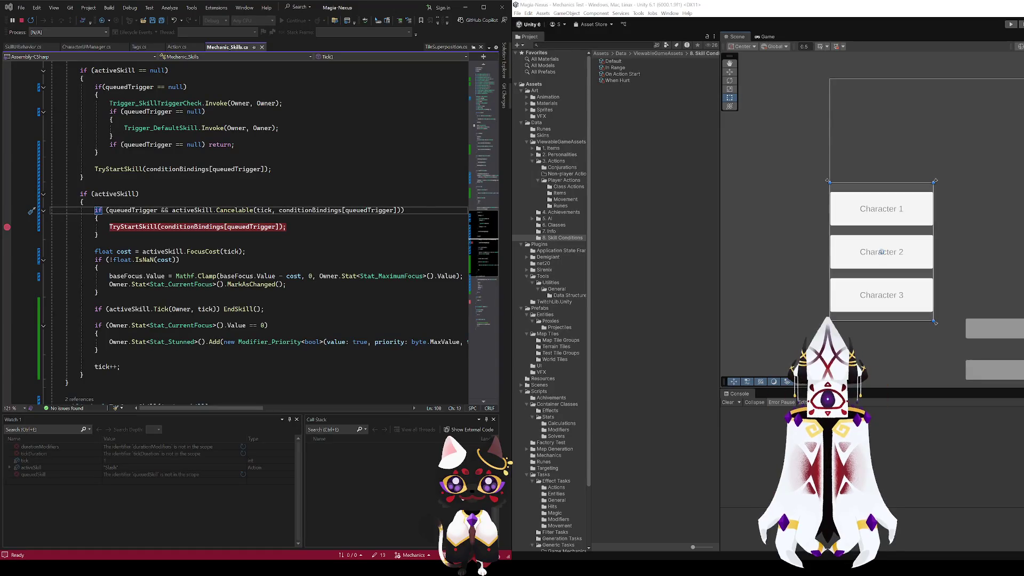
- Open CharacterUIManager.cs in Visual Studio and look over its fields
click(87, 47)
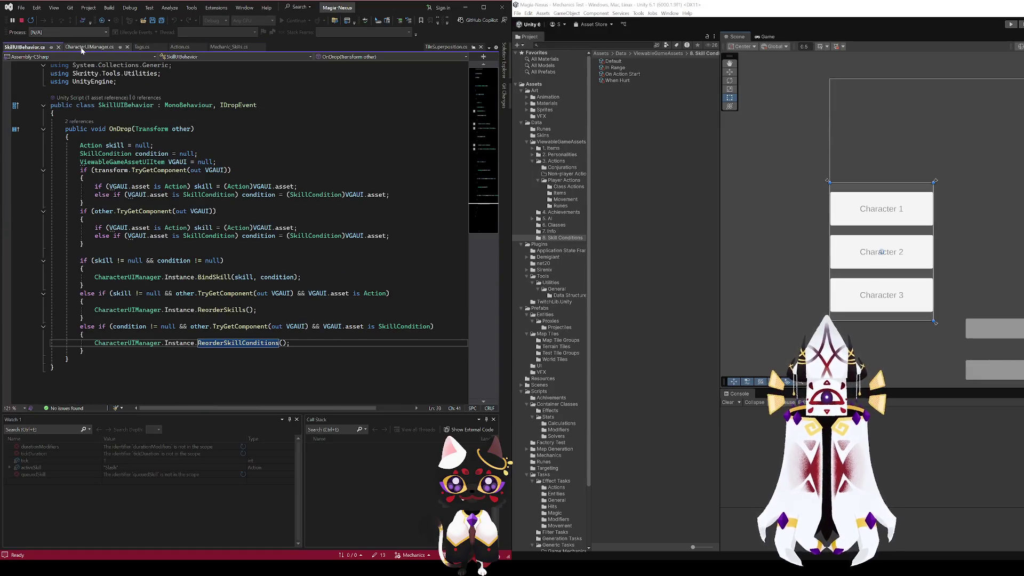
scroll(236, 261, down, 10)
scroll(236, 261, up, 15)
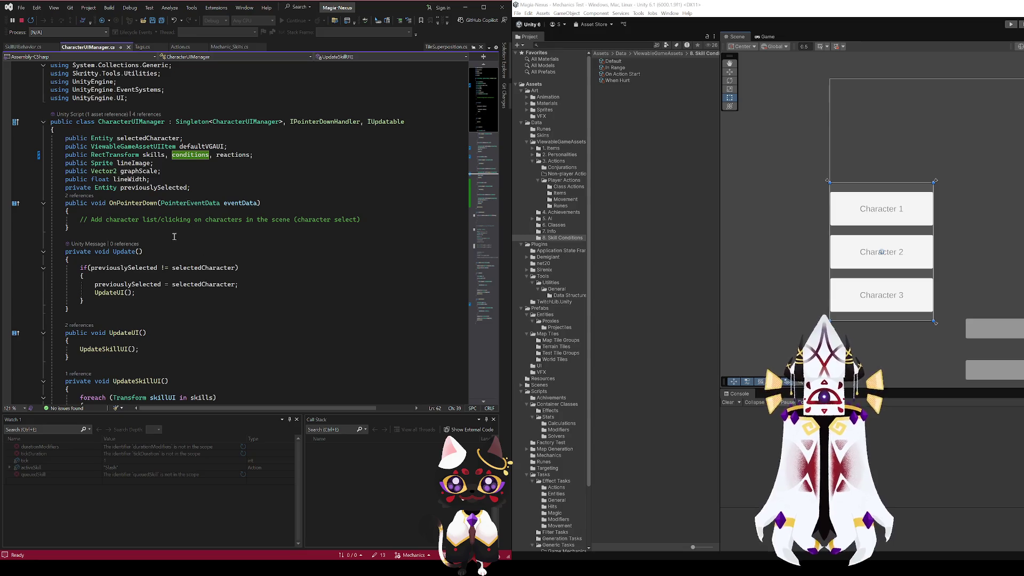
scroll(171, 235, down, 9)
scroll(171, 235, up, 10)
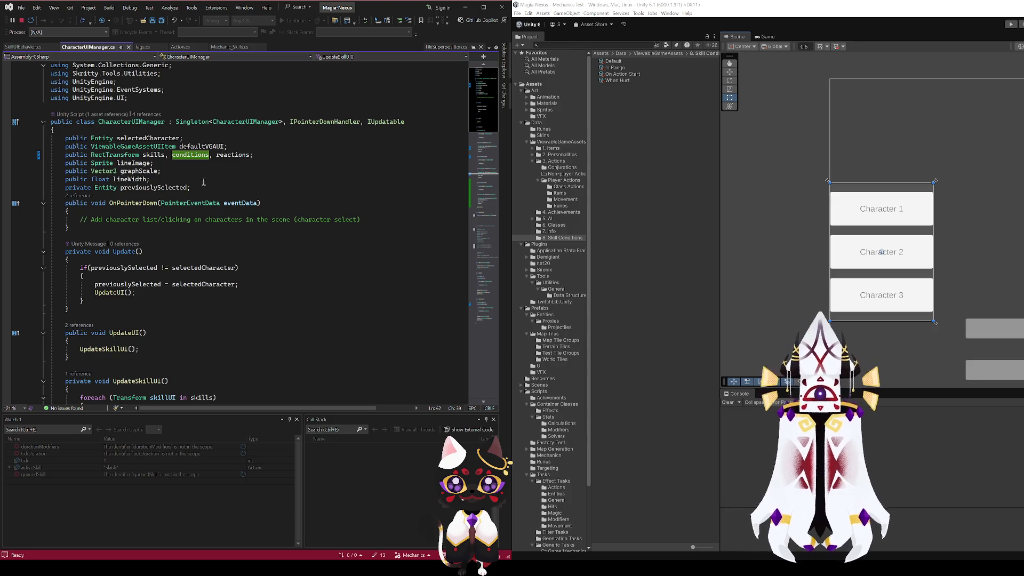
- Add 'public List<Entity> partyMembers;' below the field declarations and save the file
click(186, 139)
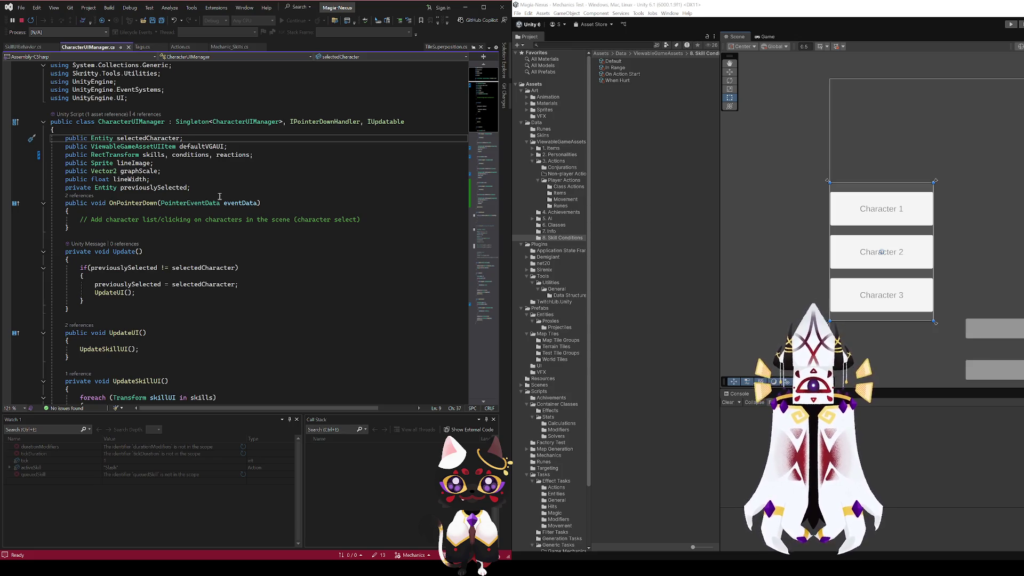
click(203, 187)
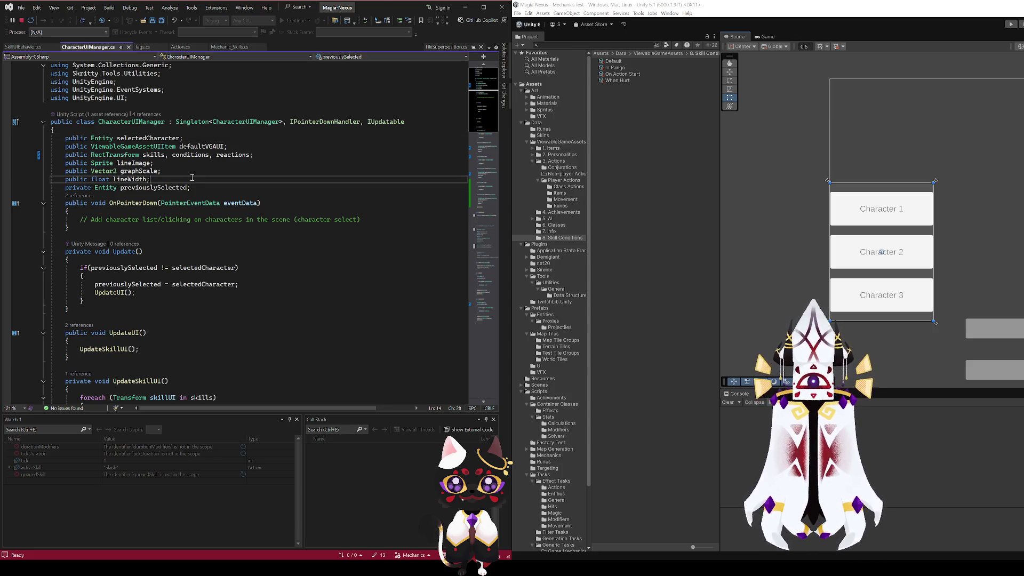
key(ctrl+Return)
text(public Lis)
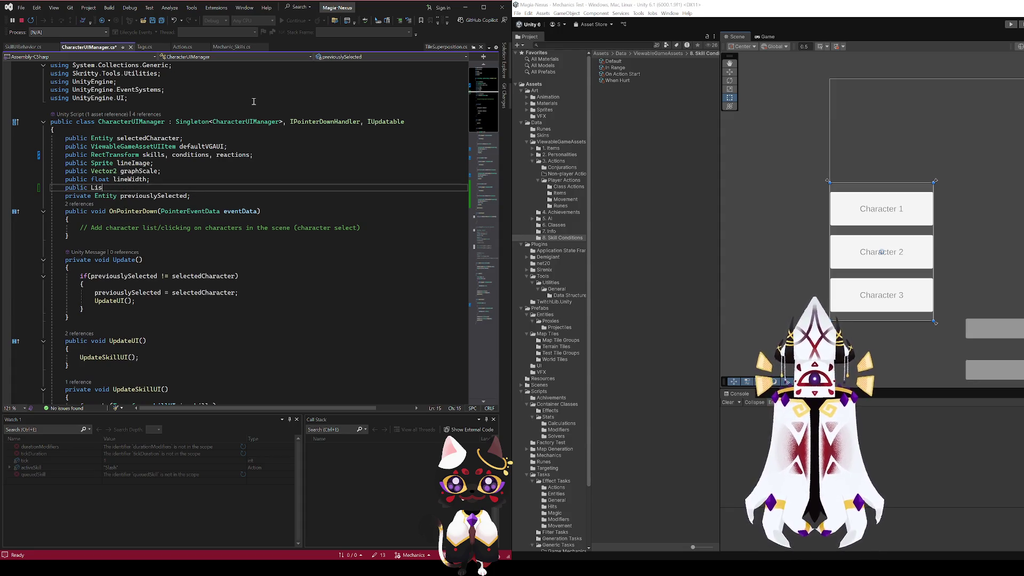
text(t<Entity>)
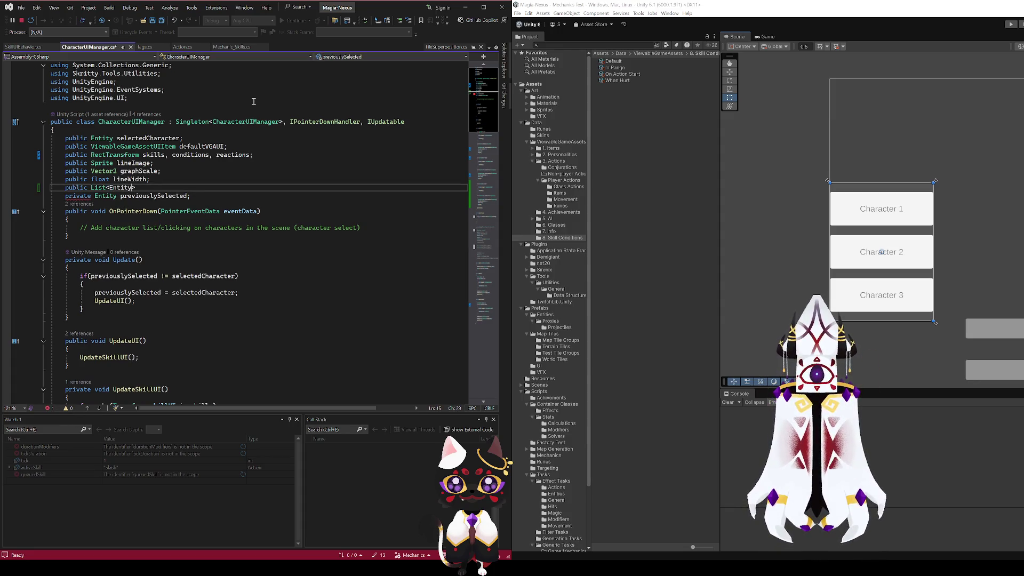
text( partyMembers)
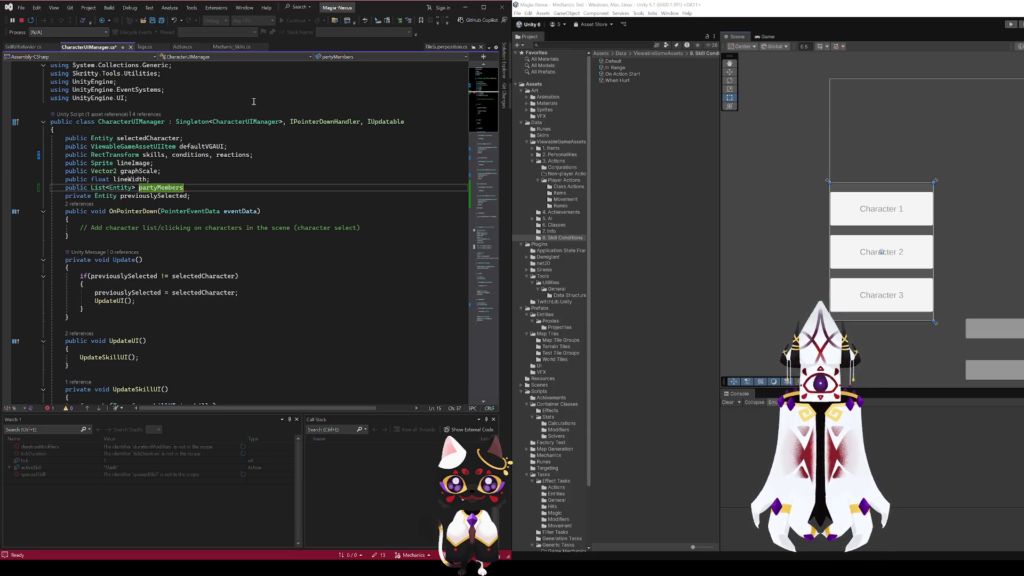
text(;)
key(ctrl+s)
double_click(176, 187)
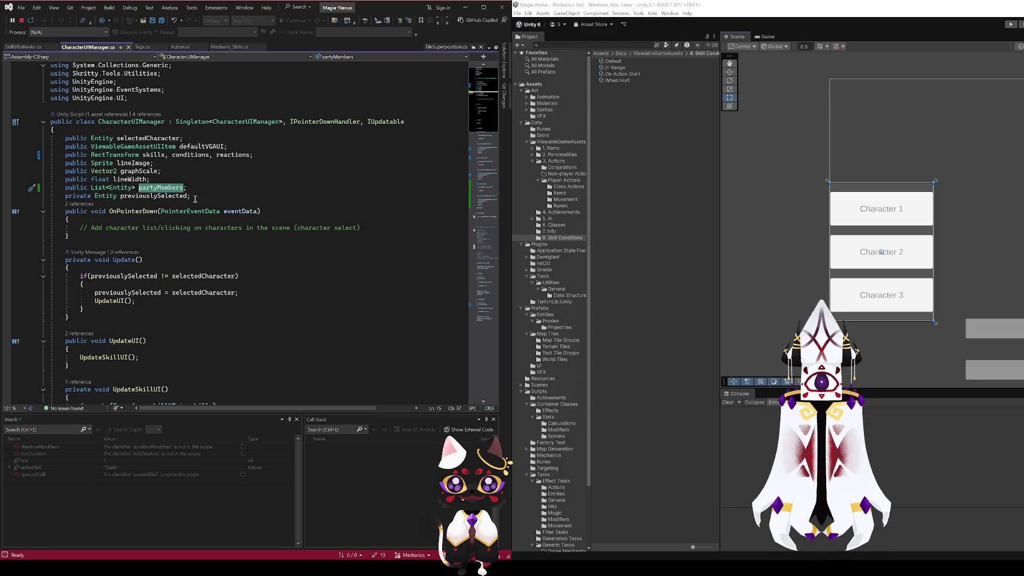
scroll(195, 199, down, 20)
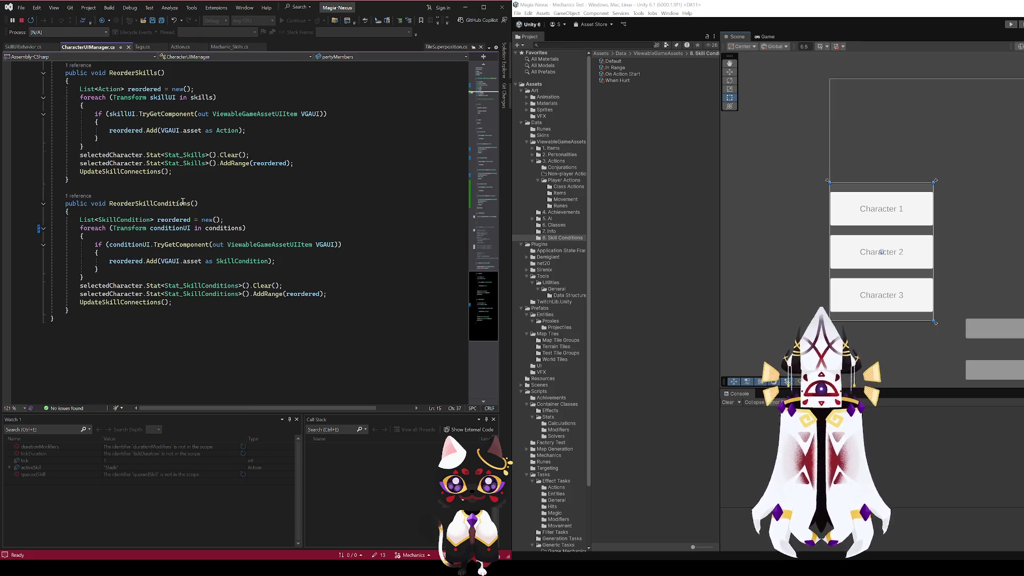
- Write an empty 'public void SelectPartyMember(int number)' method after ReorderSkillConditions
click(78, 309)
key(Return)
key(Return)
text(public void Select)
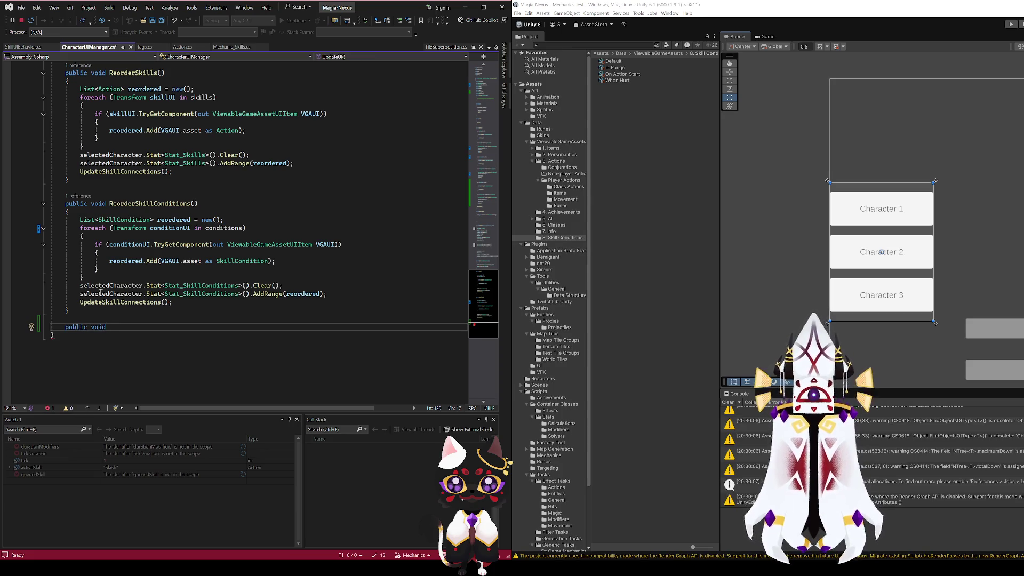
text(PartyMember)
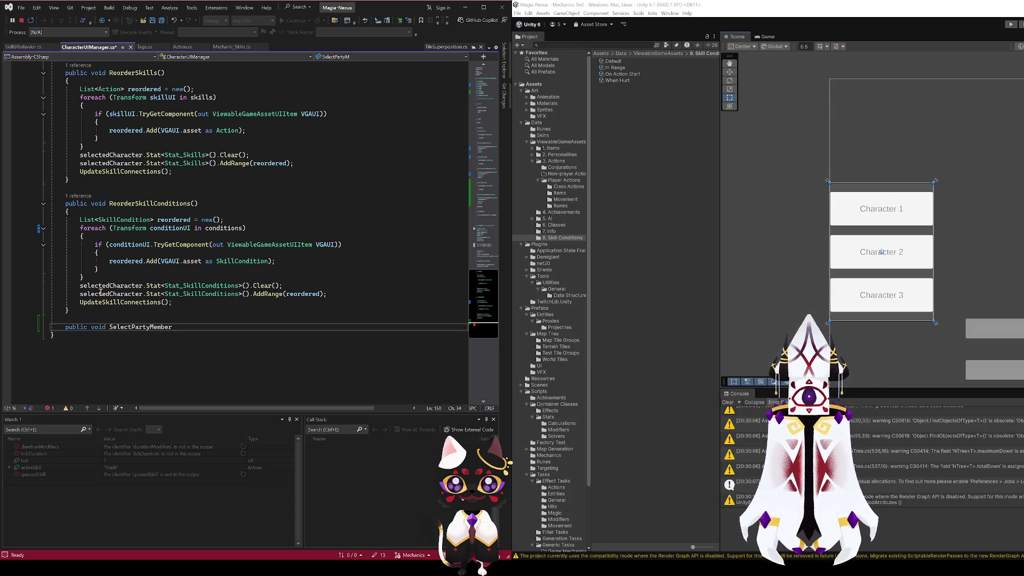
text(())
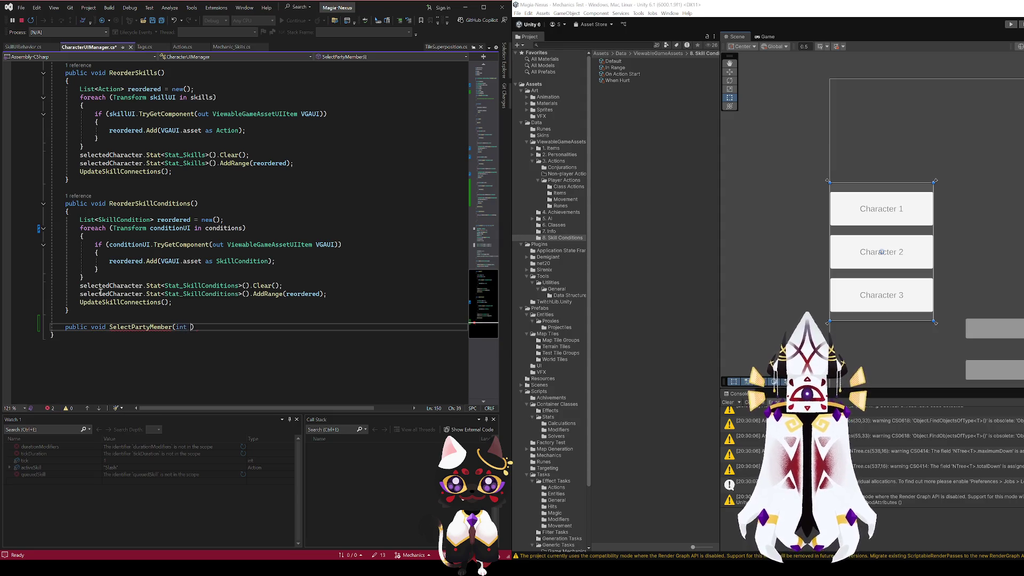
key(Left)
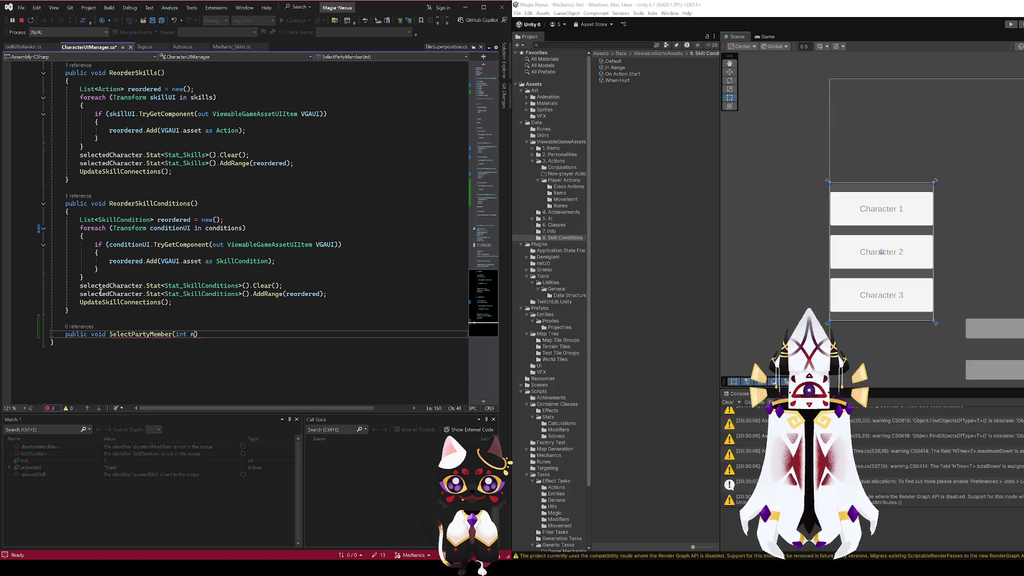
text(er))
key(Return)
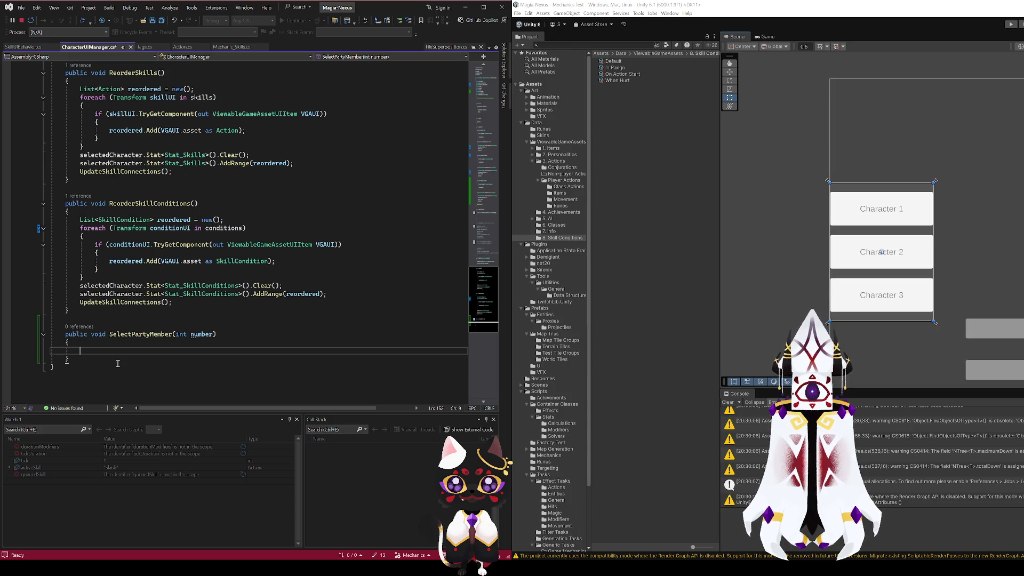
- Check the partyMembers and selectedCharacter field declarations near the top of the class
scroll(118, 364, up, 20)
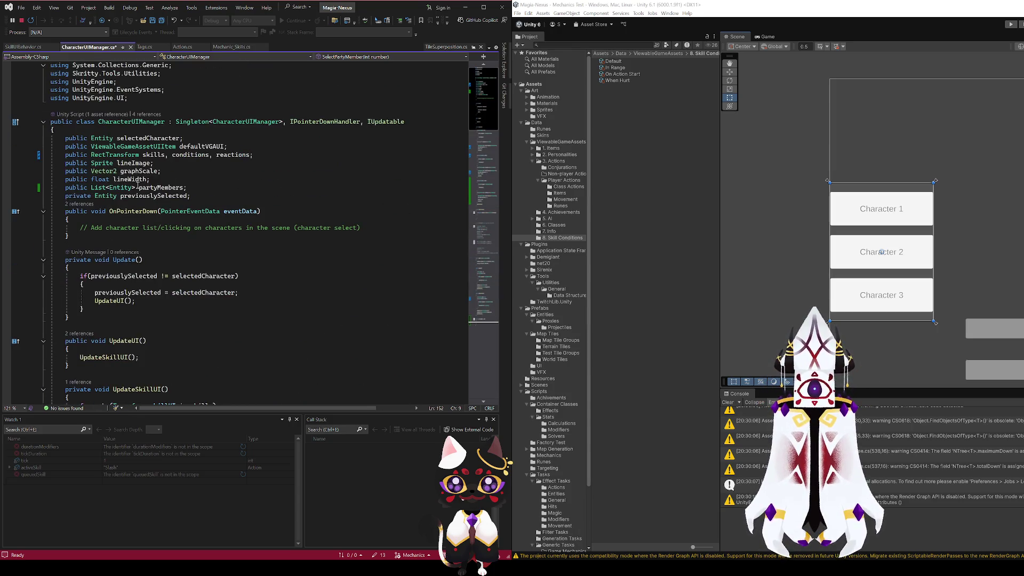
double_click(153, 188)
scroll(197, 265, down, 10)
scroll(197, 265, up, 10)
click(136, 138)
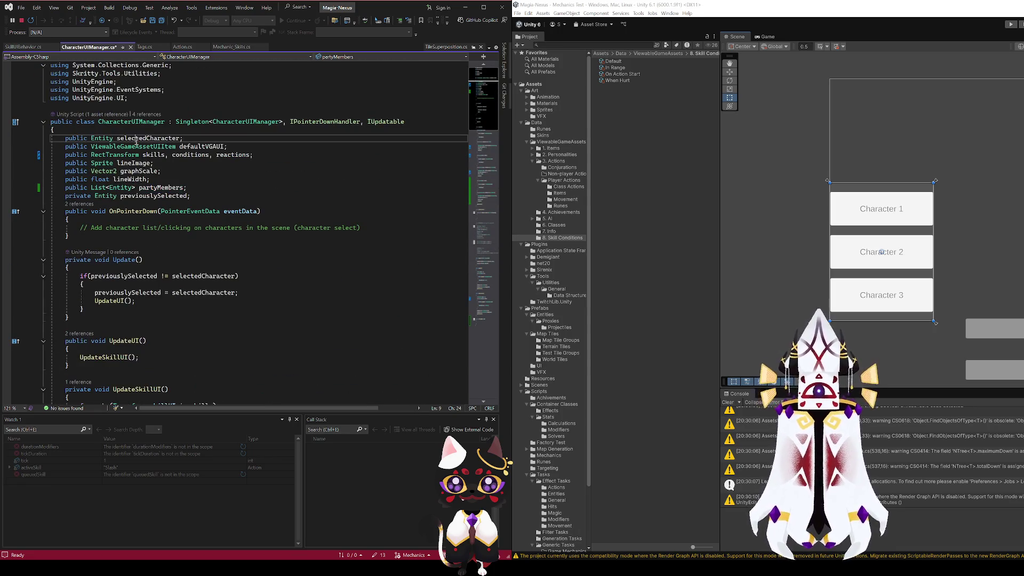
scroll(127, 295, down, 20)
scroll(126, 295, up, 2)
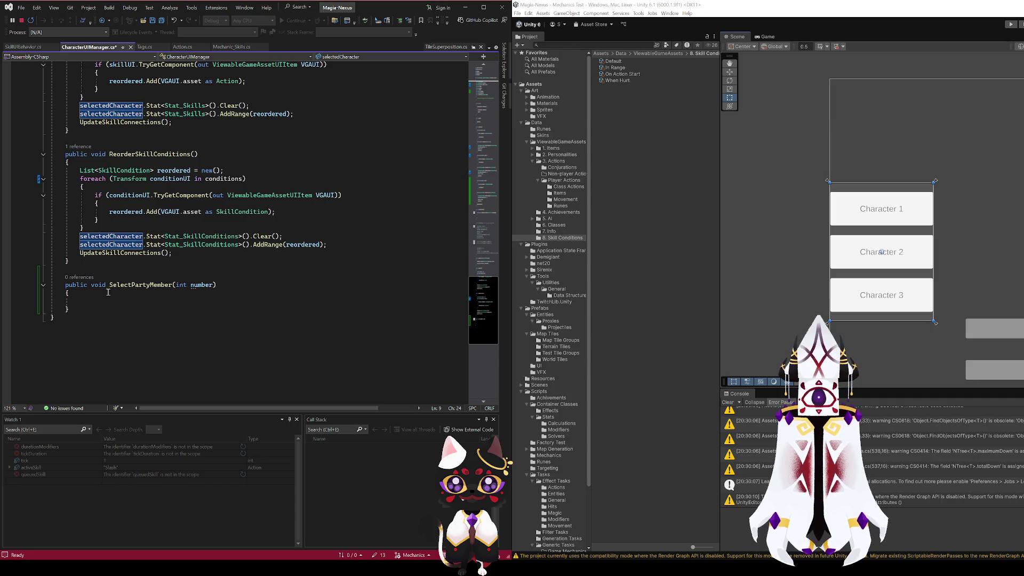
- Write 'selectedCharacter = partyMembers[number];' inside SelectPartyMember
click(111, 305)
text(sele)
key(Tab)
text(= part)
key(Tab)
text([)
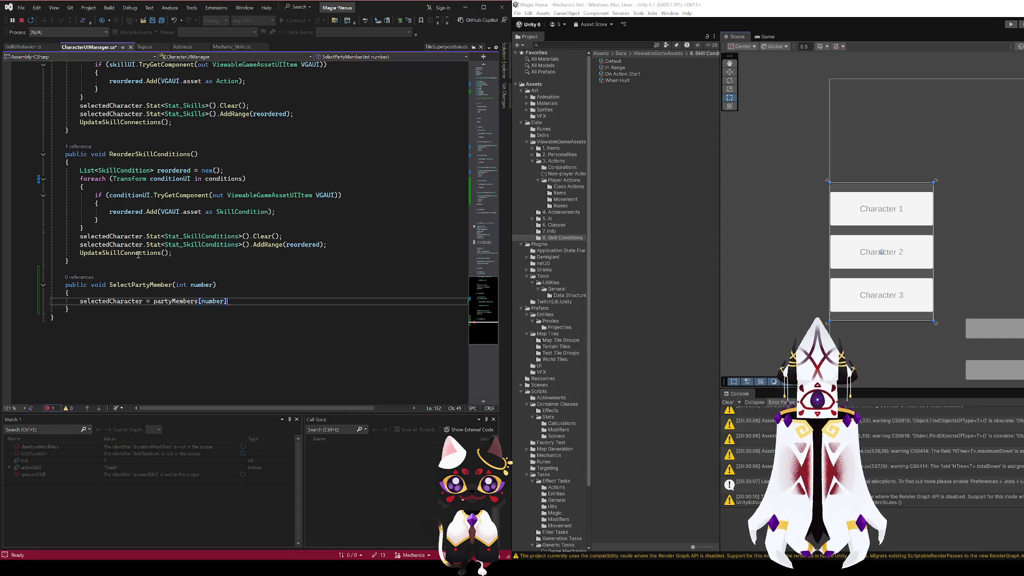
- Add the guard 'if (partyMembers.Count <= number) return;' above the assignment
key(ctrl+Return)
text(if()
key(Left)
key(BackSpace)
text(partyMembers.Count >= )
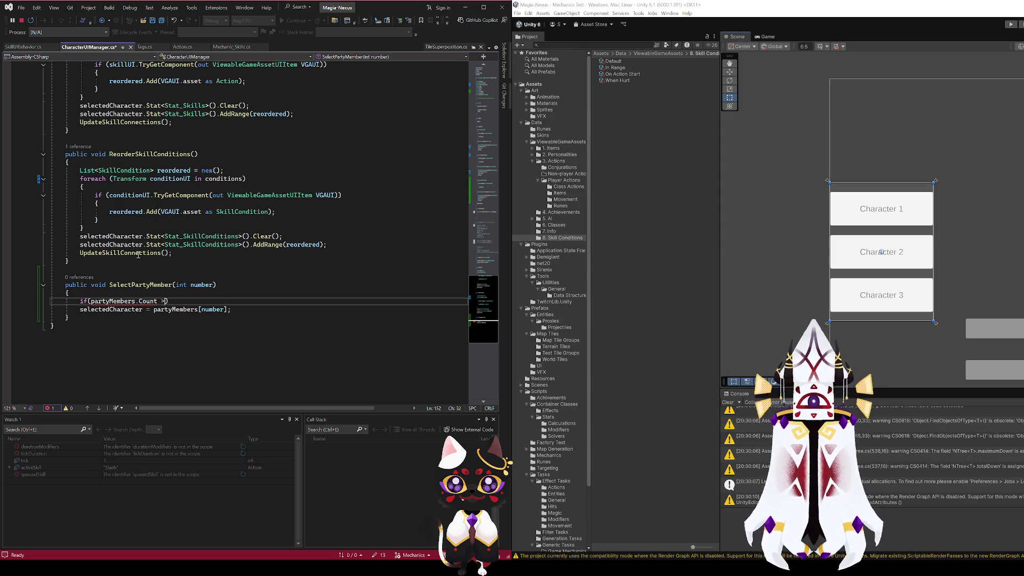
text(number)
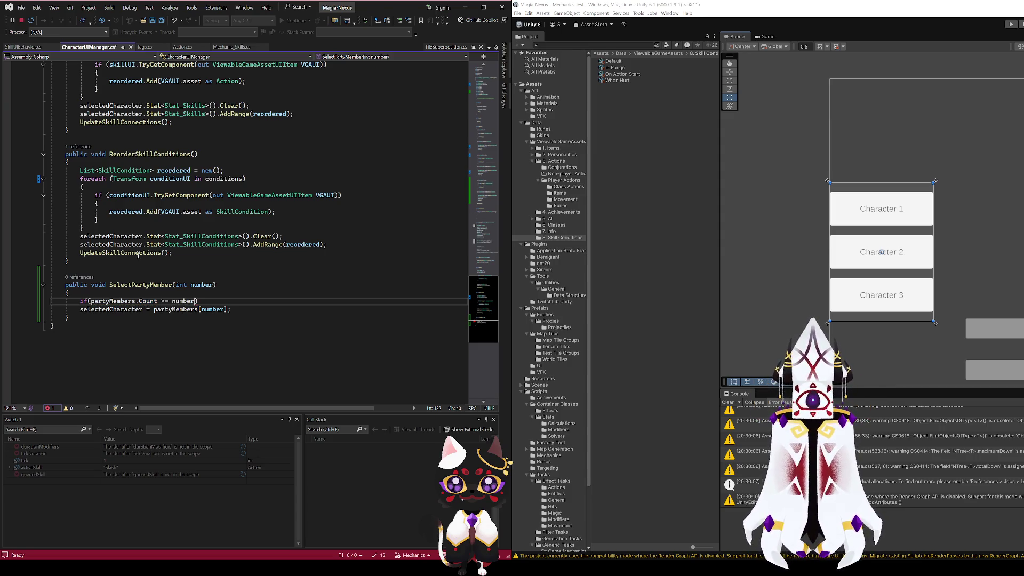
key(Left)
key(Left)
key(Left)
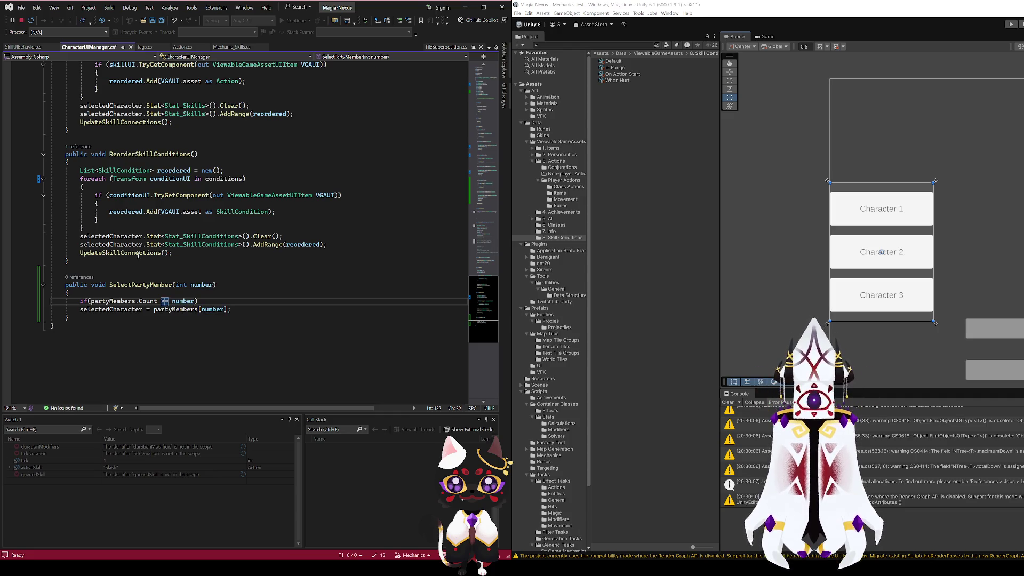
text(<)
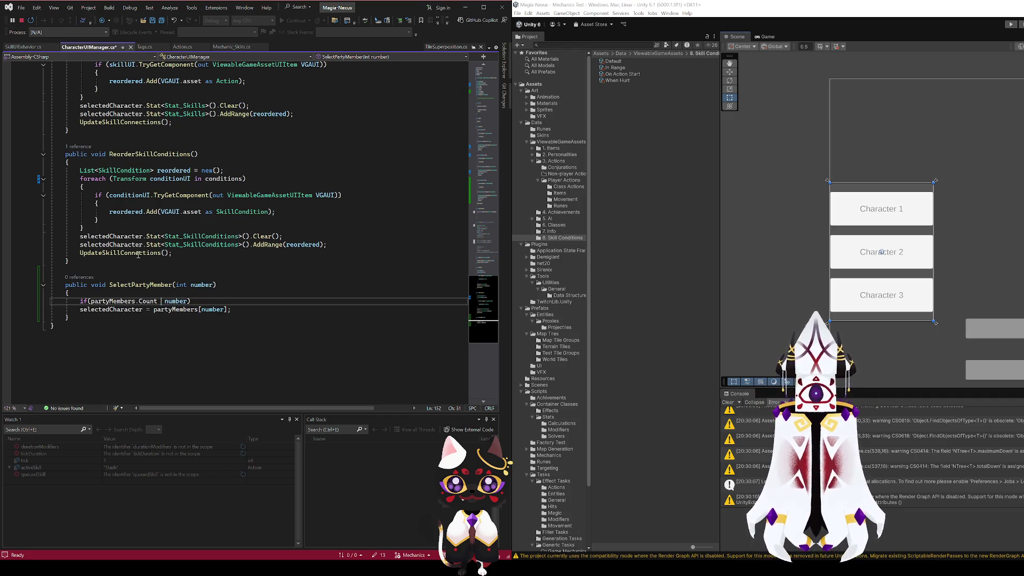
text(=)
key(Right)
key(Right)
key(Right)
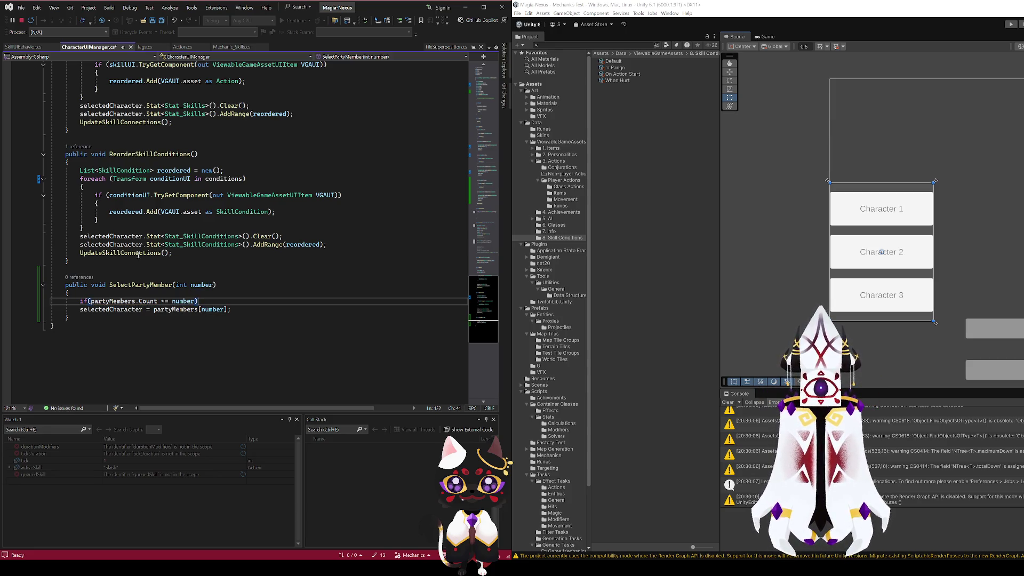
text(;)
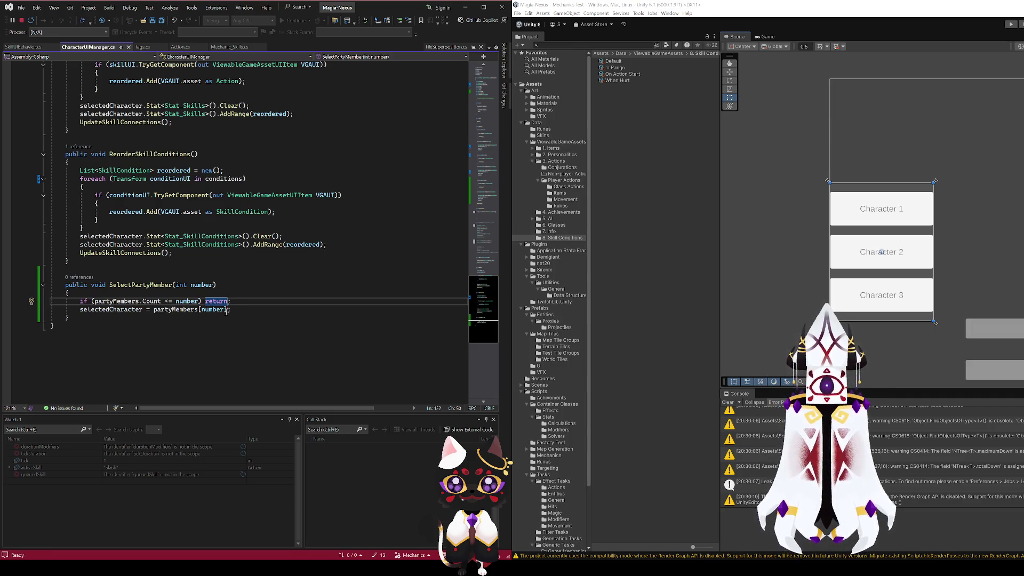
scroll(226, 311, up, 20)
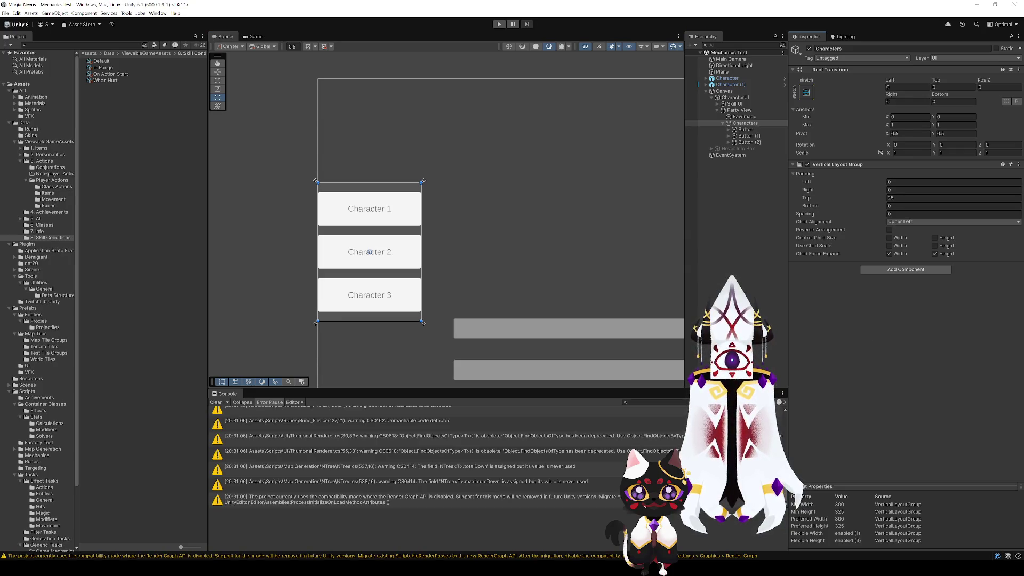
- Duplicate Character (1) to create Character (2) and select the new copy
click(736, 85)
key(ctrl+d)
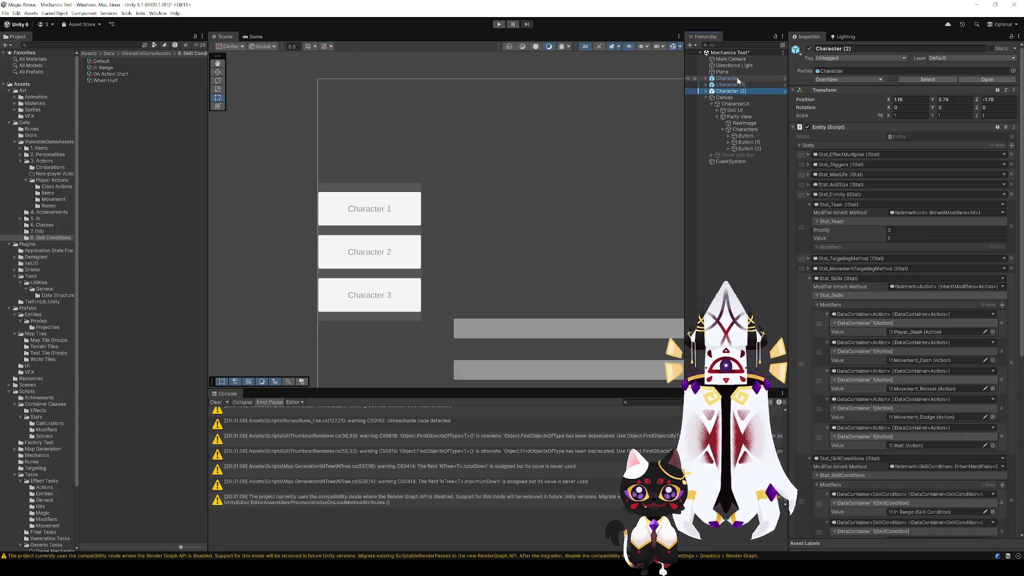
shift+click(737, 78)
click(746, 92)
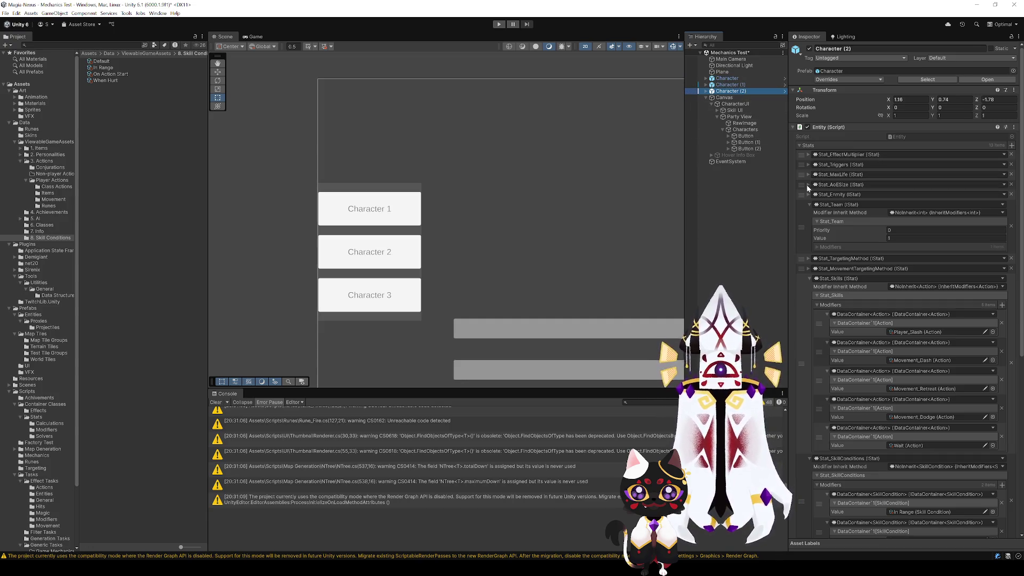
- Set Stat_Team to 0 on Character (2) and Character (1), and check the original Character's value
click(809, 185)
click(907, 237)
text(0)
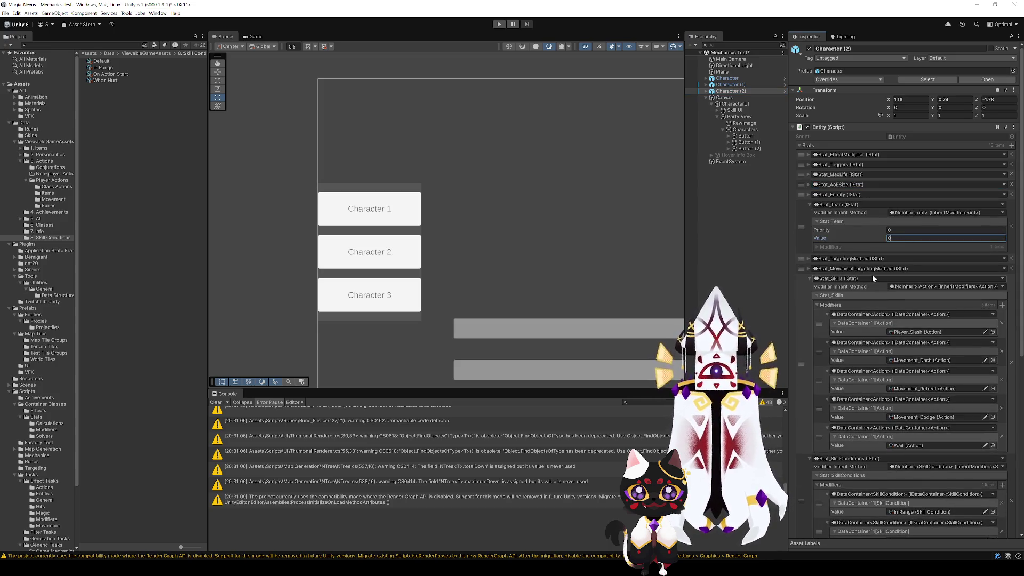
click(728, 85)
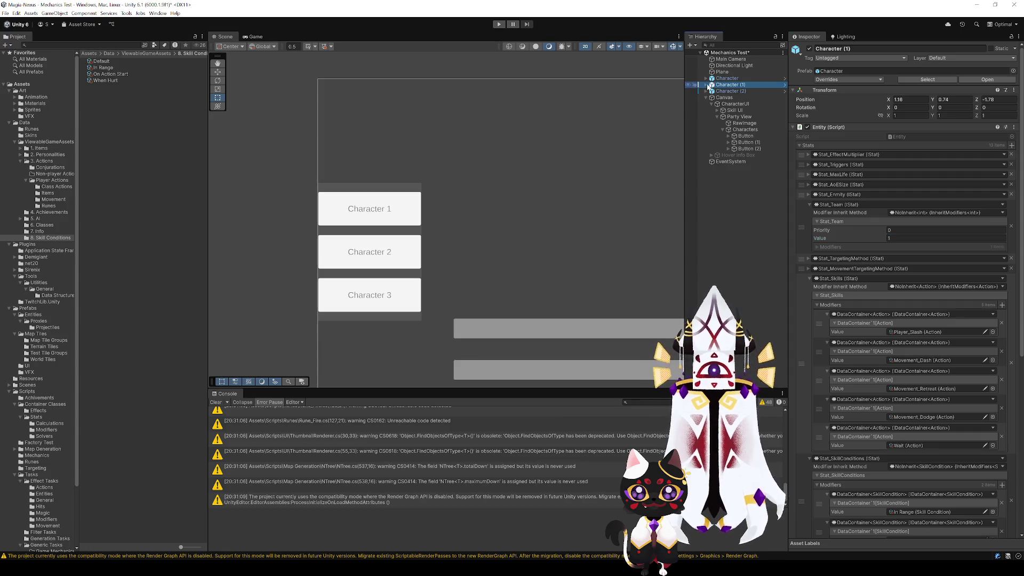
click(907, 238)
text(0)
click(730, 91)
click(729, 85)
click(727, 78)
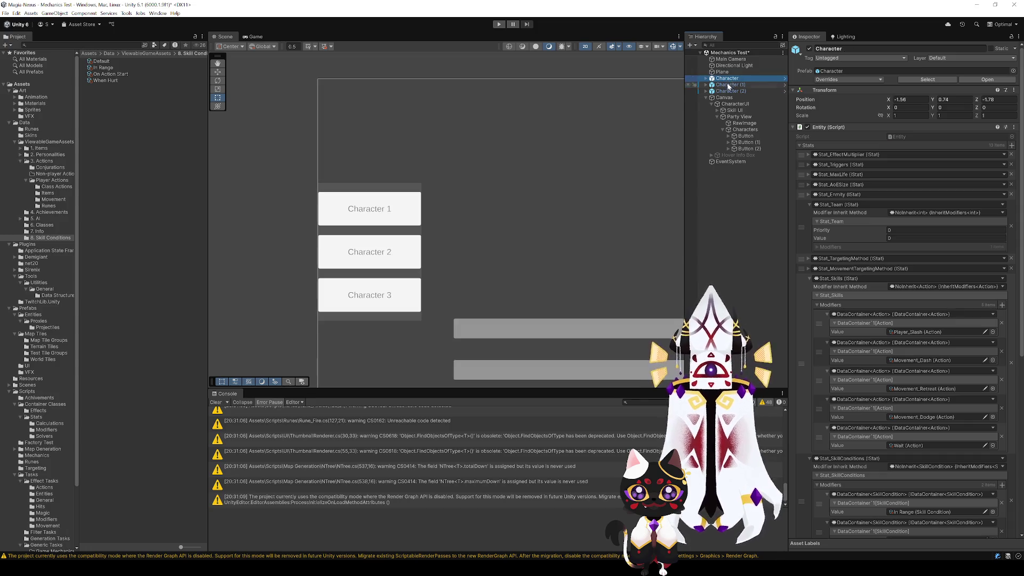
- Add Character, Character (1) and Character (2) to CharacterUI's Party Members list
click(735, 104)
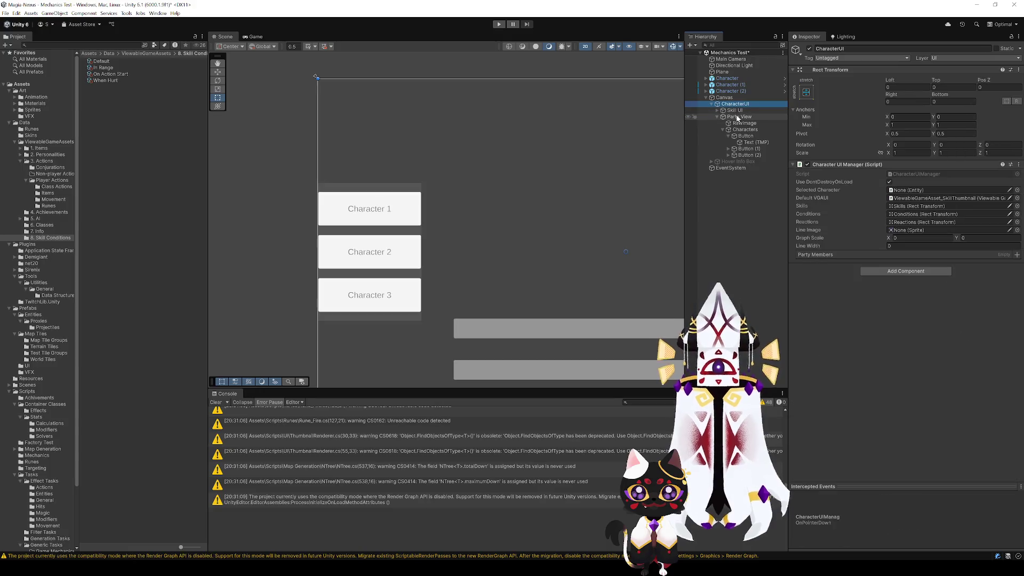
click(736, 110)
click(740, 105)
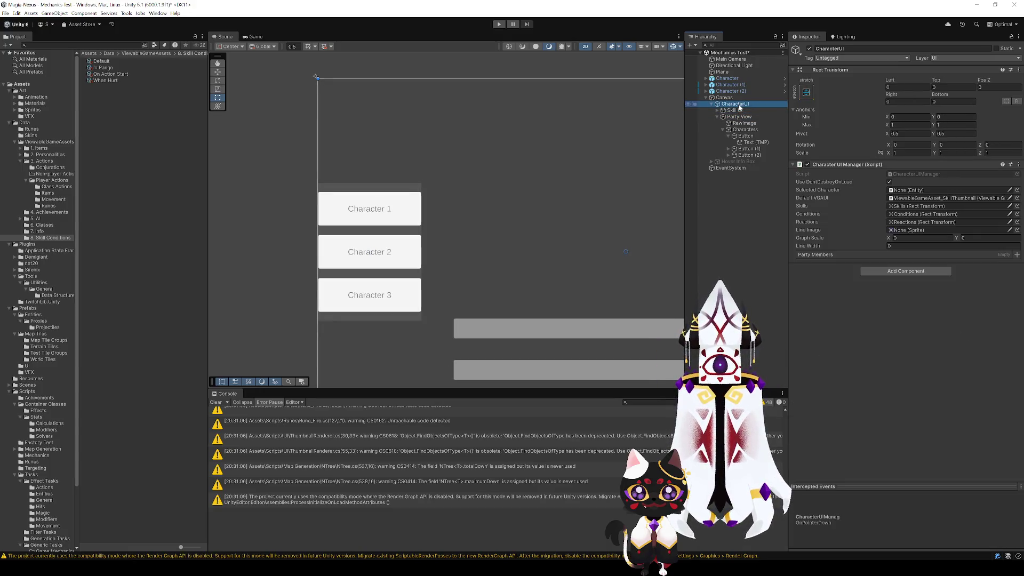
mouse_move(728, 79)
mouse_down()
mouse_move(747, 80)
mouse_move(838, 263)
mouse_move(829, 271)
mouse_up()
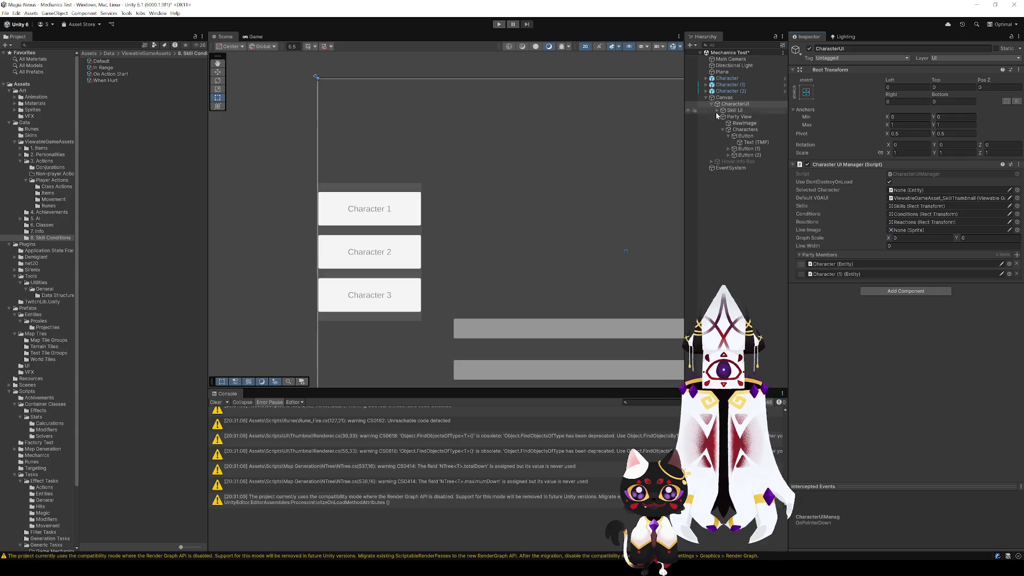
mouse_move(732, 94)
mouse_down()
mouse_move(833, 261)
mouse_move(835, 281)
mouse_move(826, 278)
mouse_up()
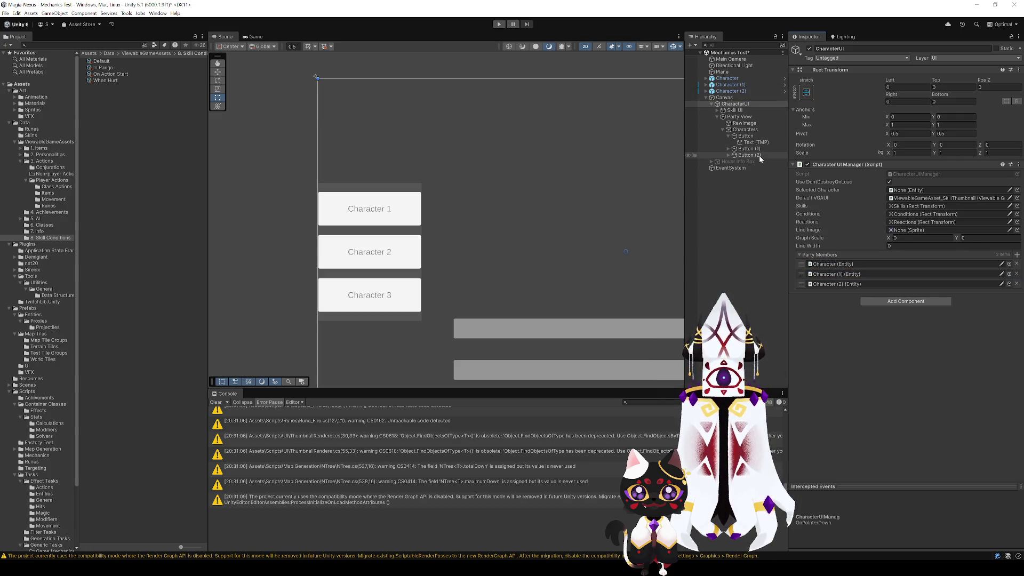
click(735, 136)
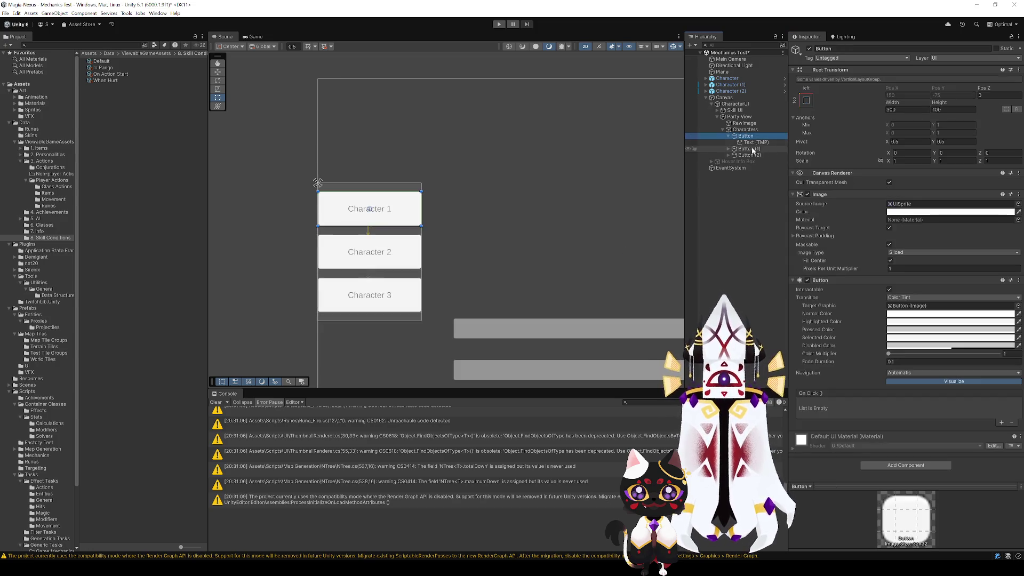
- Make the first character button's On Click call CharacterUIManager.SelectPartyMember on CharacterUI
click(1001, 423)
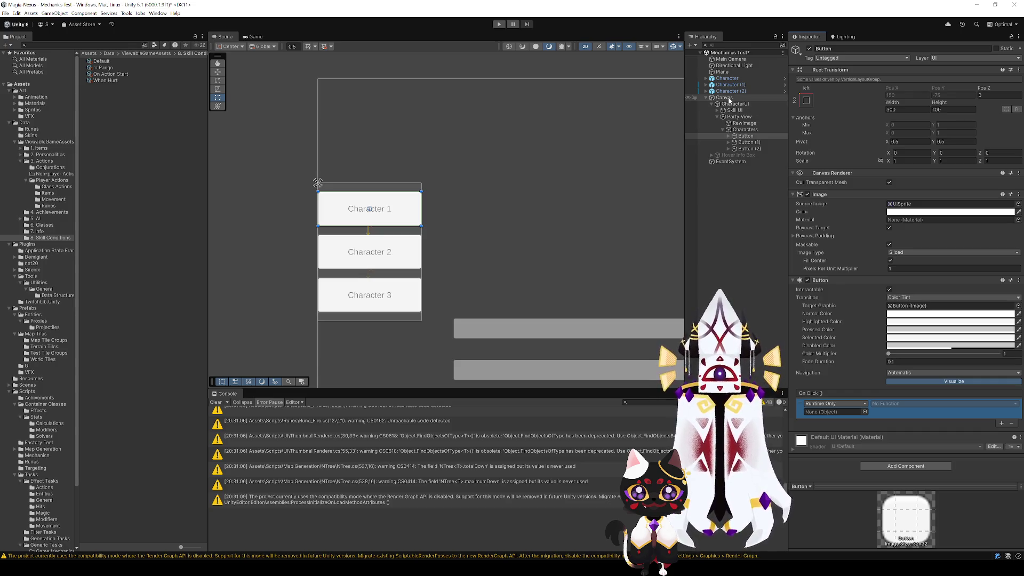
drag(735, 105, 835, 412)
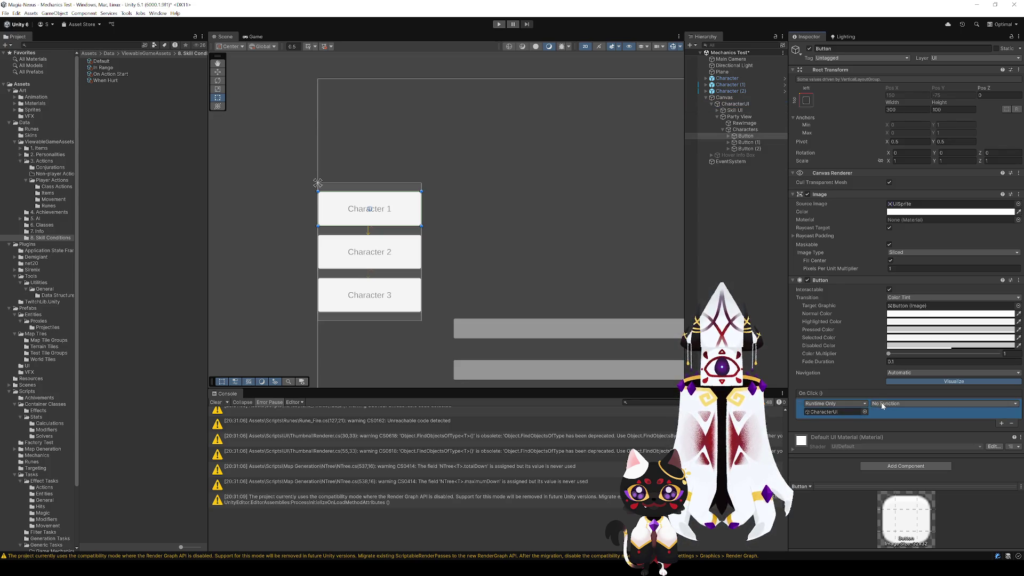
click(944, 403)
click(934, 426)
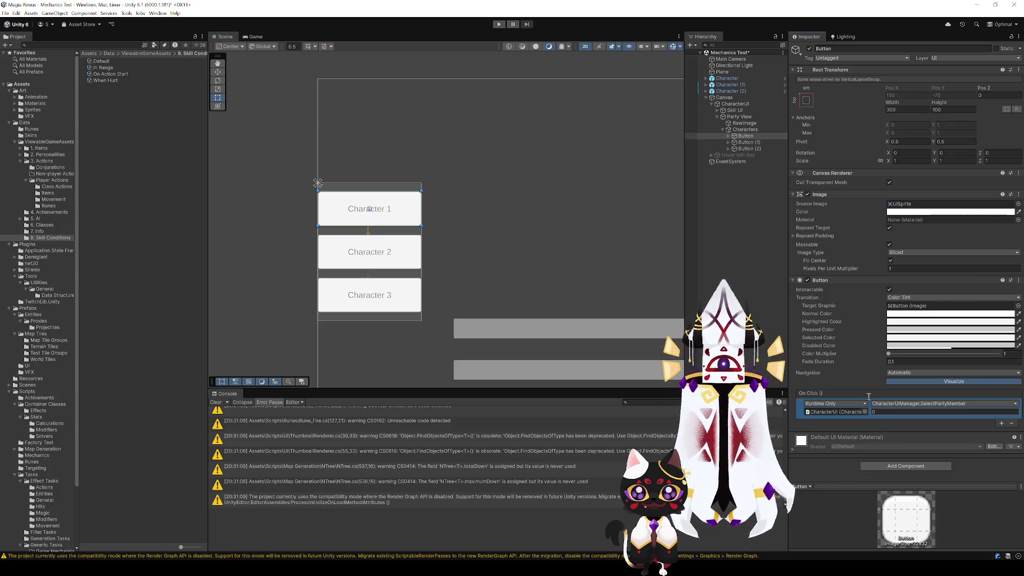
- Give Button (1) an On Click entry calling SelectPartyMember on CharacterUI
click(748, 143)
click(746, 136)
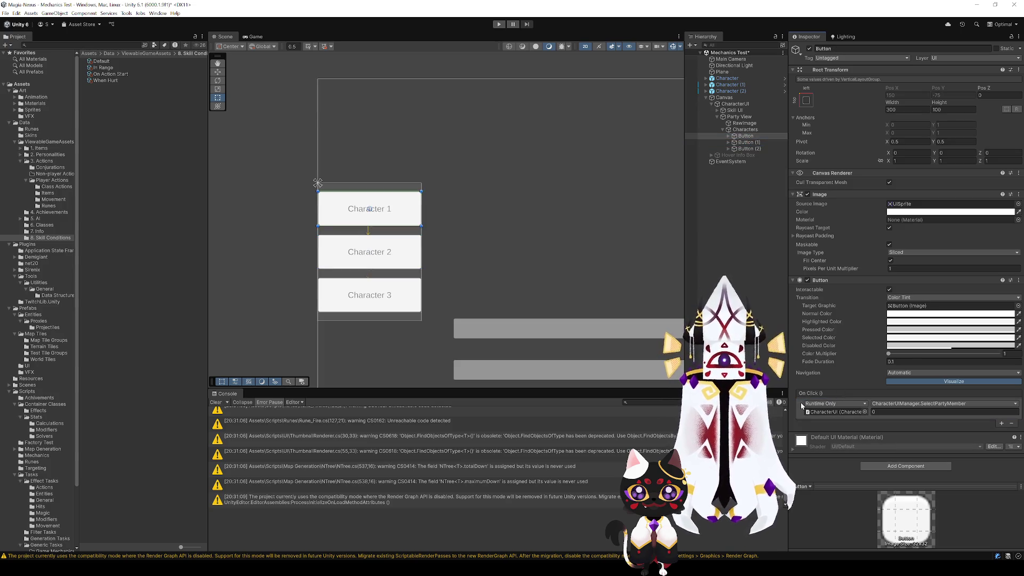
click(747, 142)
click(1002, 423)
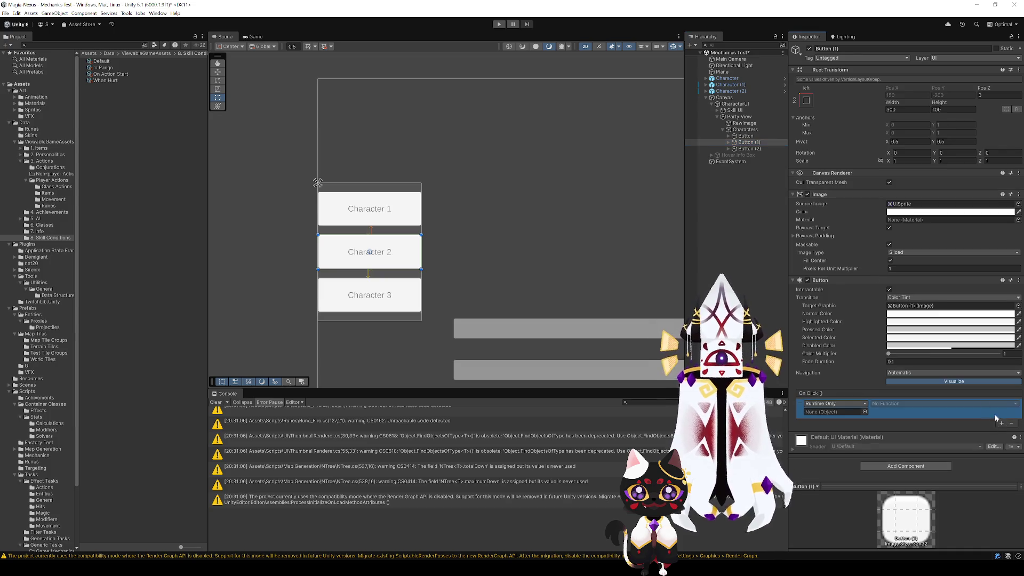
drag(737, 109, 835, 412)
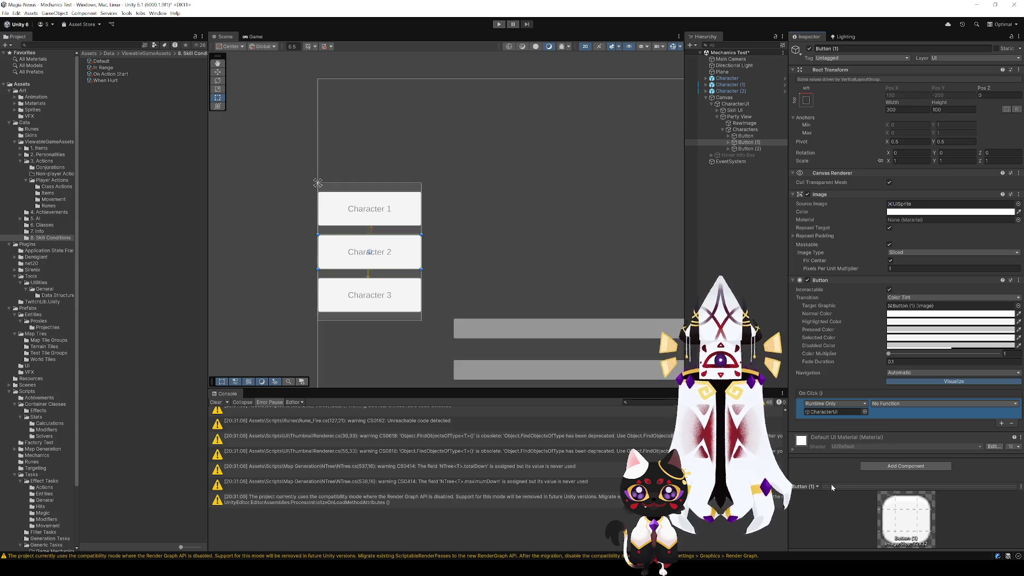
click(811, 517)
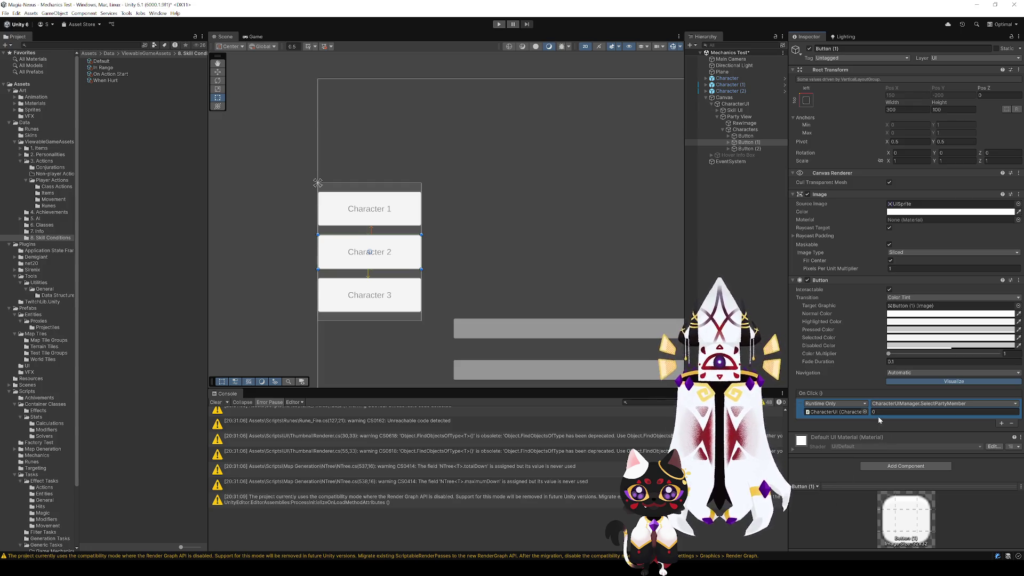
- Give Button (2) an On Click entry calling SelectPartyMember on CharacterUI with index 2
click(745, 149)
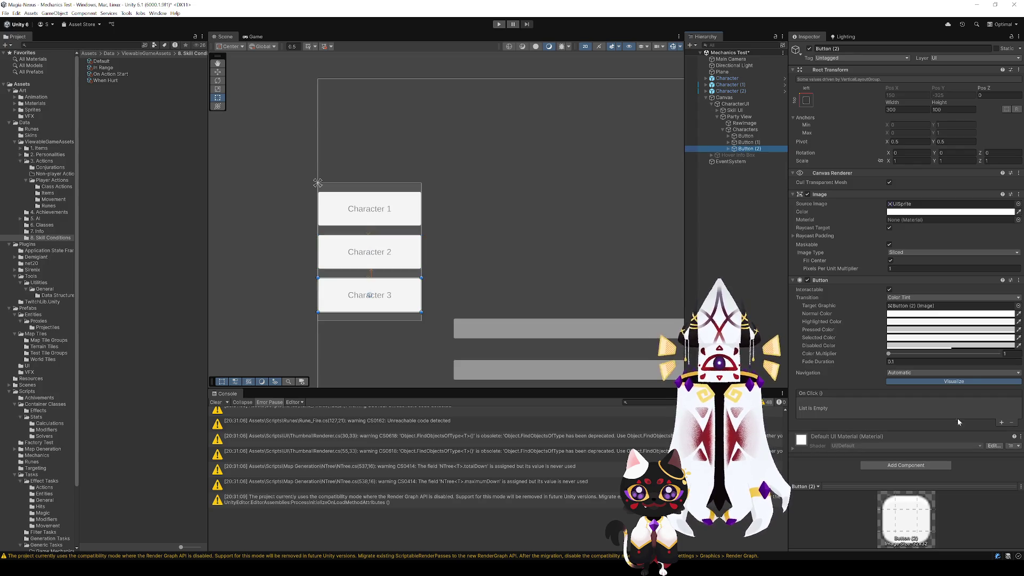
click(1001, 423)
drag(748, 103, 831, 412)
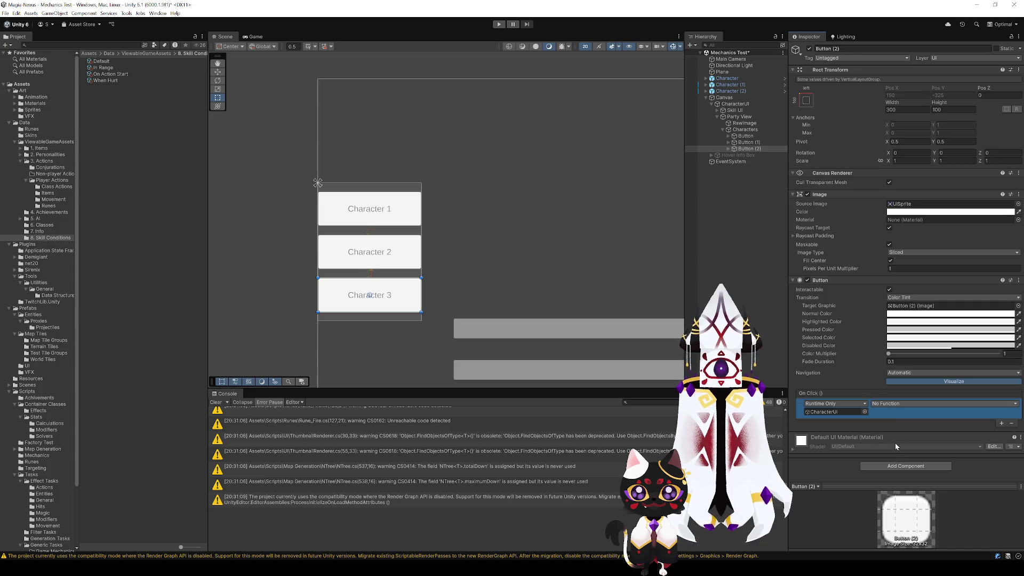
click(814, 524)
click(891, 412)
text(2)
- Save the scene and run the game in the Game view
key(ctrl+s)
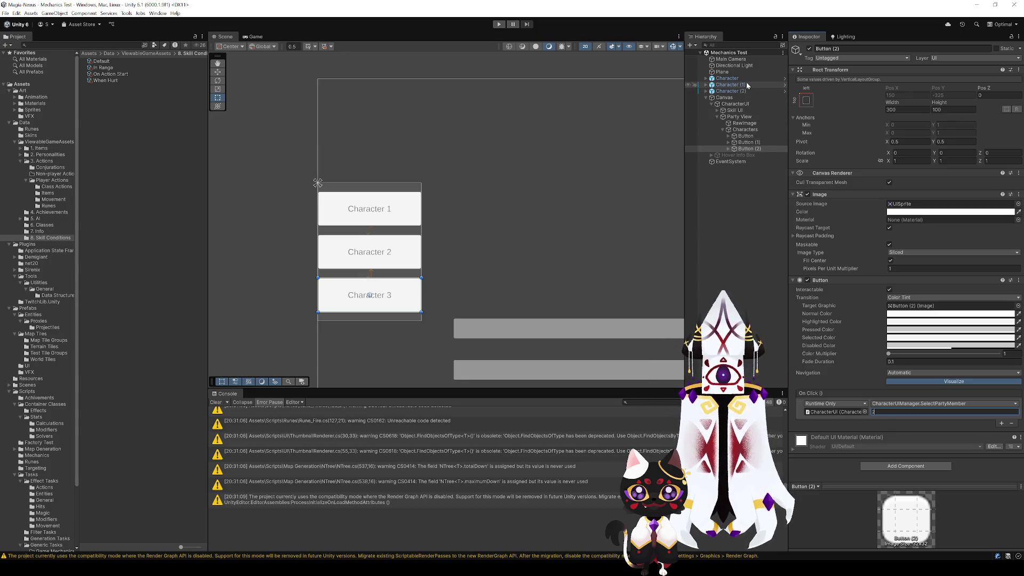
scroll(539, 242, down, 2)
scroll(475, 205, down, 1)
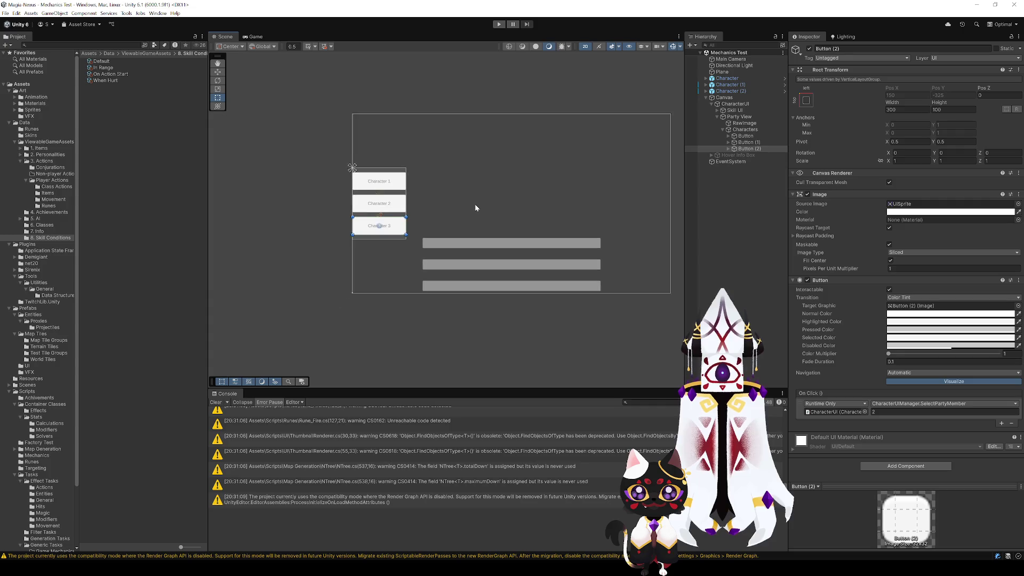
click(501, 317)
click(258, 37)
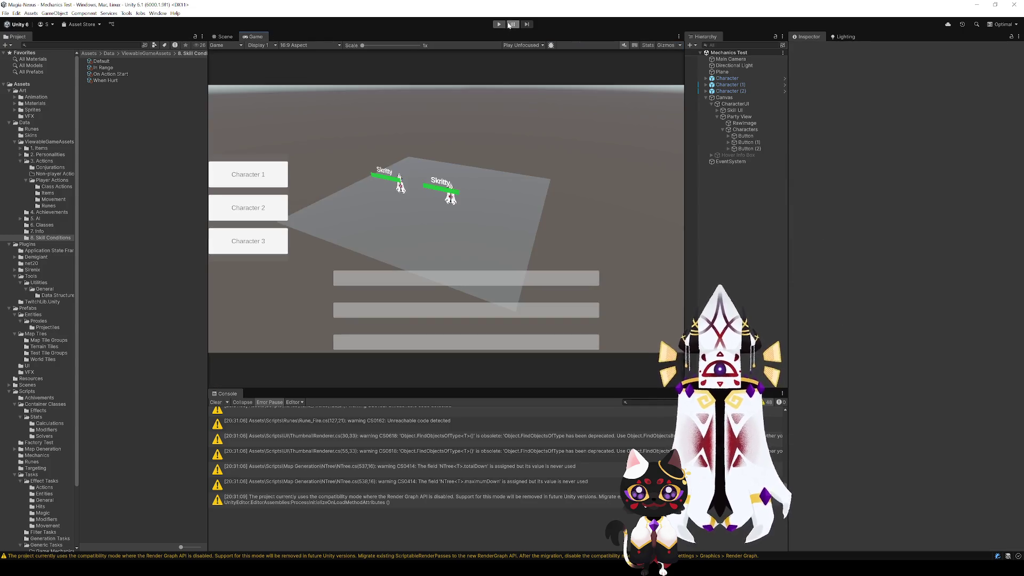
- In the running game, swap the first two skills back, pick party members, and trigger the shield skill
click(498, 24)
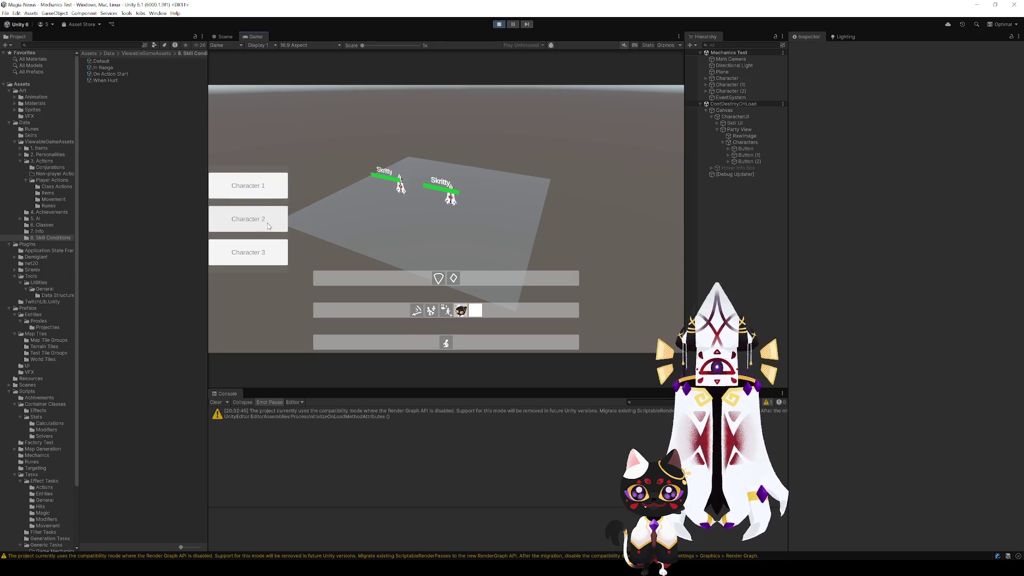
click(448, 314)
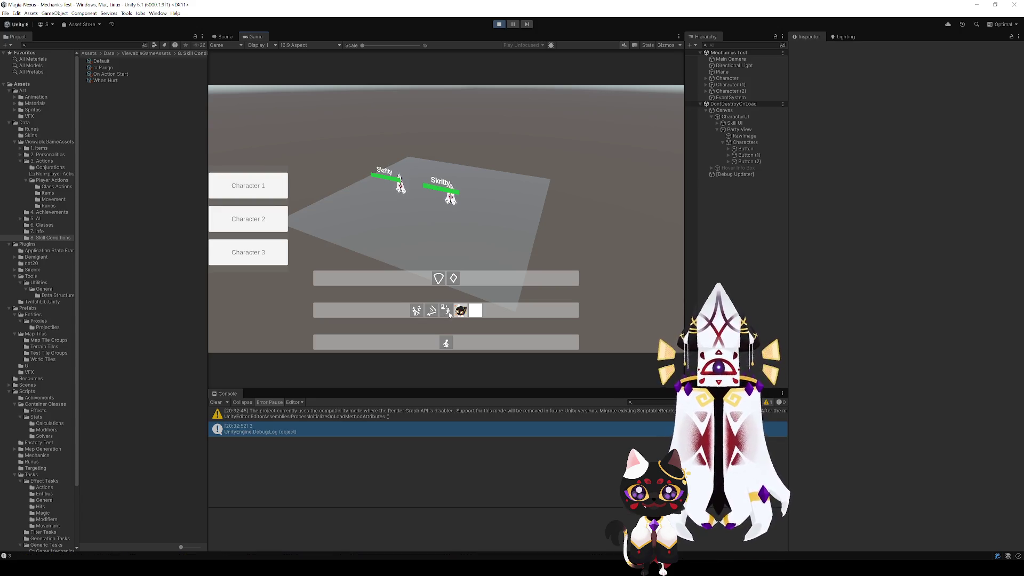
click(432, 310)
click(259, 254)
click(251, 195)
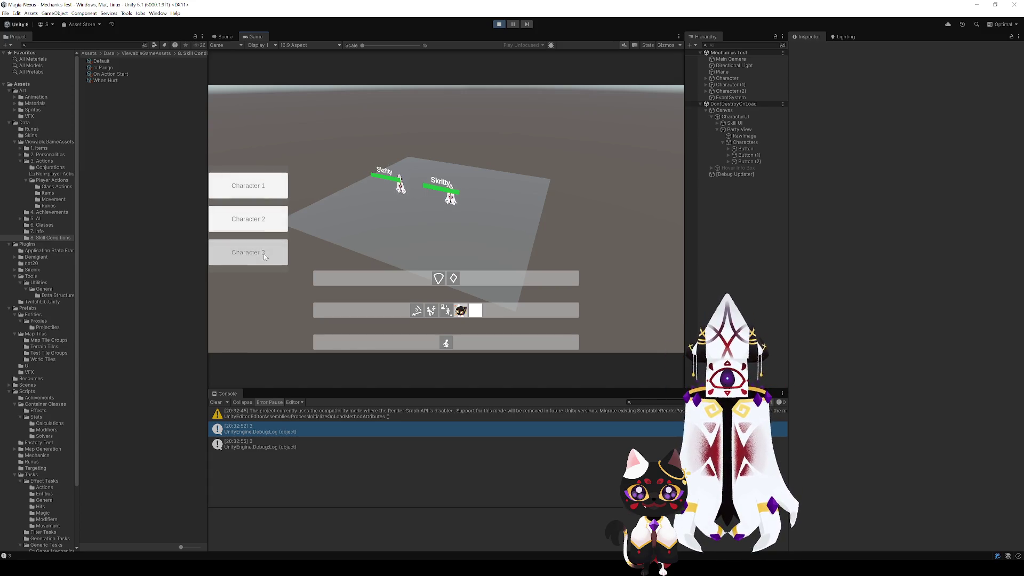
click(445, 279)
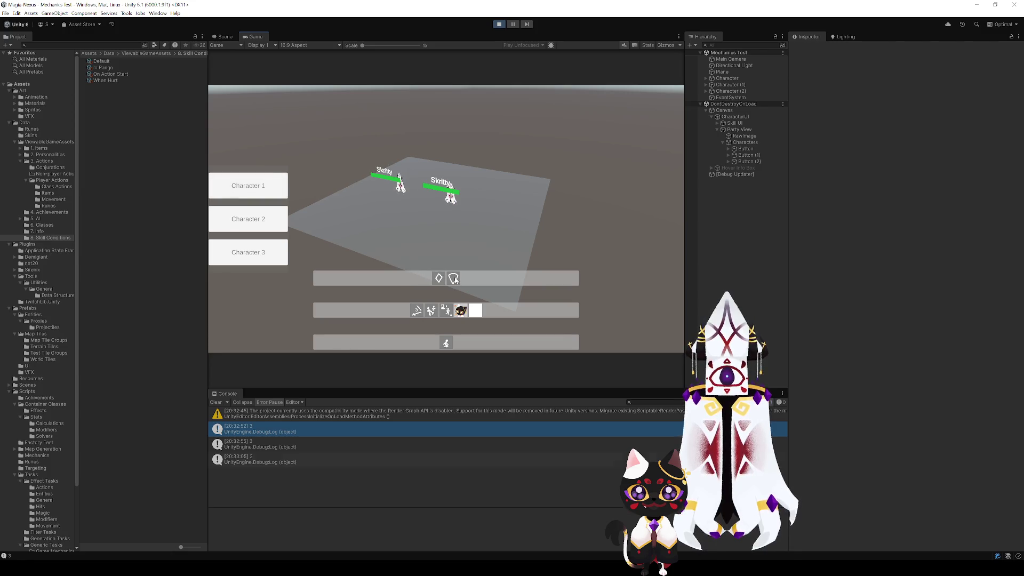
- Watch CharacterUI's Selected Character while switching between party members, then stop the game and deselect
click(735, 117)
click(264, 184)
click(260, 222)
click(255, 260)
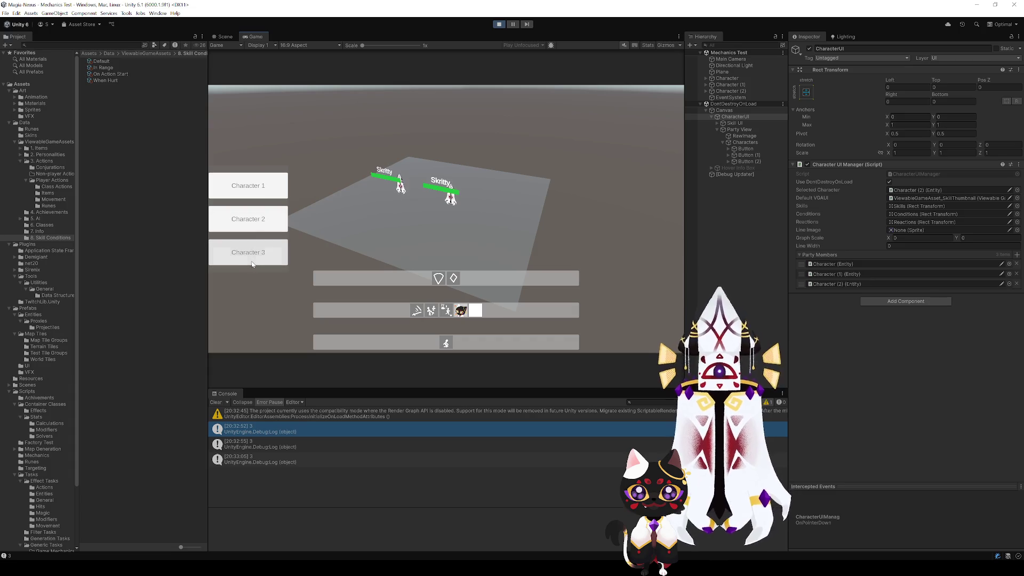
click(248, 193)
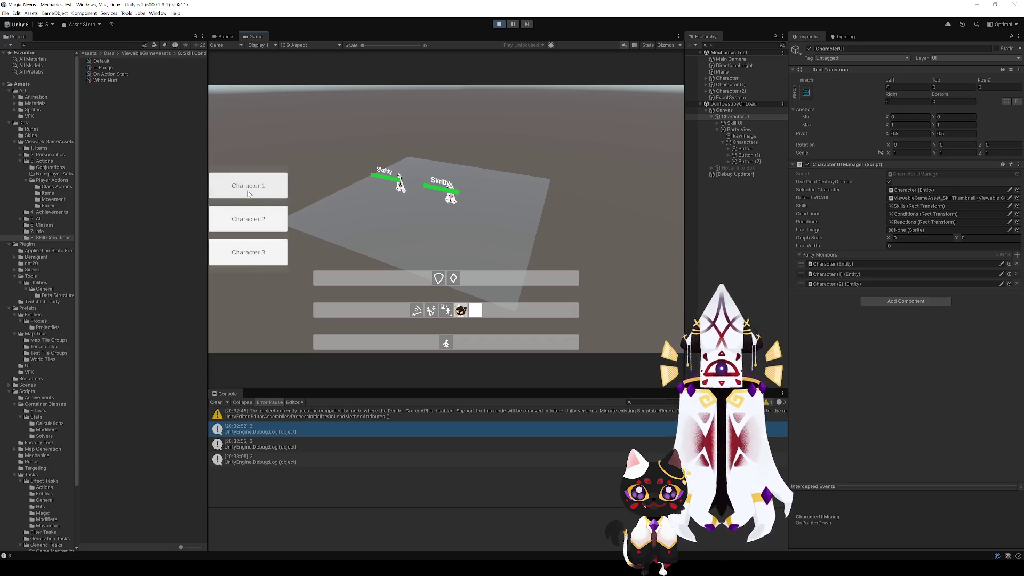
click(251, 223)
click(251, 203)
click(499, 24)
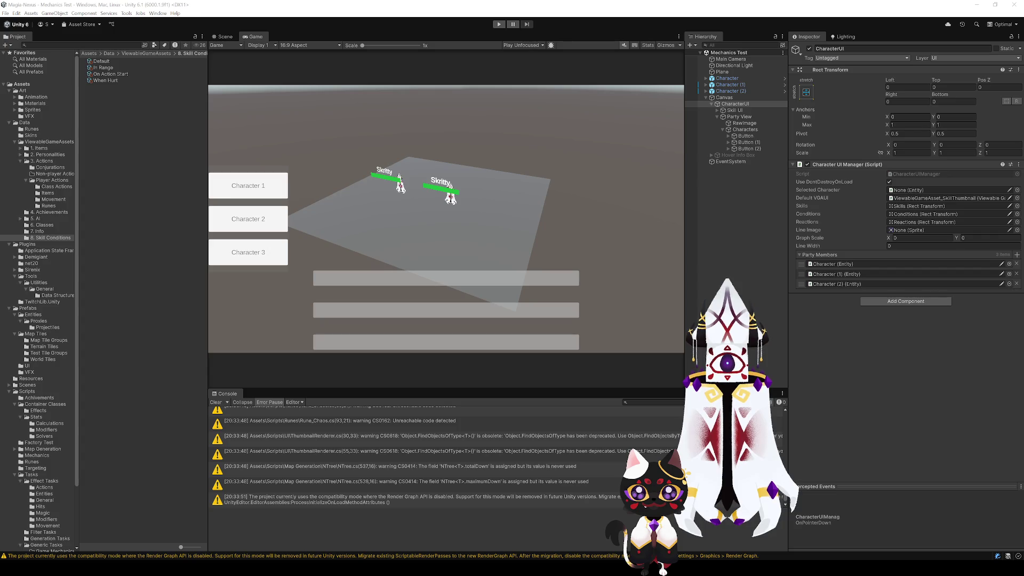
click(745, 290)
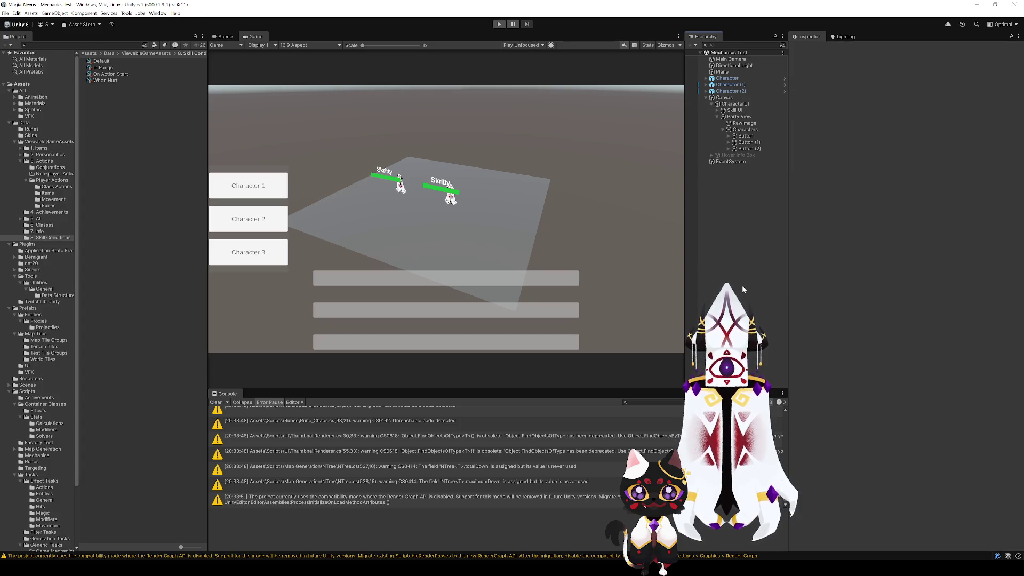
- Enter Play mode again to test the party buttons and skill bars
click(499, 24)
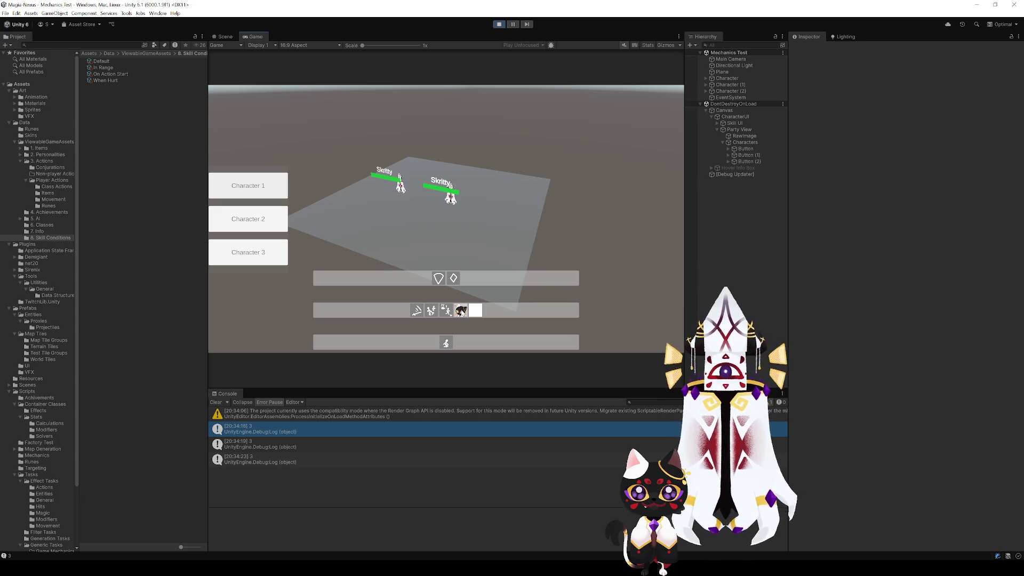
- Swap the diamond and shield skills, activate the shield, select Character 2, then stop the game
drag(456, 280, 441, 284)
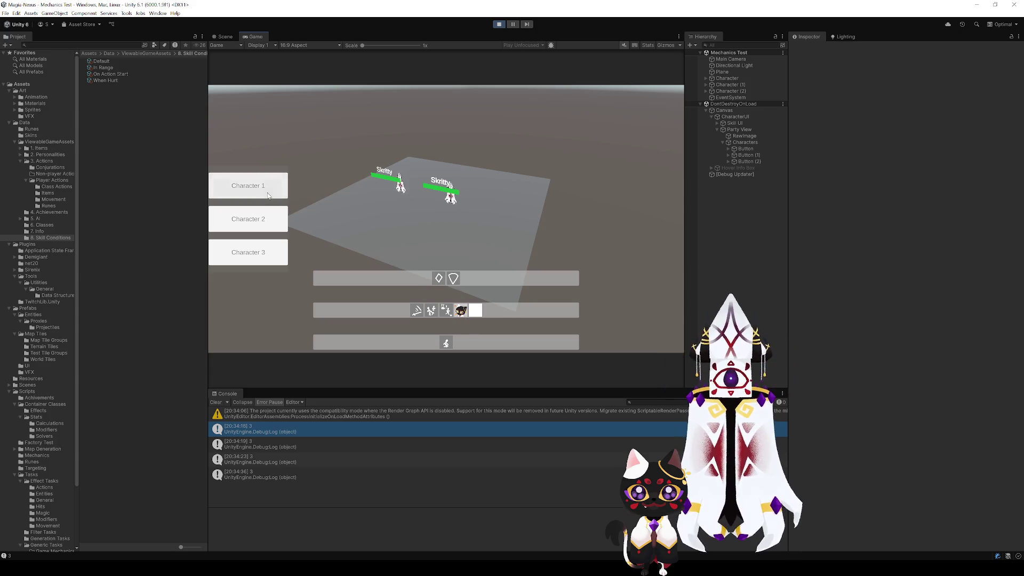
click(453, 282)
click(234, 231)
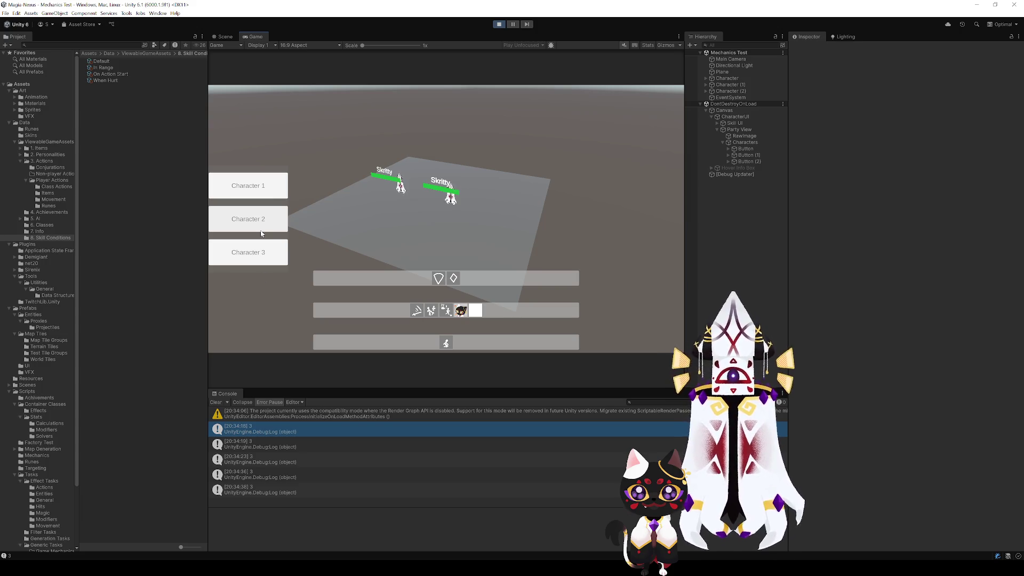
click(245, 231)
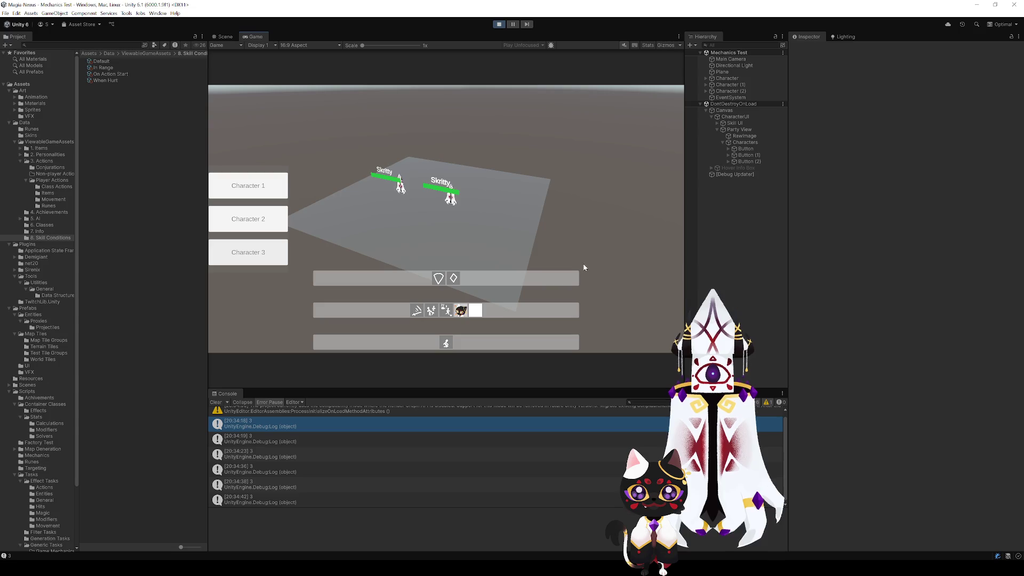
click(500, 24)
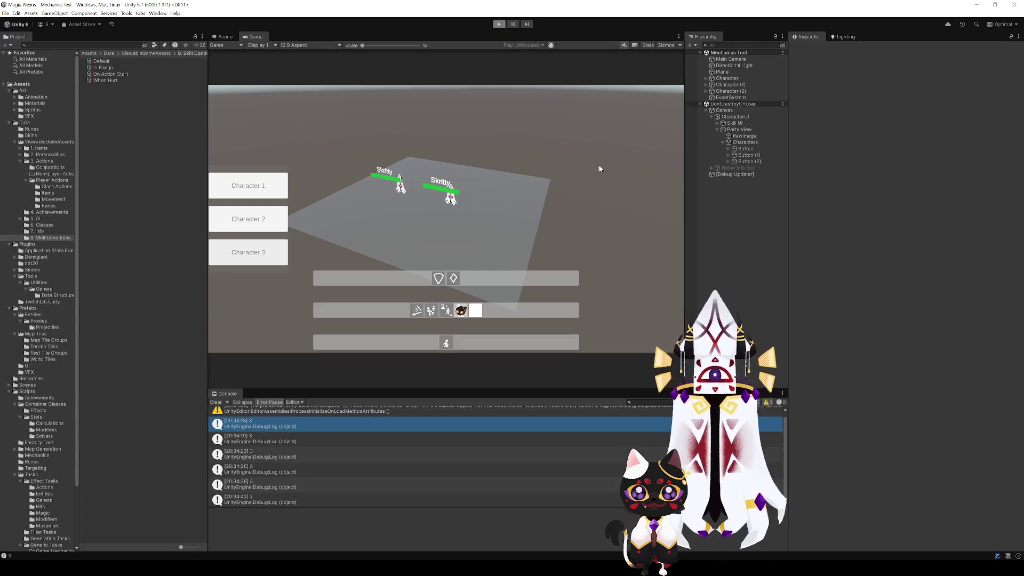
- Frame Character (2) in the Scene view and move it to a new spot on the plane
click(740, 91)
click(735, 79)
click(735, 90)
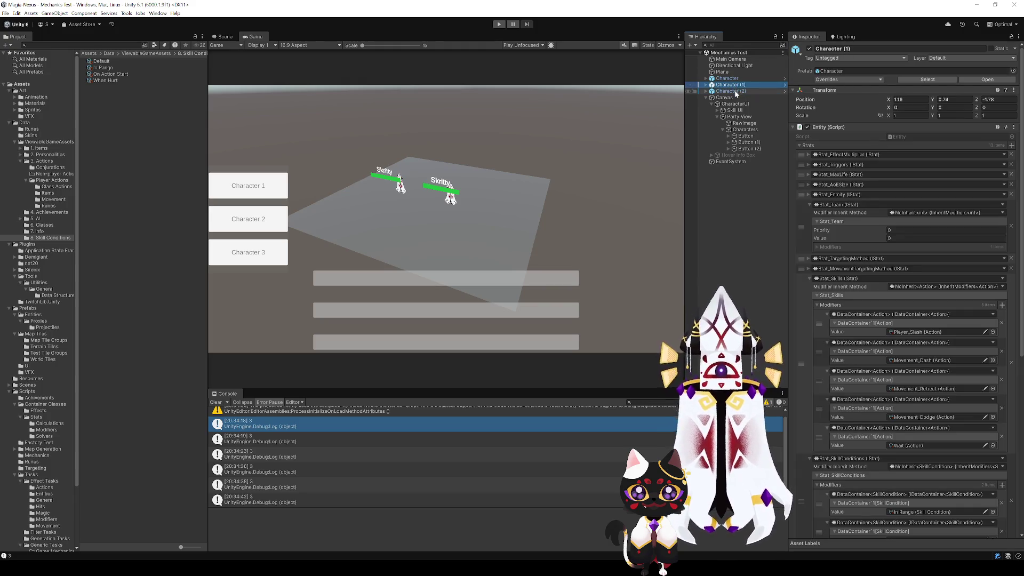
click(224, 37)
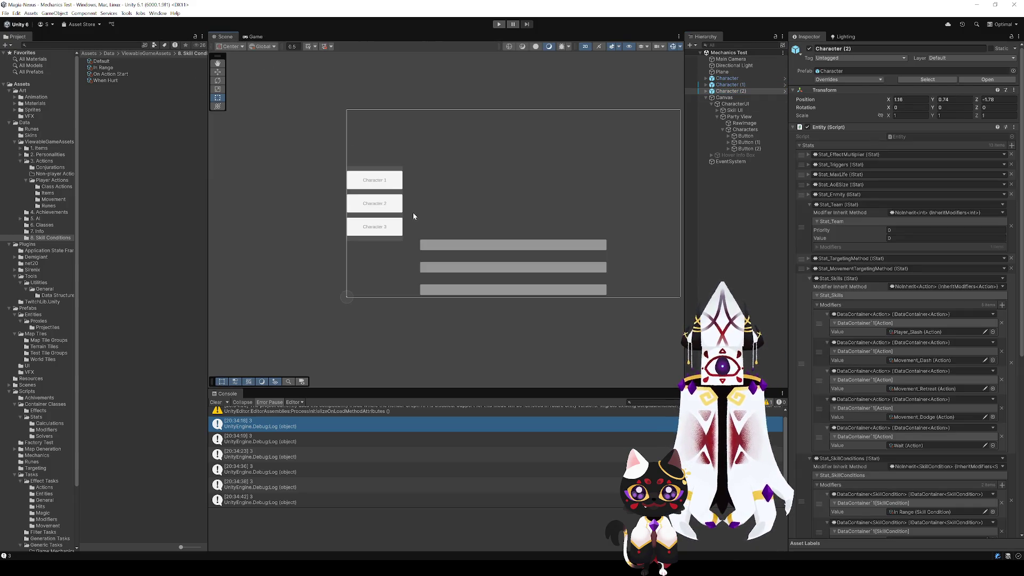
key(f)
key(2)
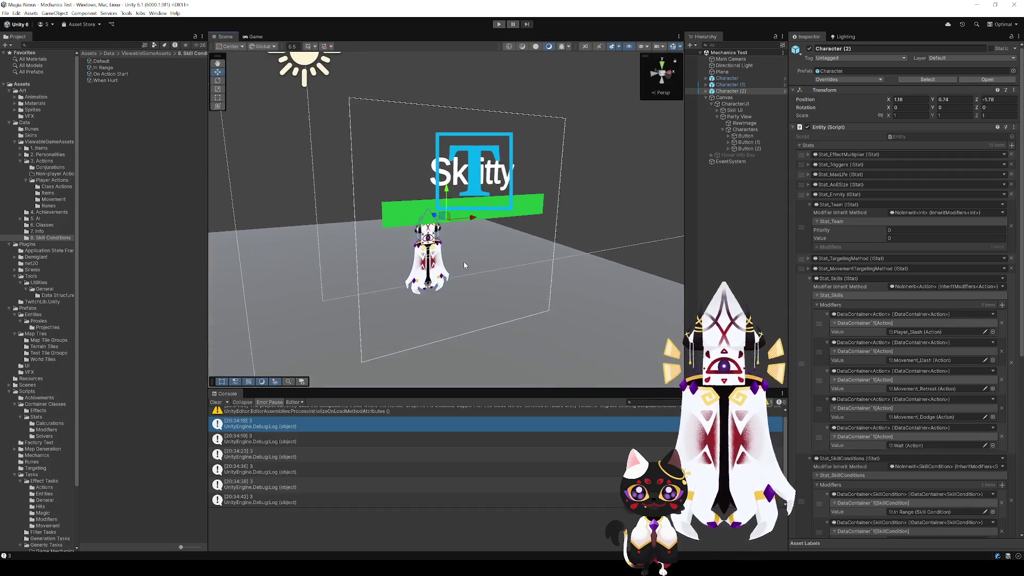
drag(468, 190, 439, 216)
- Duplicate a character into Character (3) and drag it further along the Z axis
shift+click(766, 79)
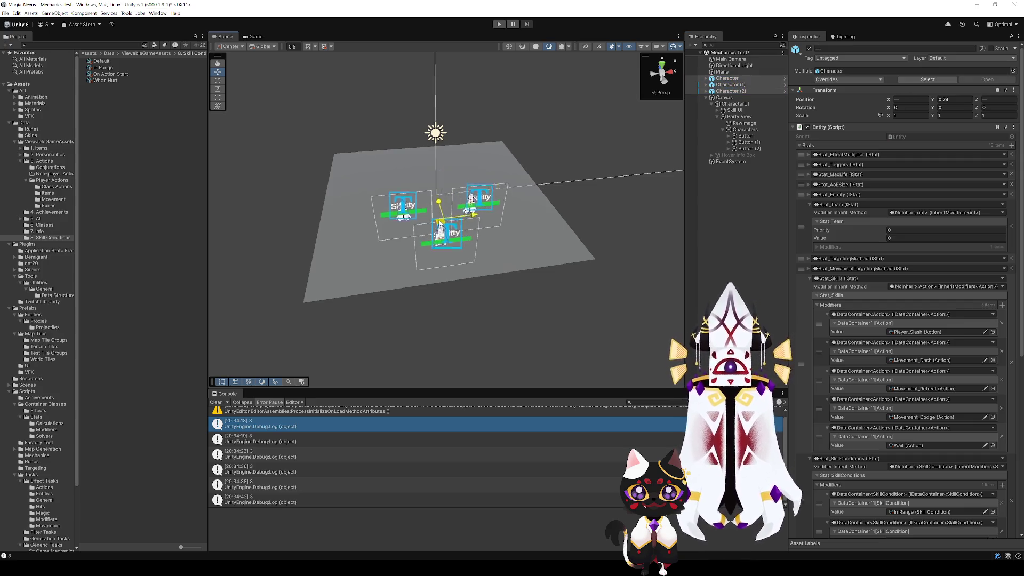
mouse_move(440, 202)
mouse_down()
mouse_move(503, 167)
mouse_move(452, 248)
mouse_move(336, 293)
mouse_move(388, 286)
mouse_up()
key(f)
scroll(451, 249, down, 5)
click(730, 93)
key(ctrl+d)
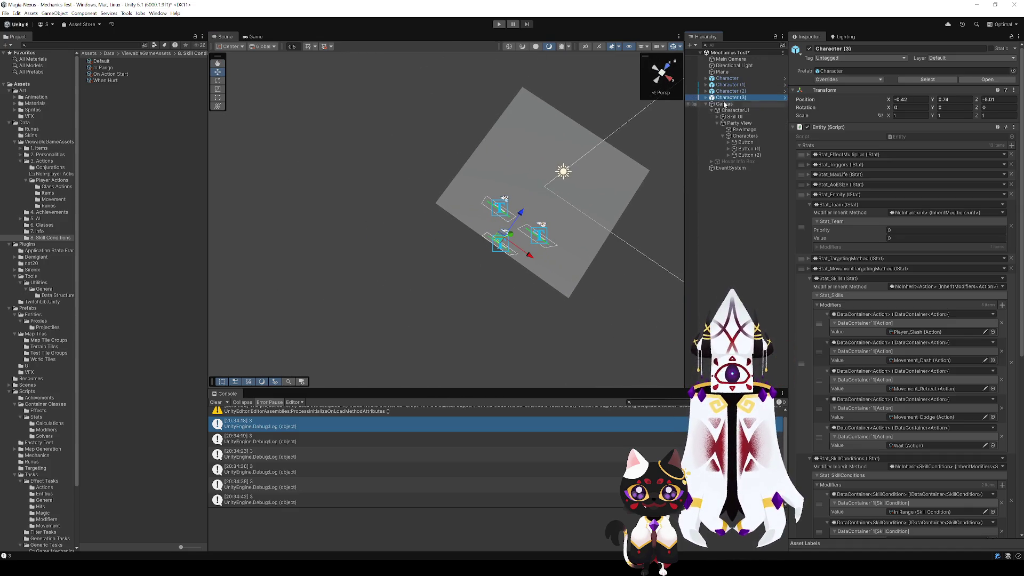
mouse_move(512, 235)
mouse_down()
mouse_move(571, 134)
mouse_move(565, 140)
mouse_up()
mouse_move(564, 140)
alt+mouse_down()
mouse_move(546, 240)
mouse_move(537, 199)
mouse_move(384, 206)
mouse_move(458, 144)
mouse_move(510, 148)
alt+mouse_up()
scroll(383, 205, down, 5)
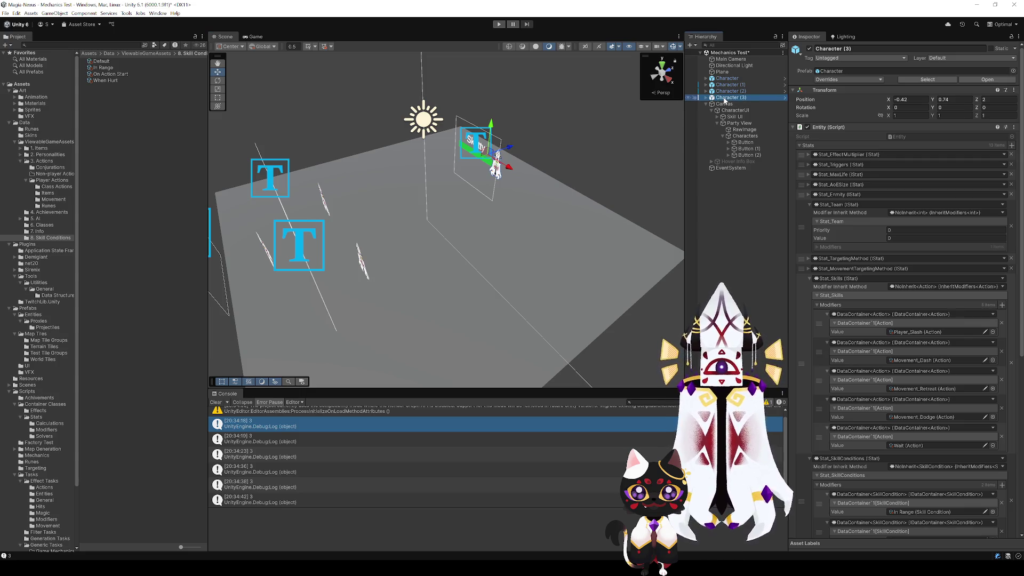
- Name the new character WILD BEAST and set its Stat_Team value to 1
text(WILD BEAST)
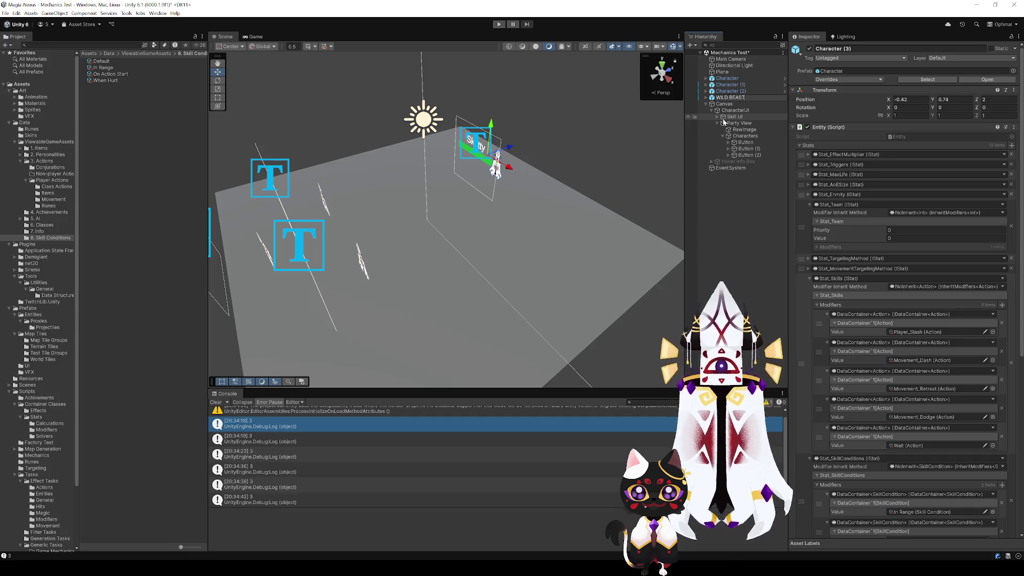
key(Return)
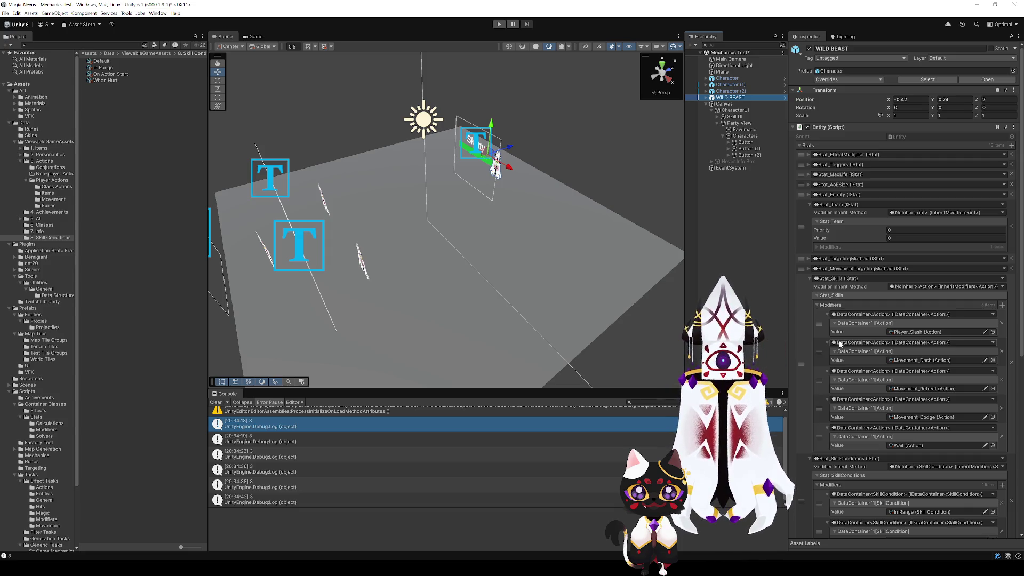
click(894, 238)
text(1)
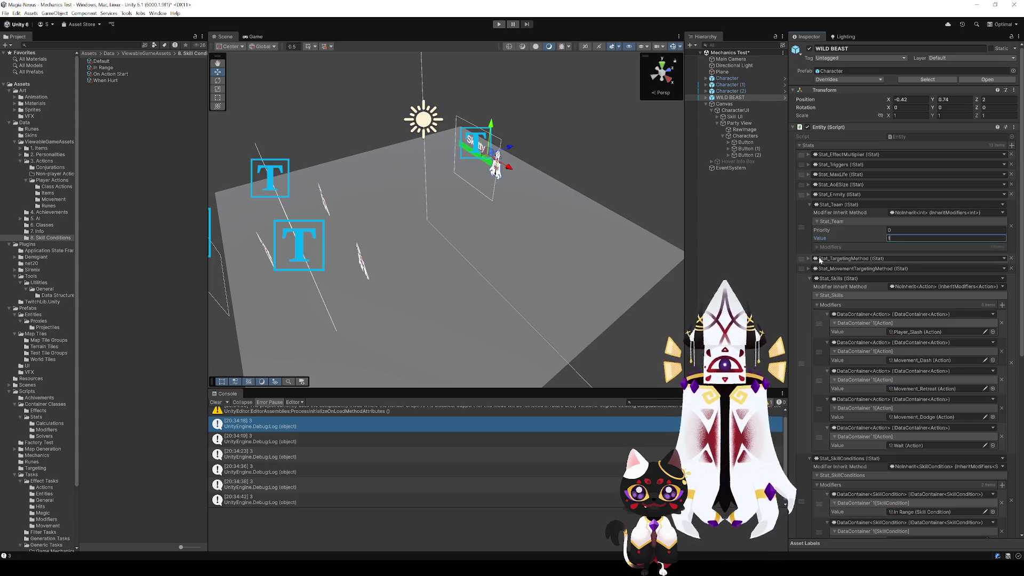
- Remove the Wait action from WILD BEAST's Stat_Skills list
scroll(888, 422, down, 2)
scroll(889, 423, down, 2)
scroll(888, 423, up, 1)
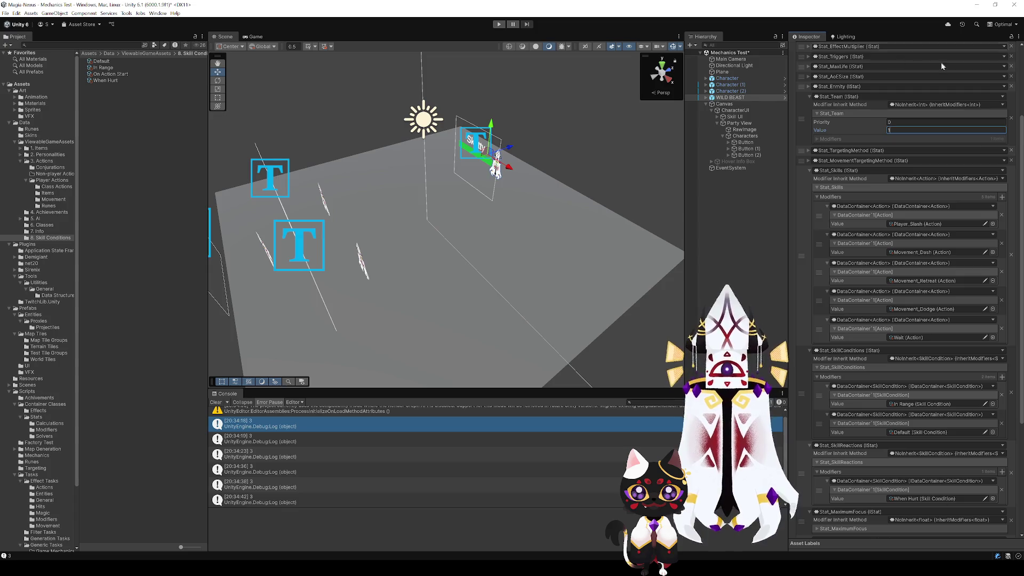
scroll(895, 348, down, 3)
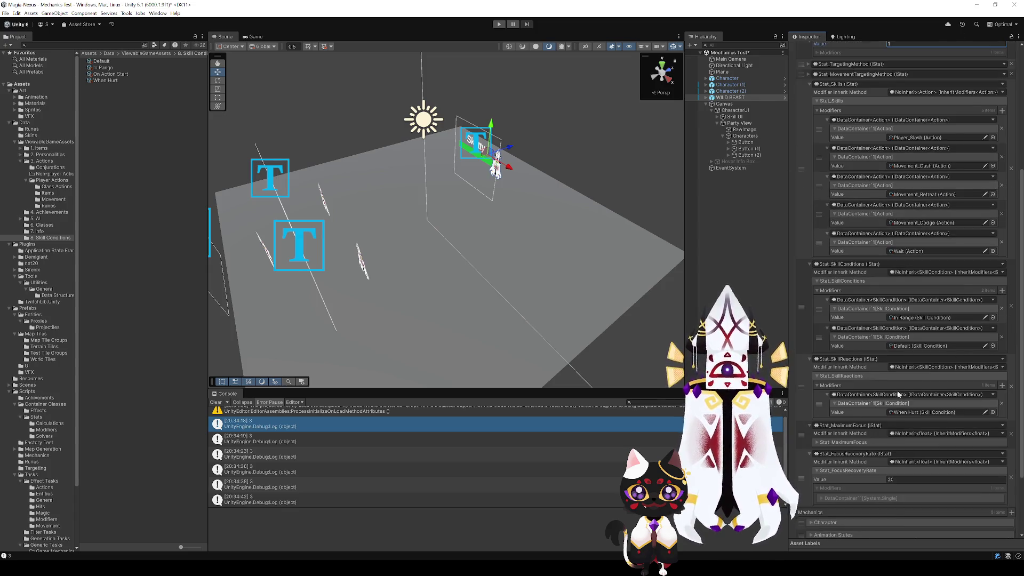
scroll(881, 375, down, 3)
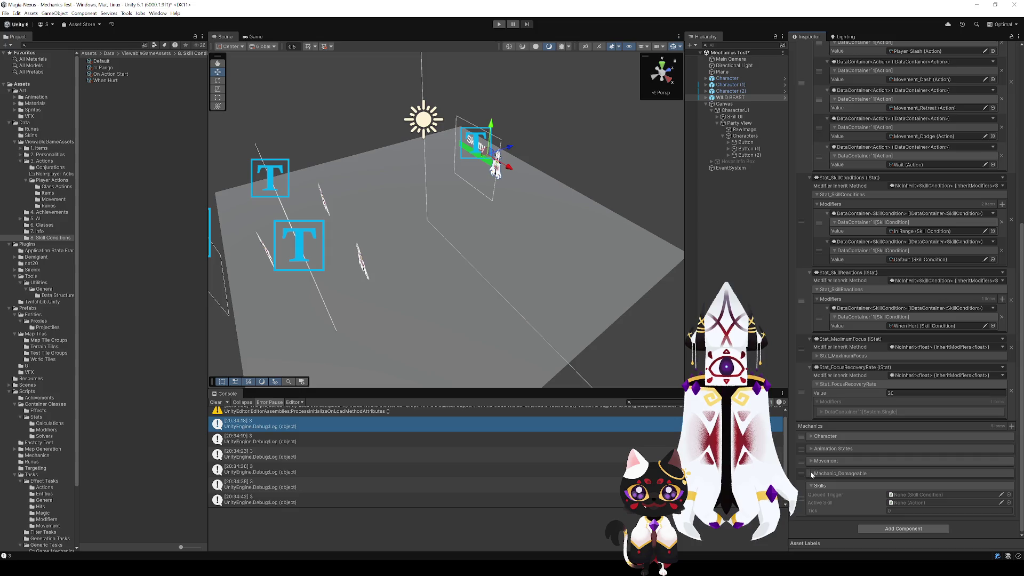
scroll(827, 384, up, 6)
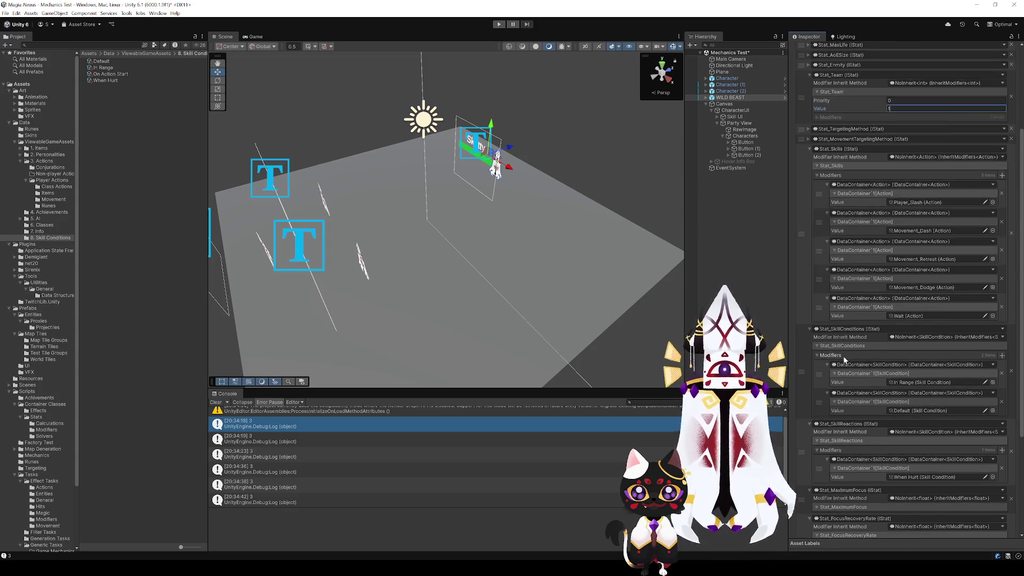
scroll(845, 359, down, 3)
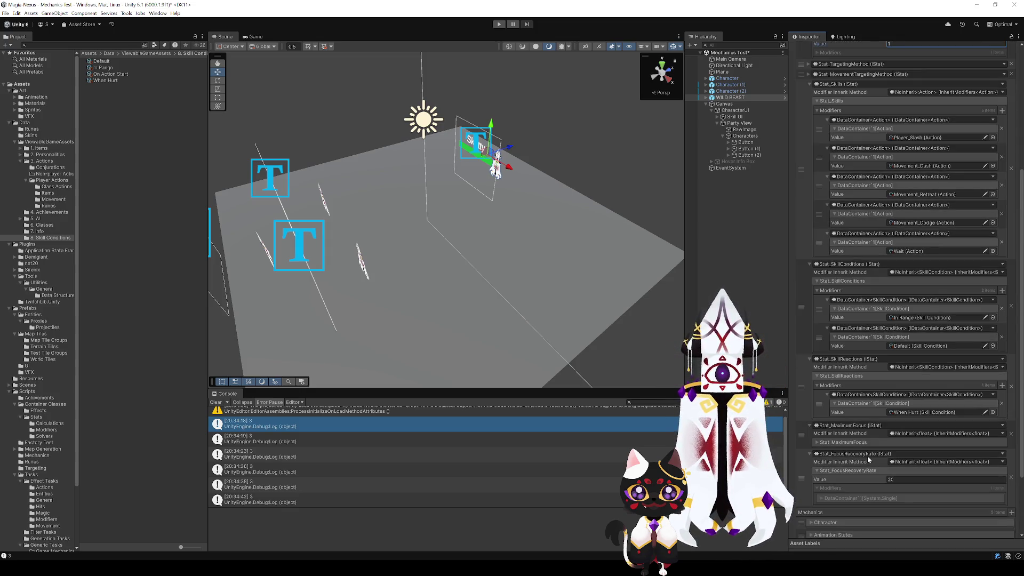
scroll(881, 325, up, 4)
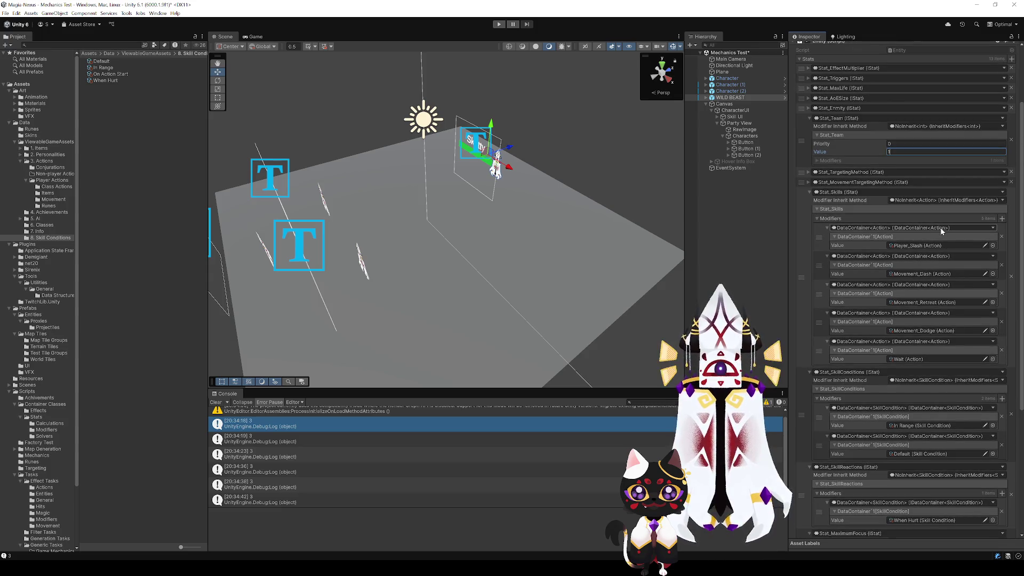
click(1002, 349)
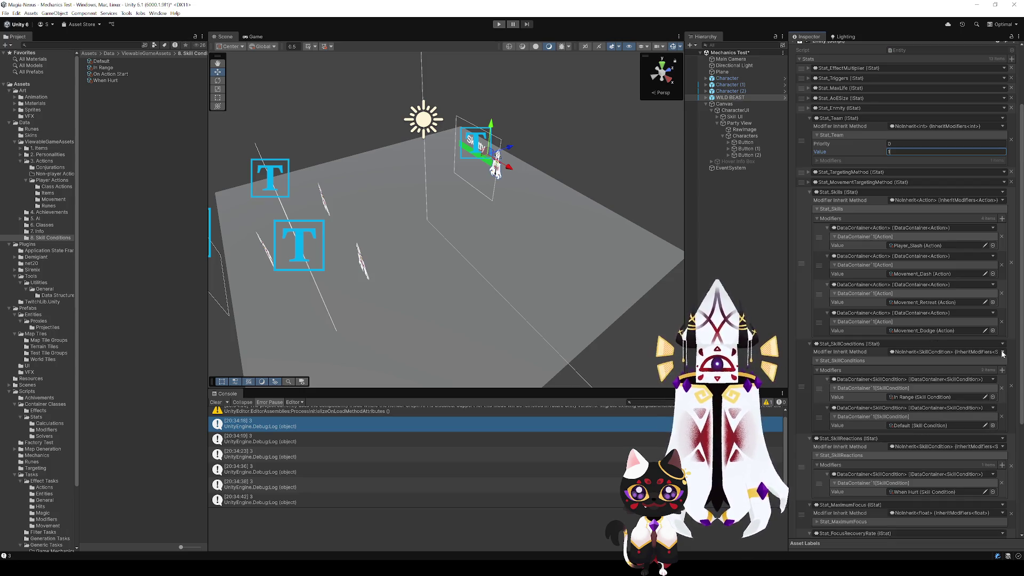
scroll(831, 409, up, 3)
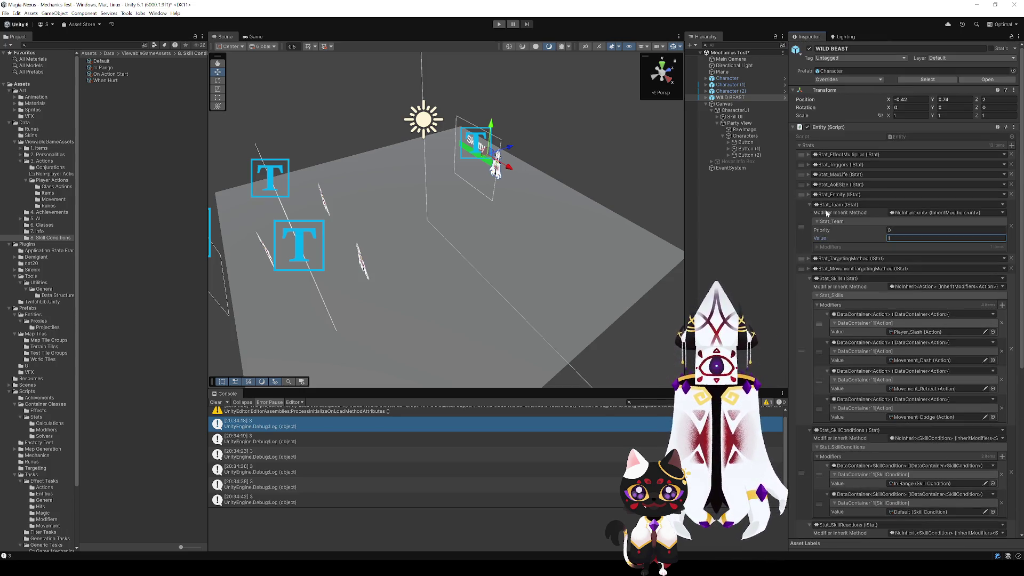
scroll(838, 367, down, 9)
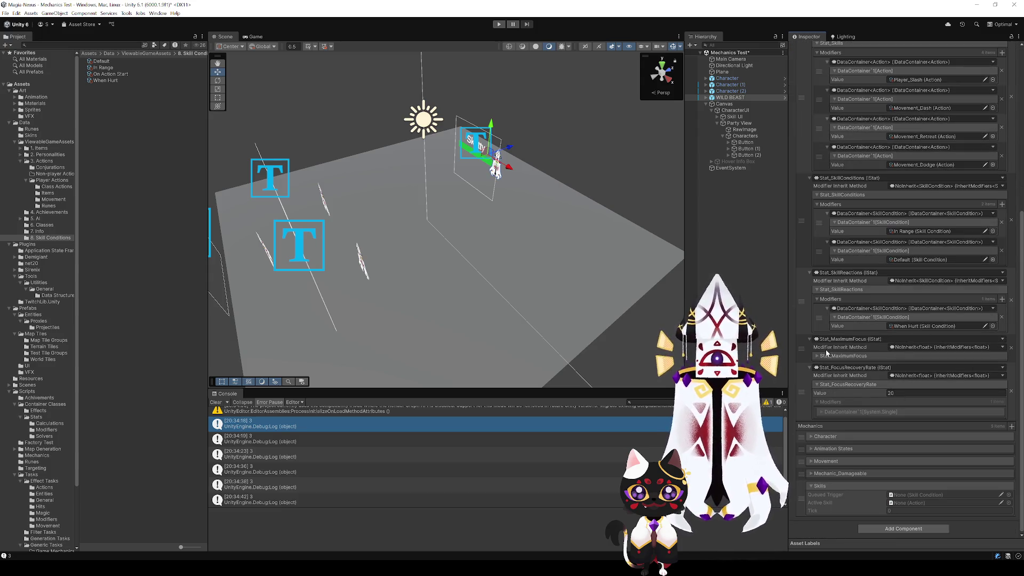
- Set WILD BEAST's Stat_MaximumFocus to 30 and Stat_FocusRecoveryRate to 100
click(818, 356)
click(902, 365)
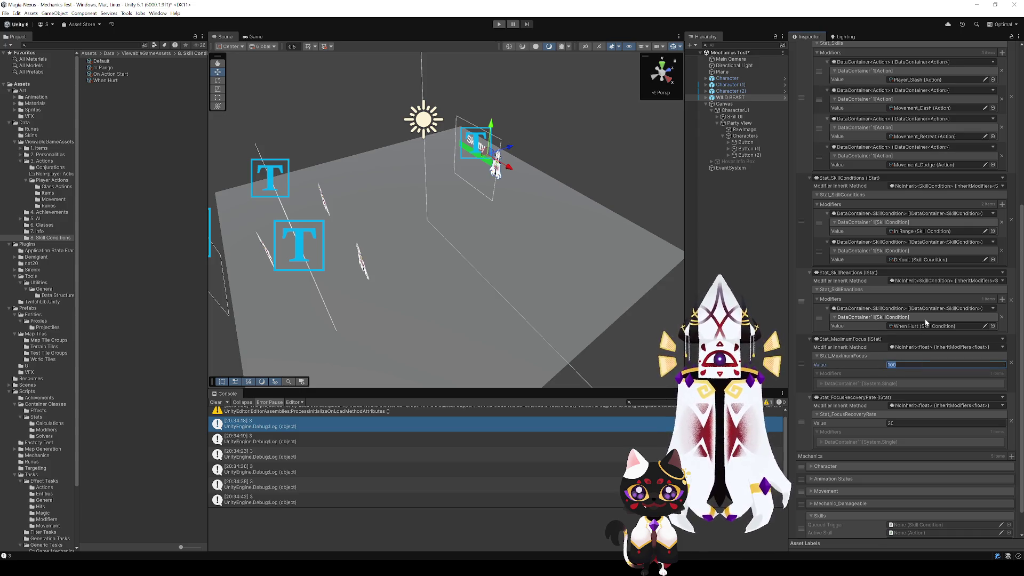
text(20)
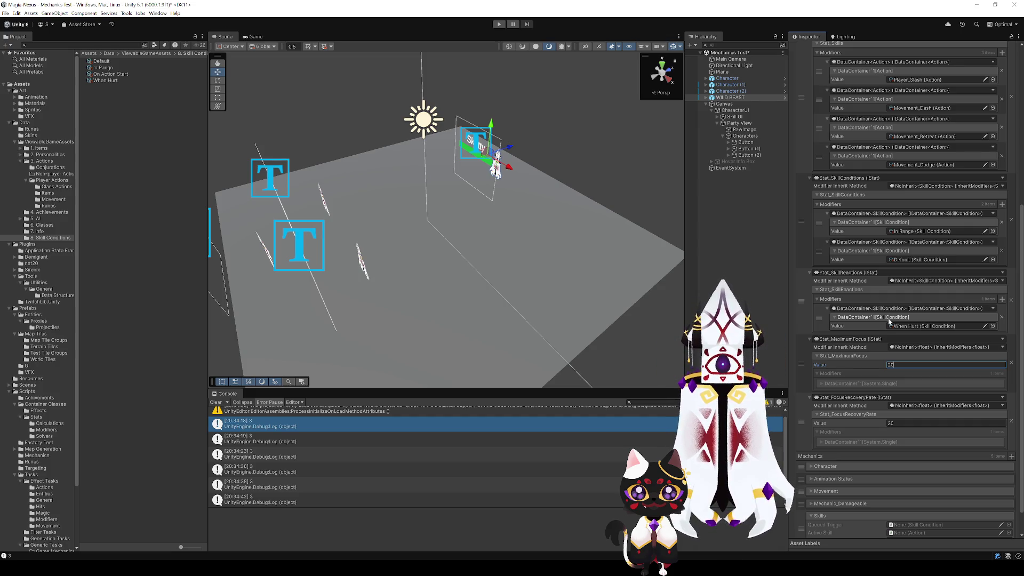
key(Return)
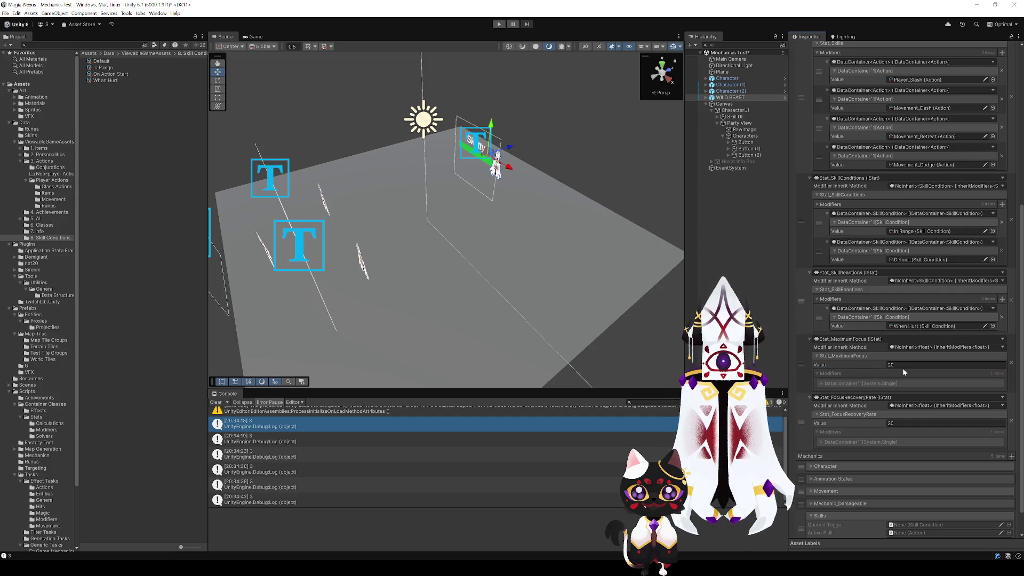
click(901, 365)
text(40)
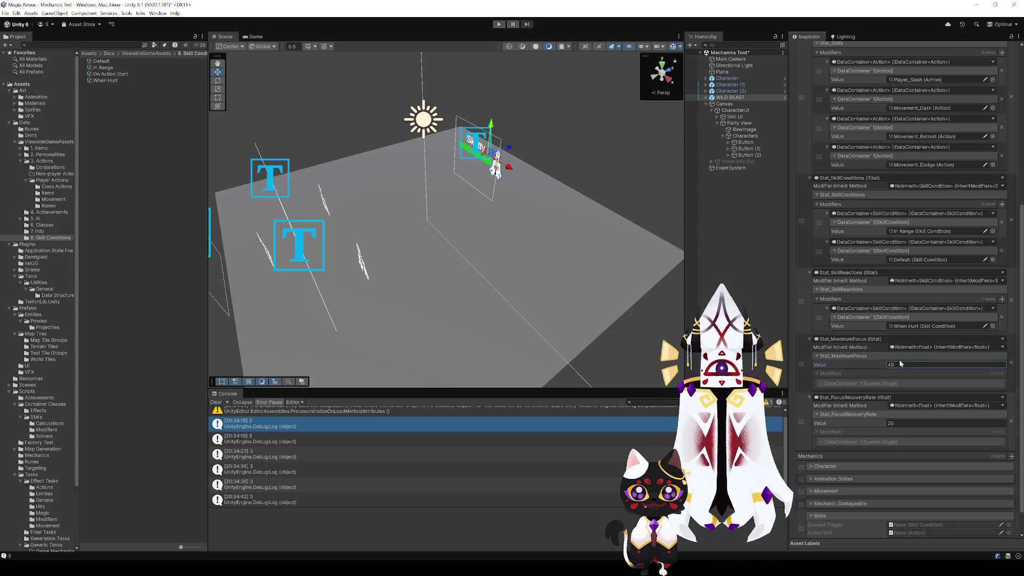
click(895, 424)
text(100)
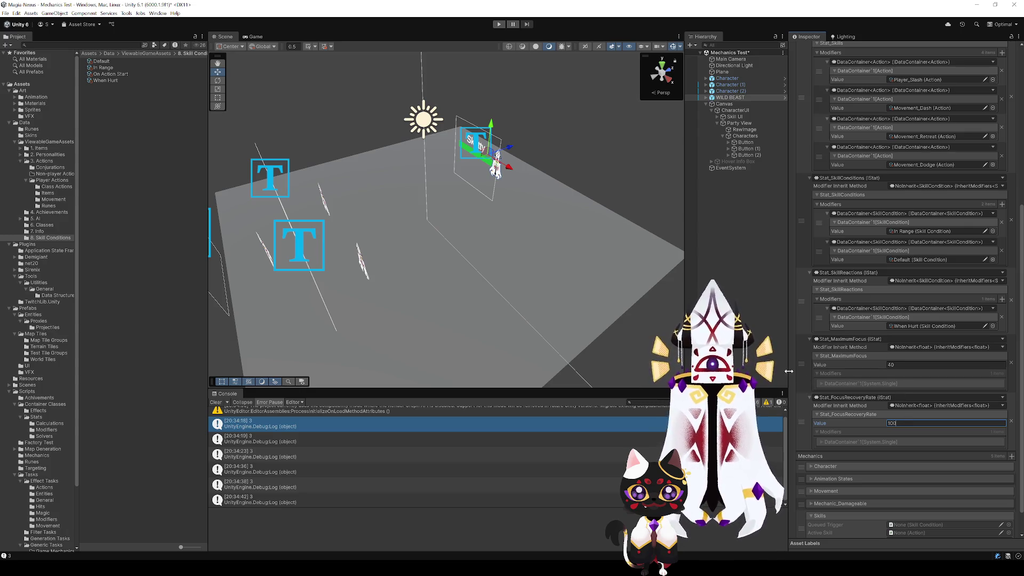
mouse_move(549, 289)
mouse_down()
mouse_move(590, 291)
mouse_move(550, 284)
mouse_move(598, 279)
mouse_move(617, 288)
mouse_up()
click(901, 365)
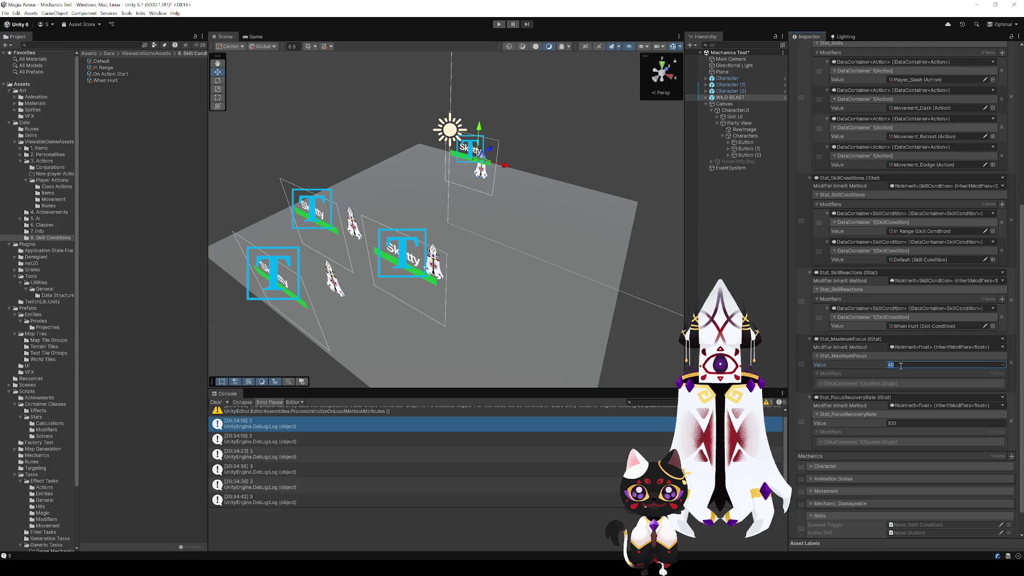
text(30)
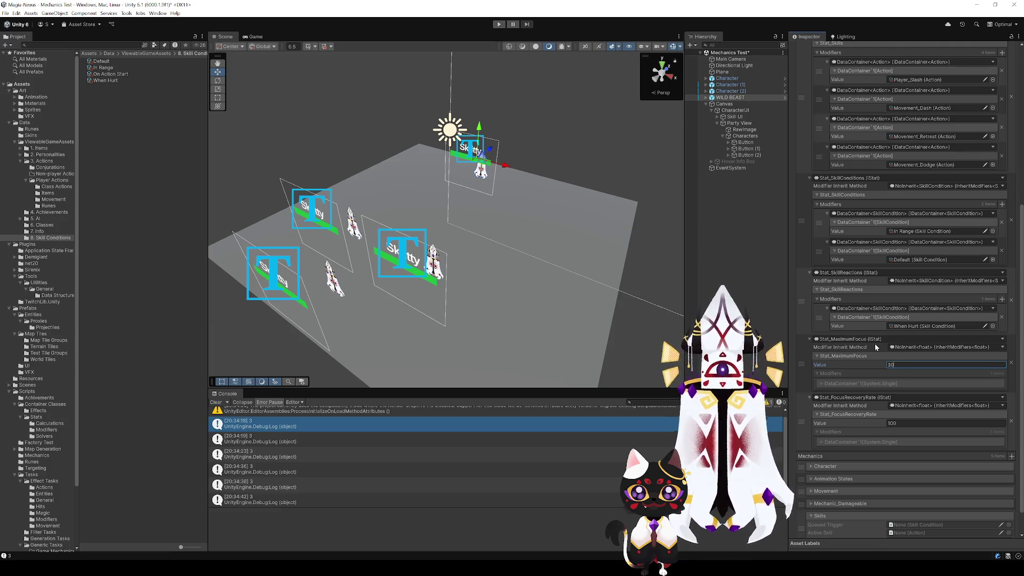
key(Return)
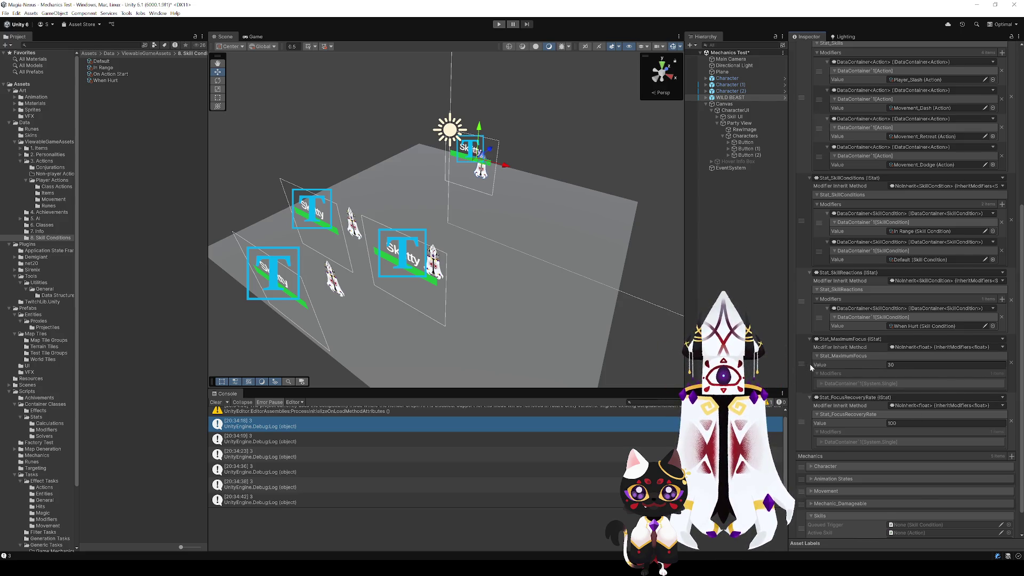
- Select the On Action Start asset in the Project panel's Skill Conditions folder
scroll(810, 367, down, 2)
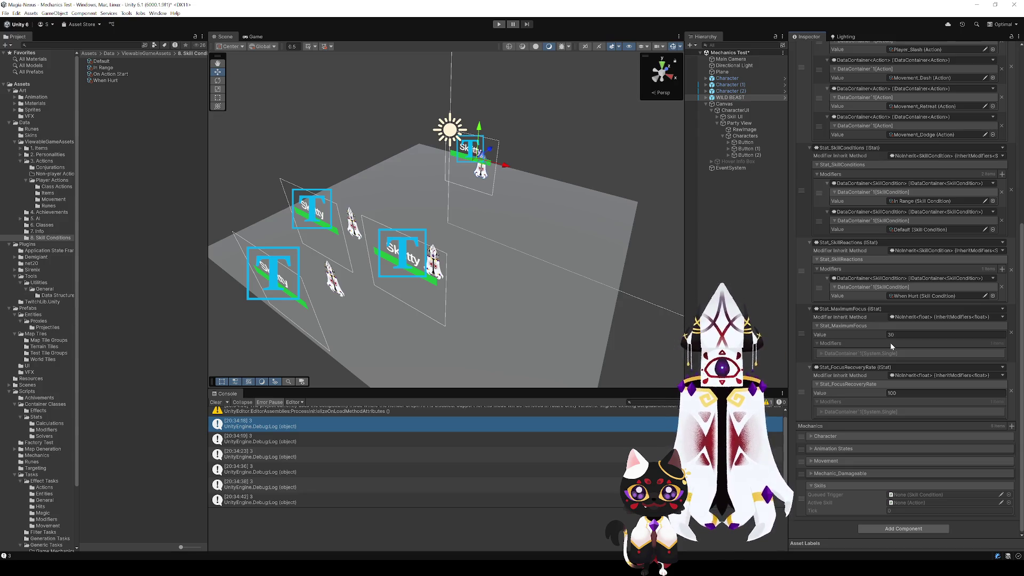
scroll(854, 286, up, 3)
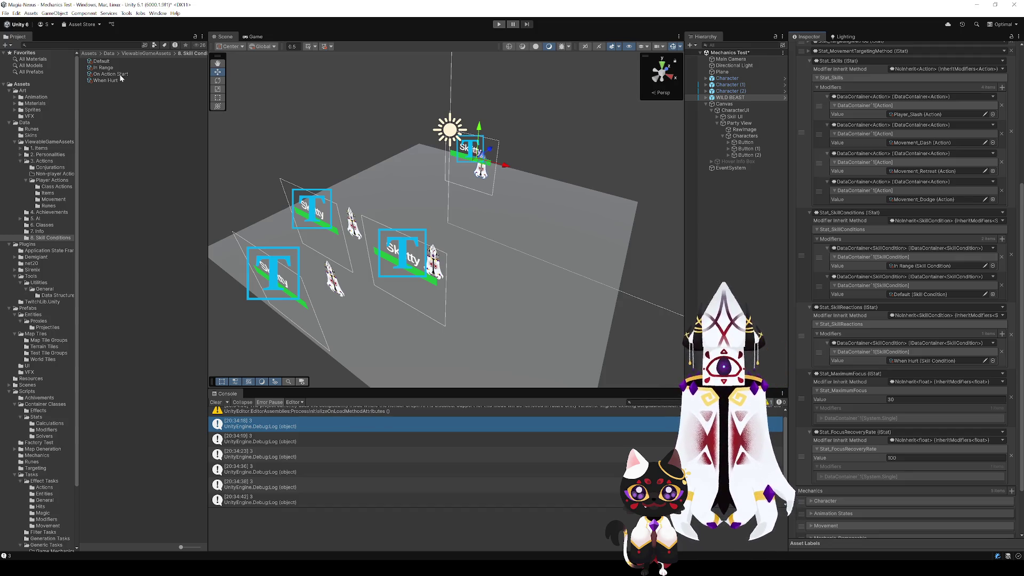
click(119, 74)
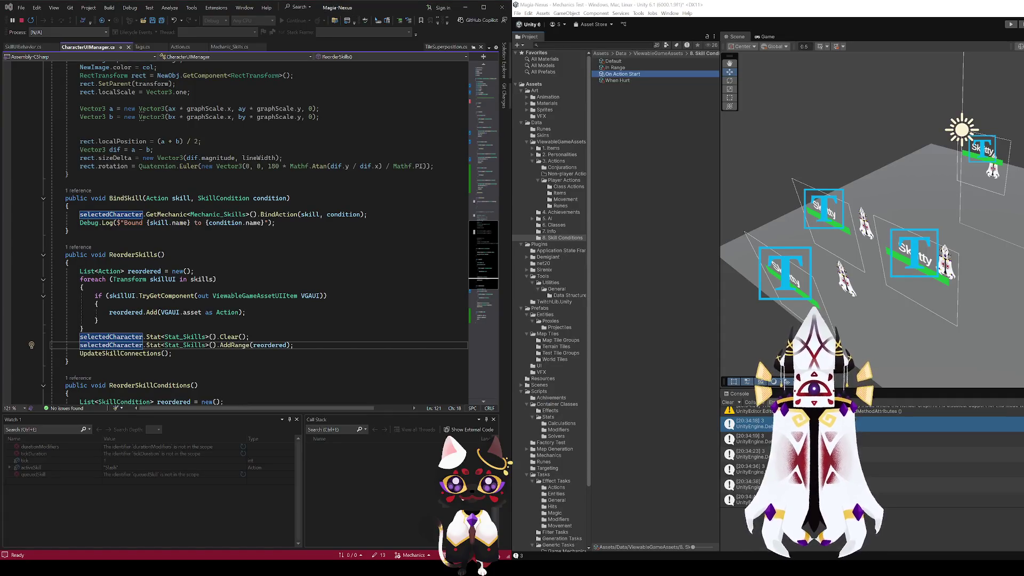
scroll(267, 232, up, 6)
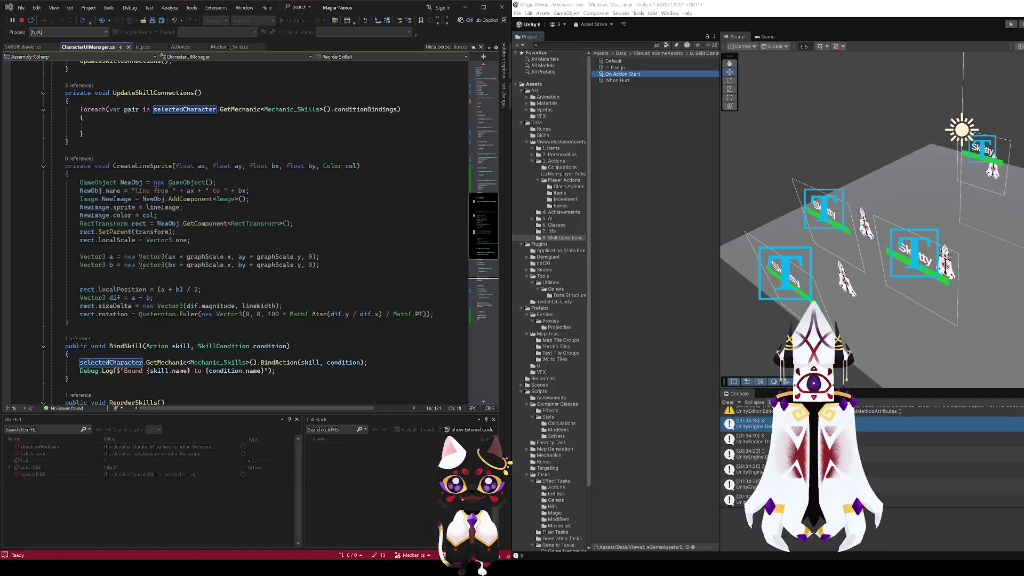
key(ctrl+Tab)
click(11, 228)
click(110, 227)
scroll(212, 309, down, 5)
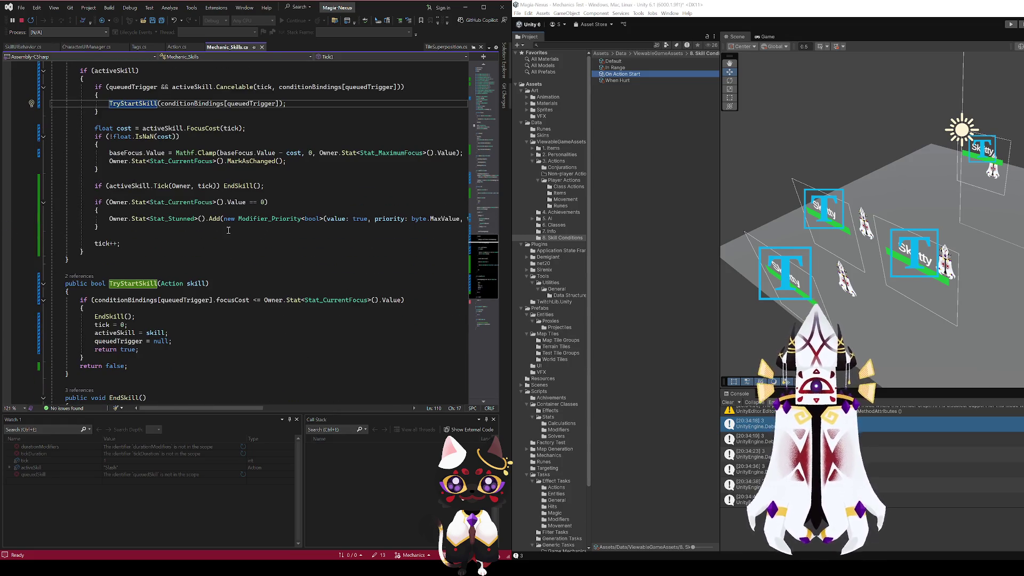
click(154, 186)
scroll(139, 266, up, 5)
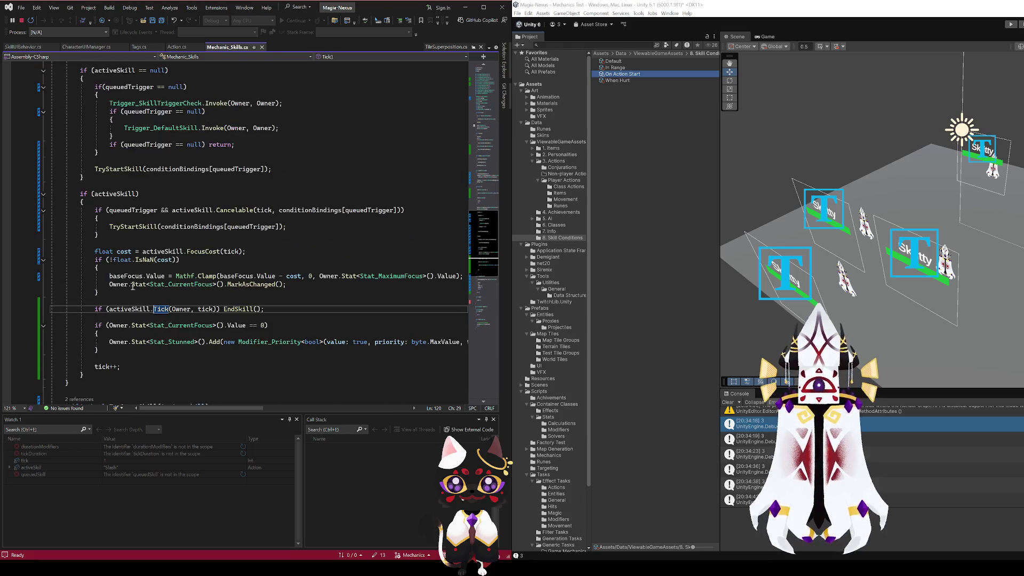
click(131, 227)
scroll(160, 267, down, 2)
scroll(173, 300, up, 2)
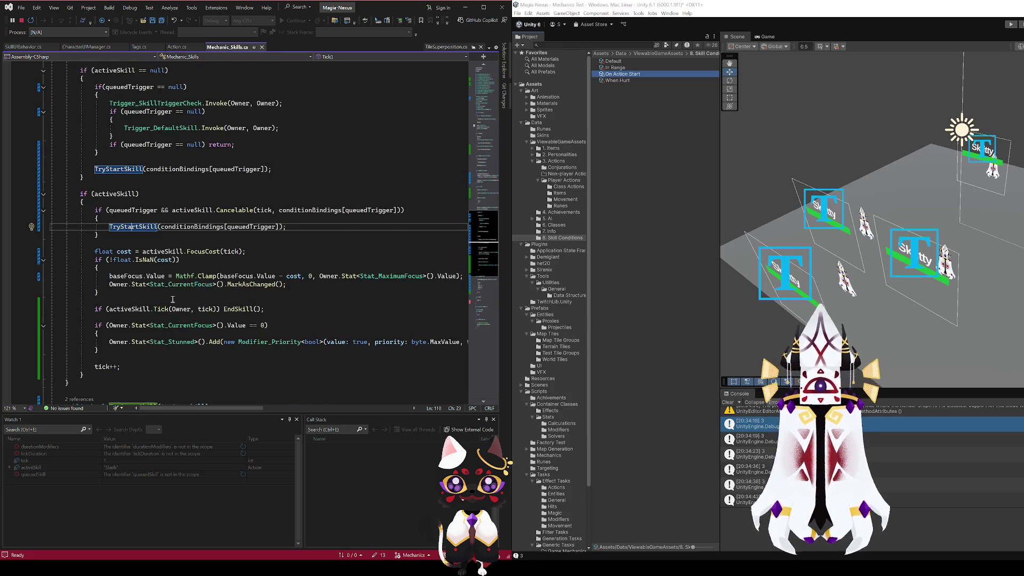
ctrl+click(138, 309)
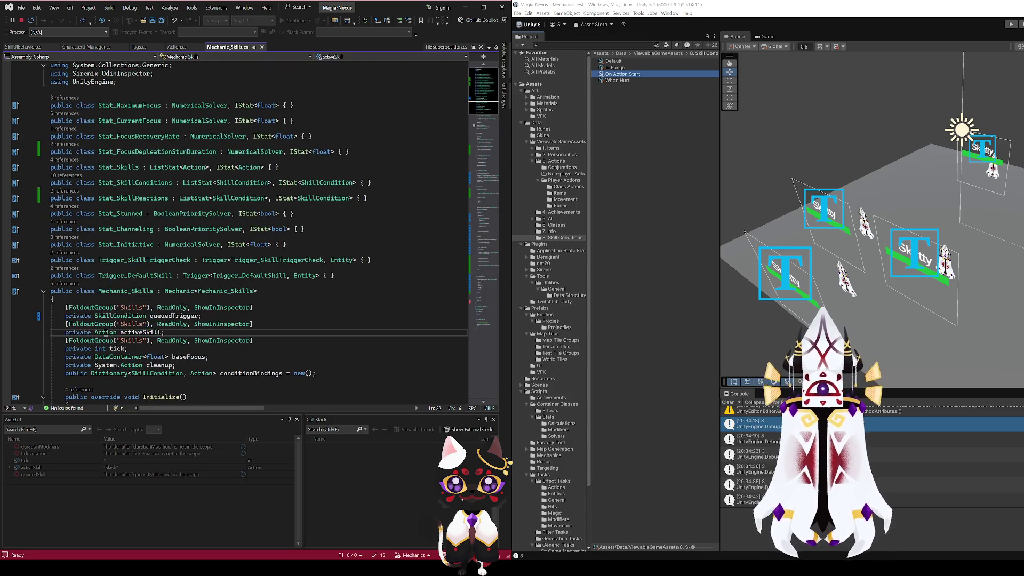
ctrl+click(105, 334)
click(21, 22)
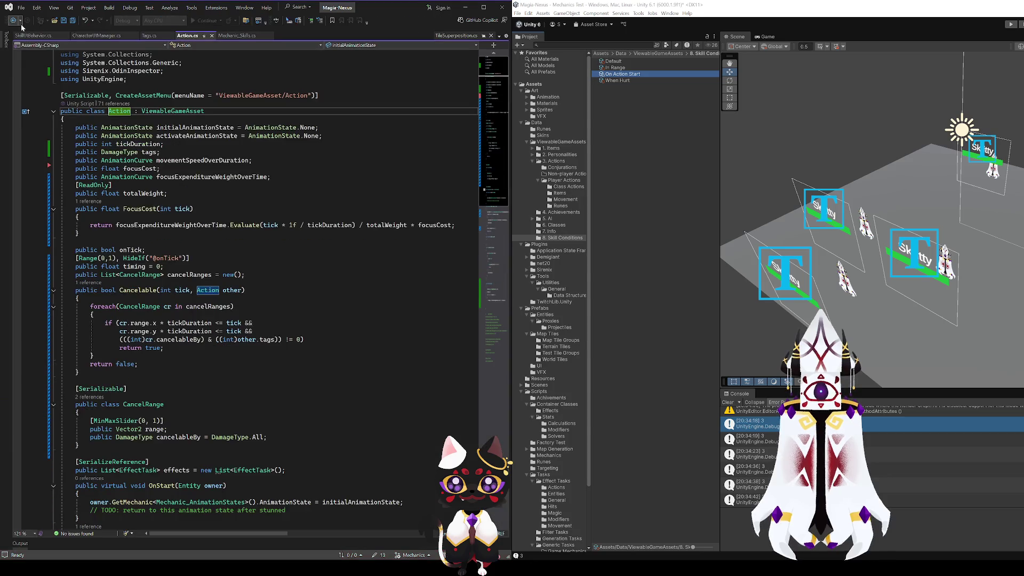
scroll(267, 259, down, 5)
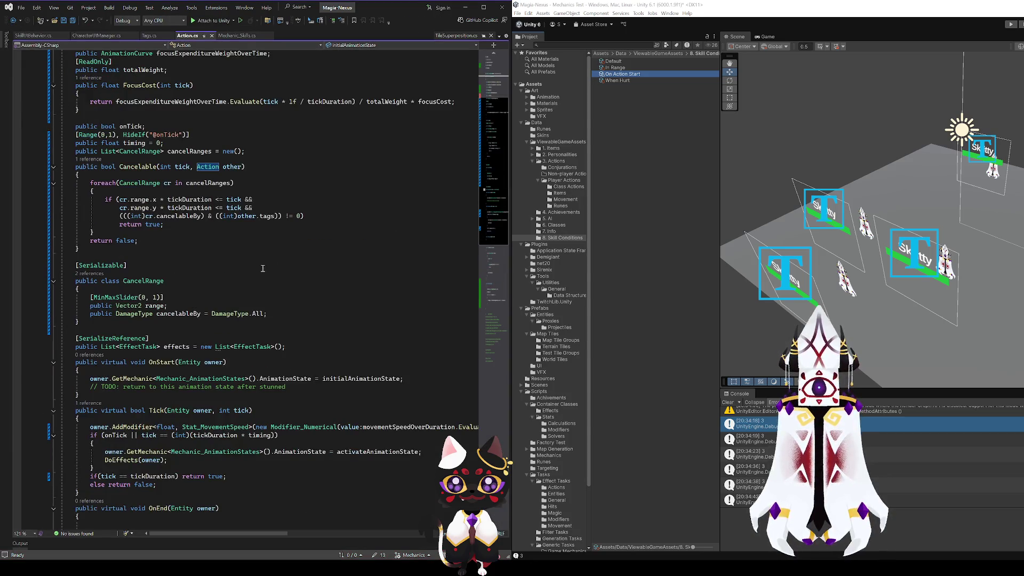
scroll(189, 397, down, 3)
click(163, 289)
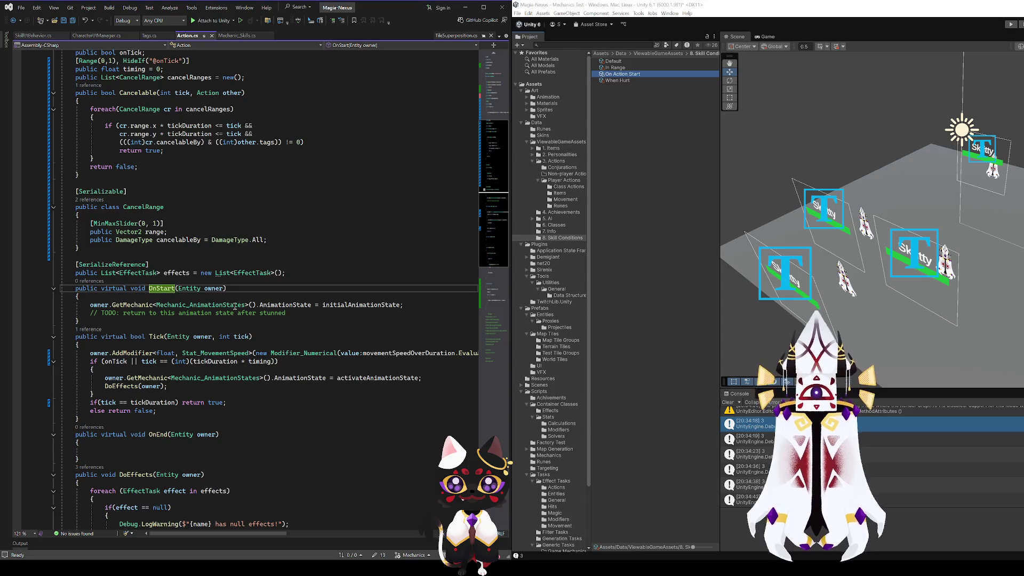
double_click(162, 289)
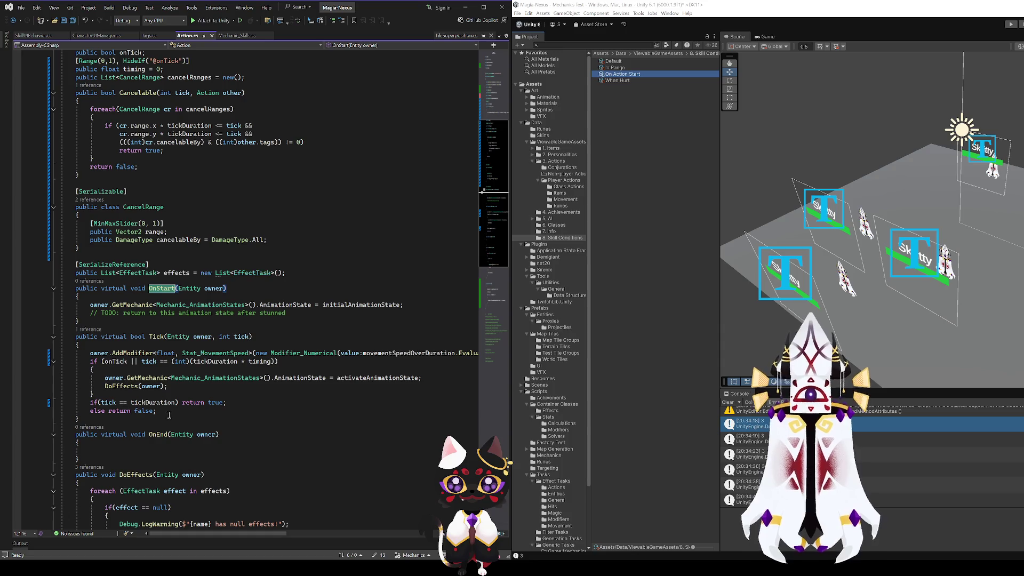
click(159, 337)
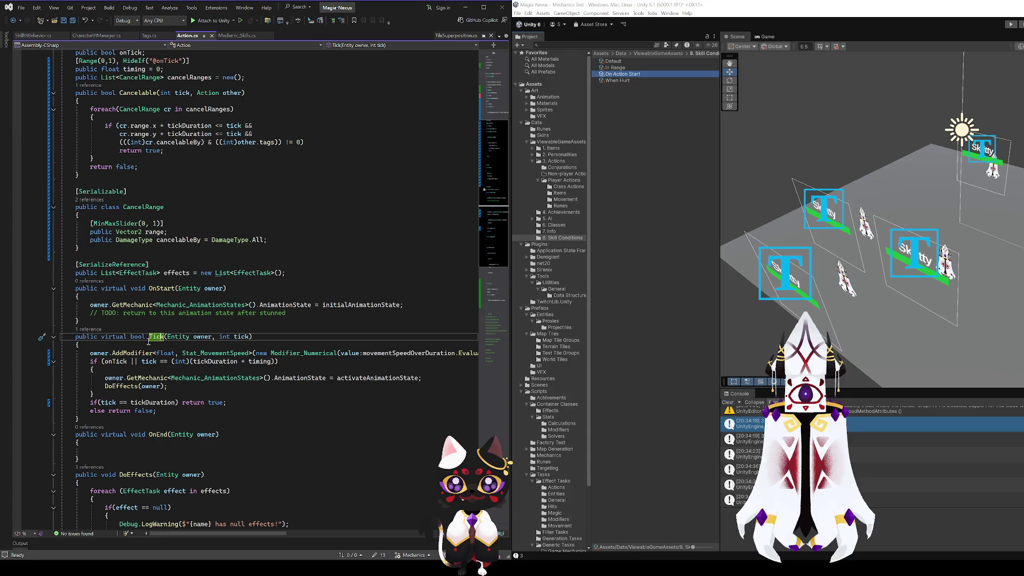
click(154, 289)
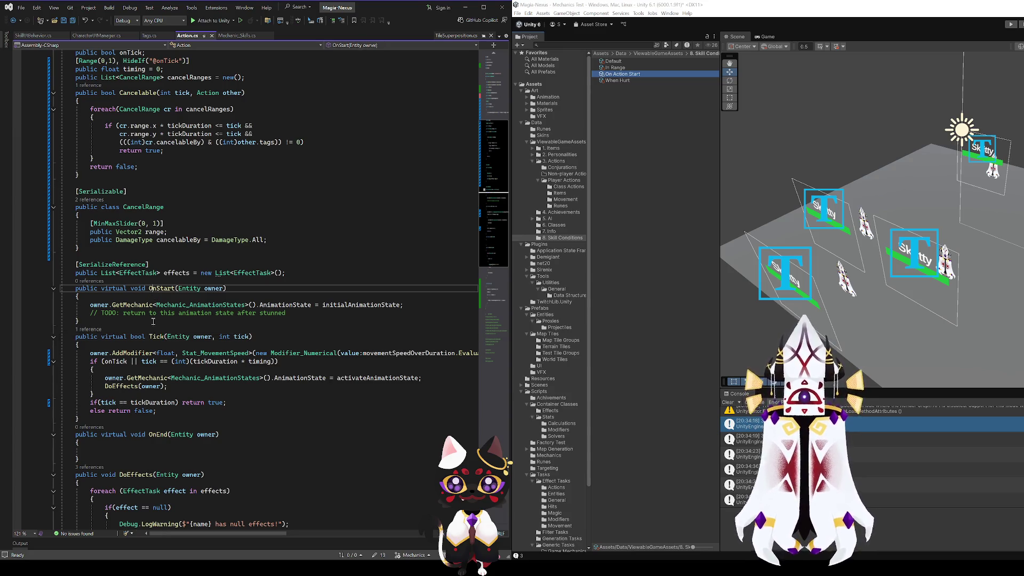
scroll(393, 335, down, 2)
scroll(393, 335, down, 5)
scroll(362, 344, up, 15)
scroll(361, 344, down, 1)
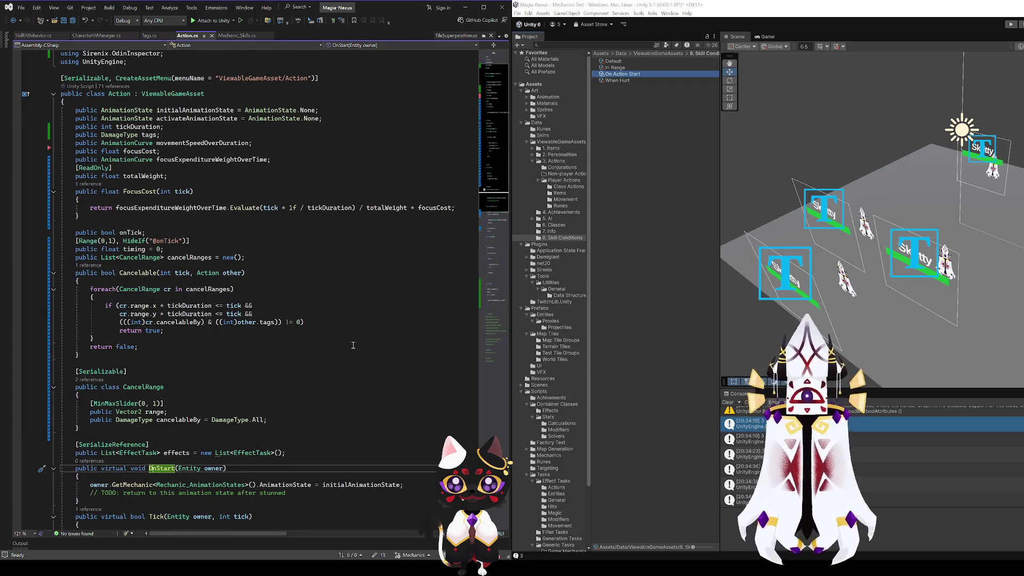
scroll(353, 345, down, 4)
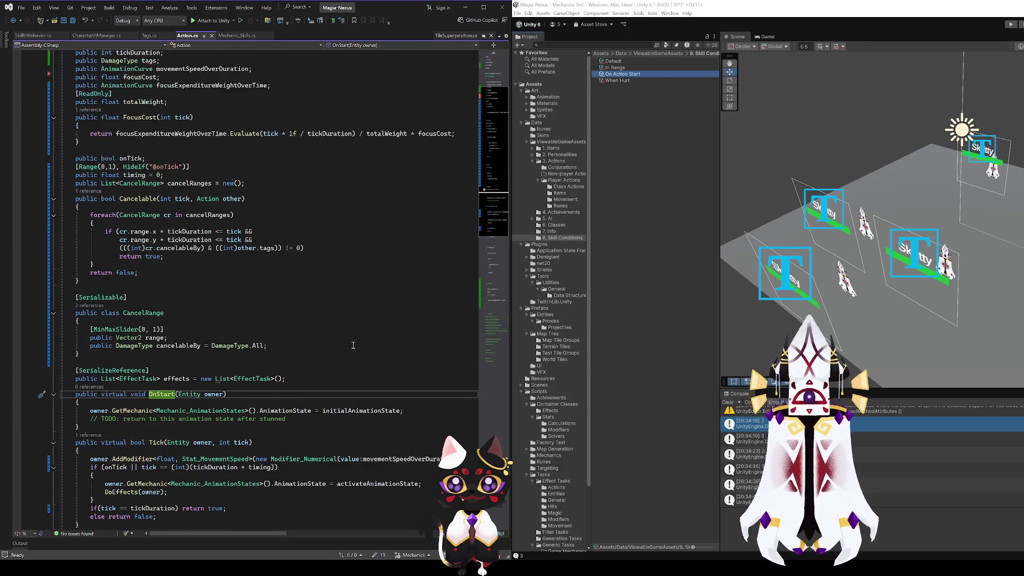
scroll(353, 345, down, 1)
scroll(353, 346, up, 6)
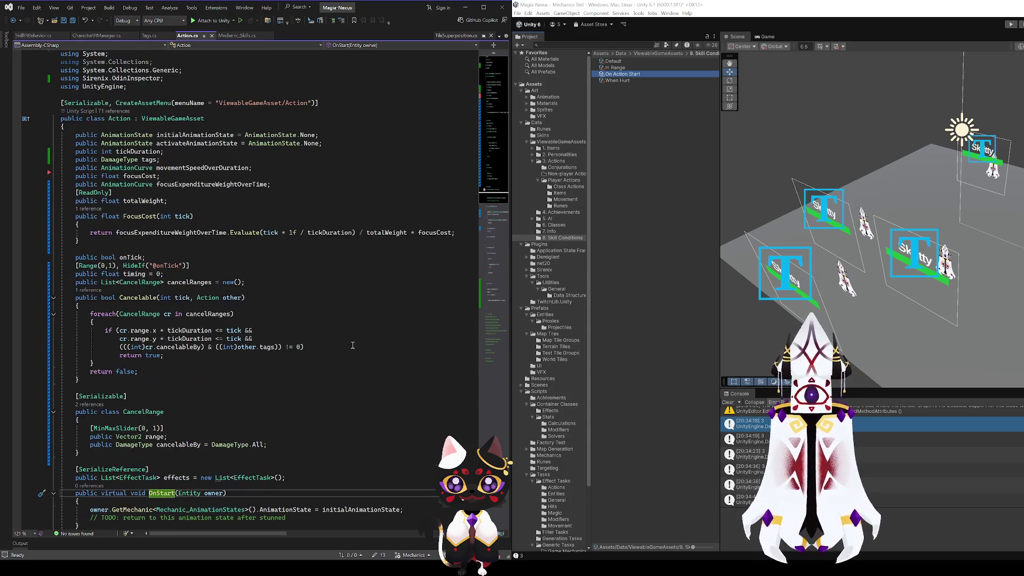
click(146, 159)
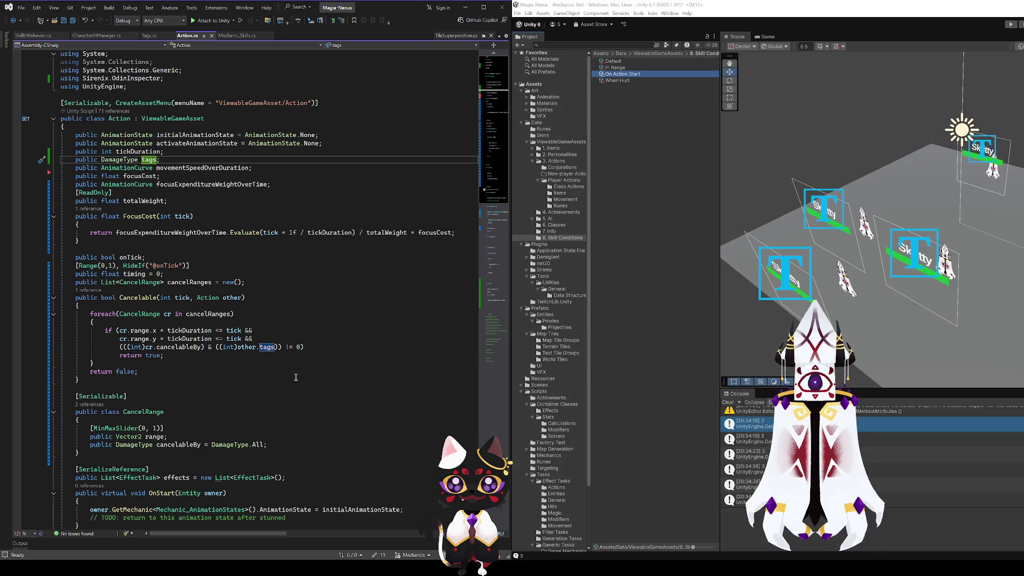
- Add 'Trigger_ActionStart.Invoke(this, this, owner);' after the AnimationState line in OnStart
scroll(296, 378, down, 3)
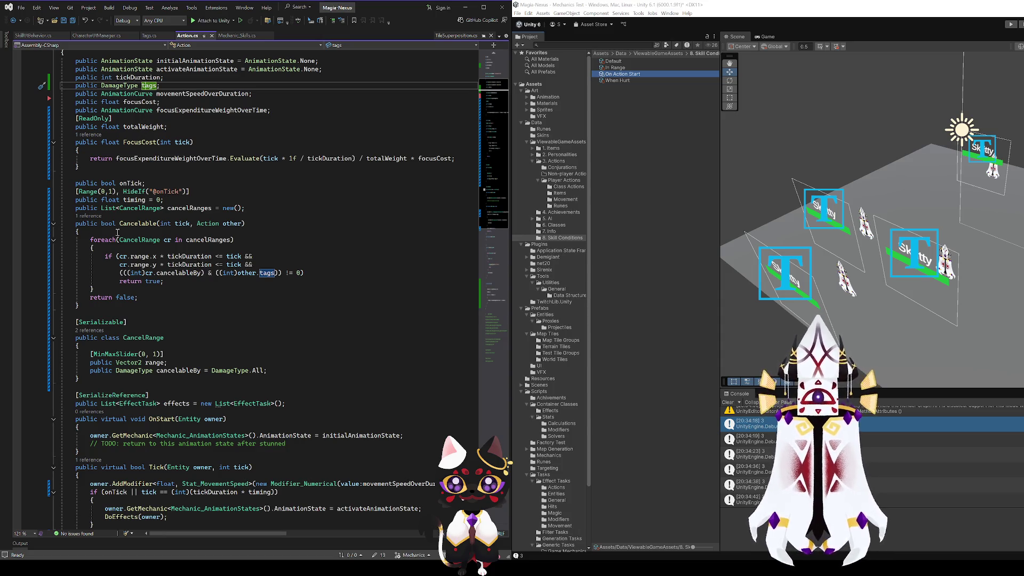
click(404, 435)
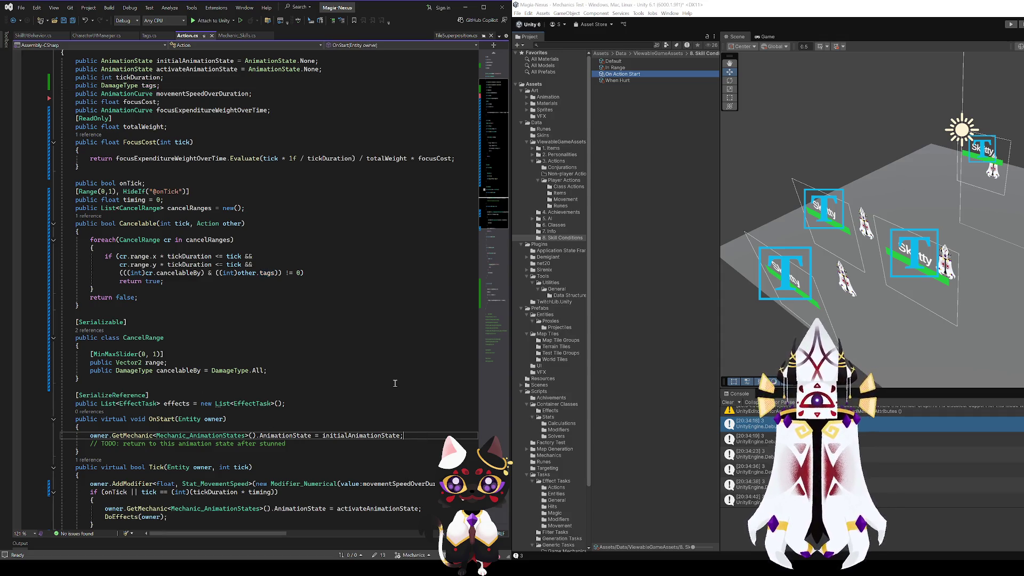
key(Return)
text(Trigger_ActionStart)
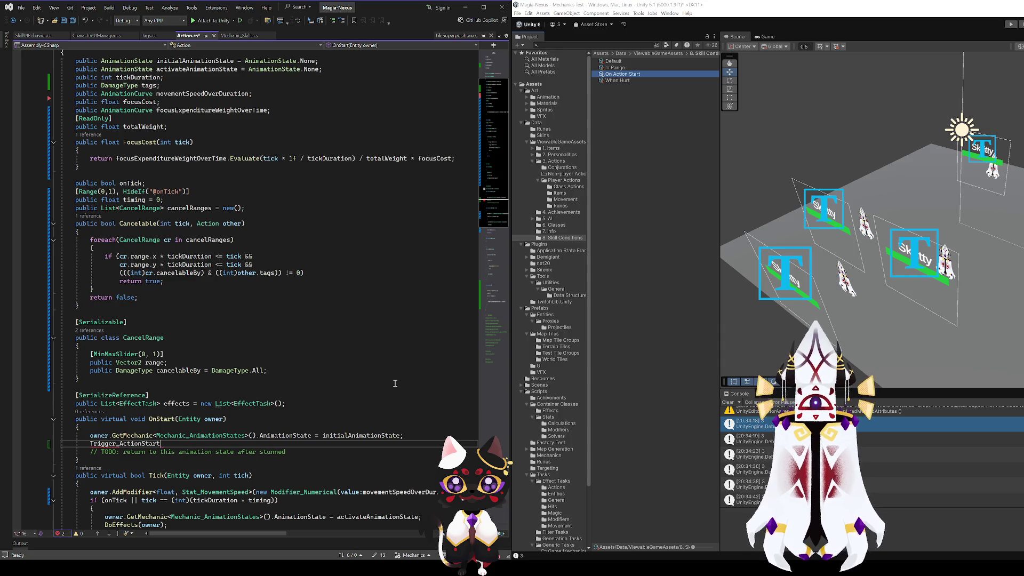
key(Tab)
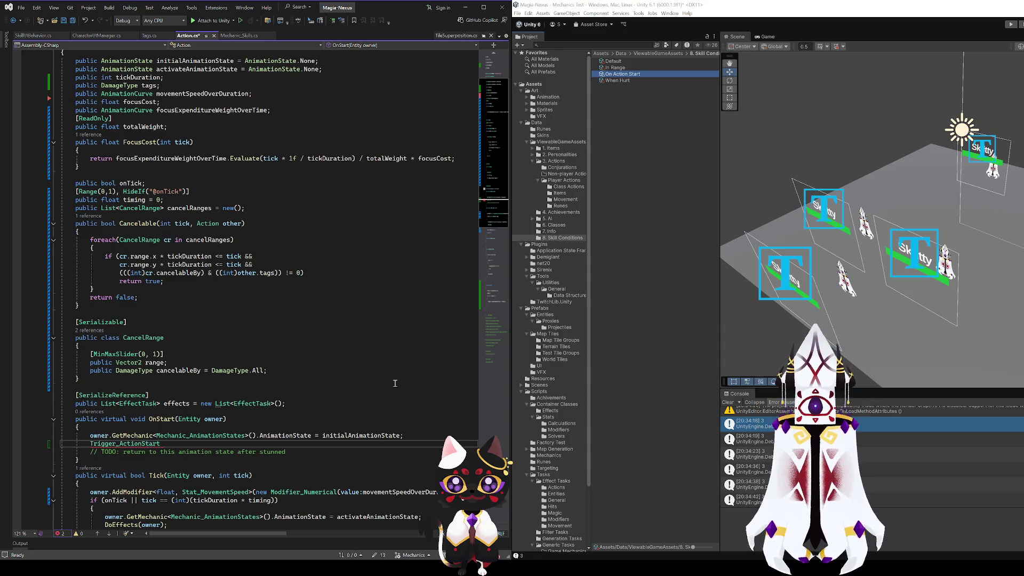
text(.)
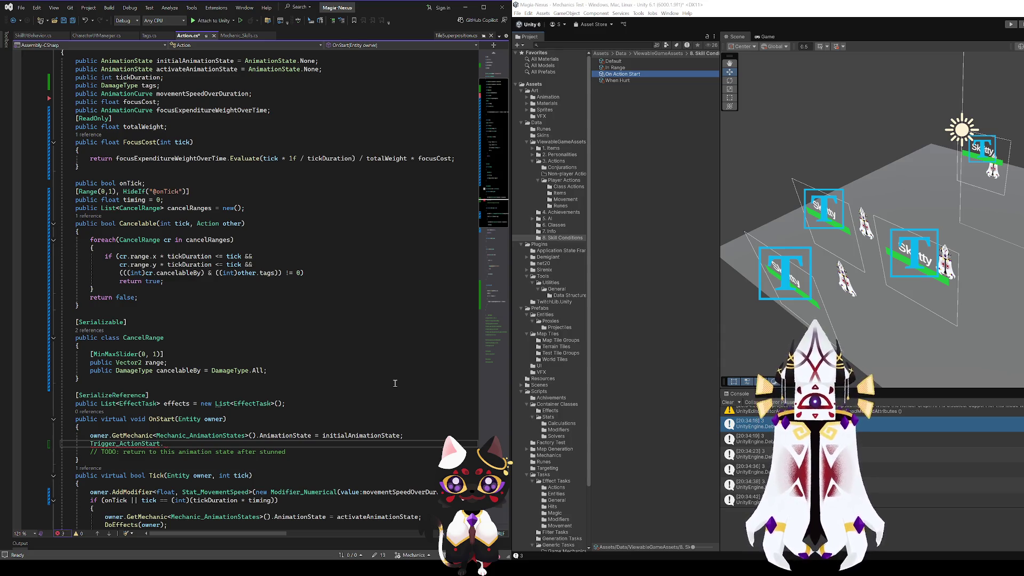
text(Invoke();)
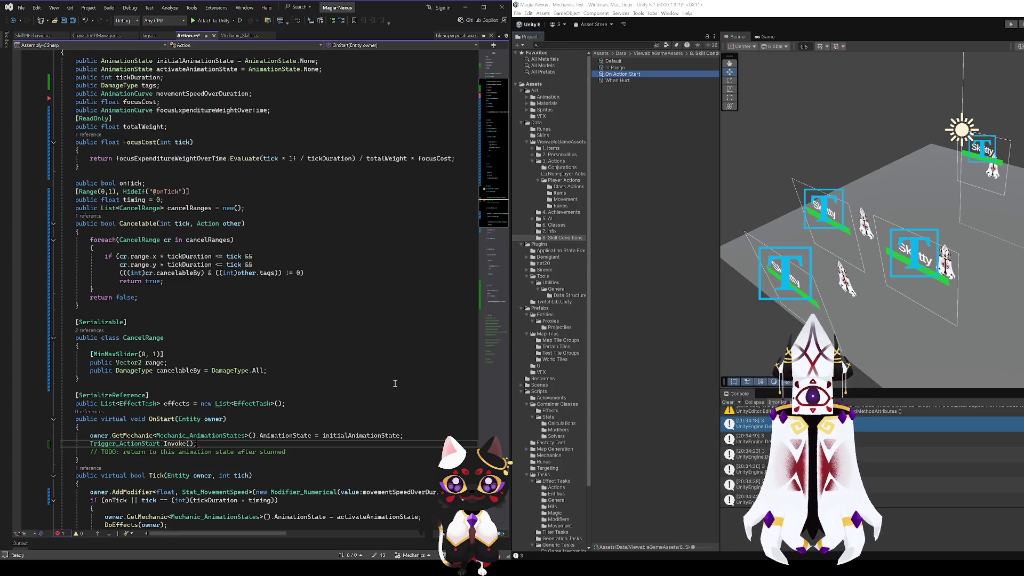
click(192, 444)
text(owner,)
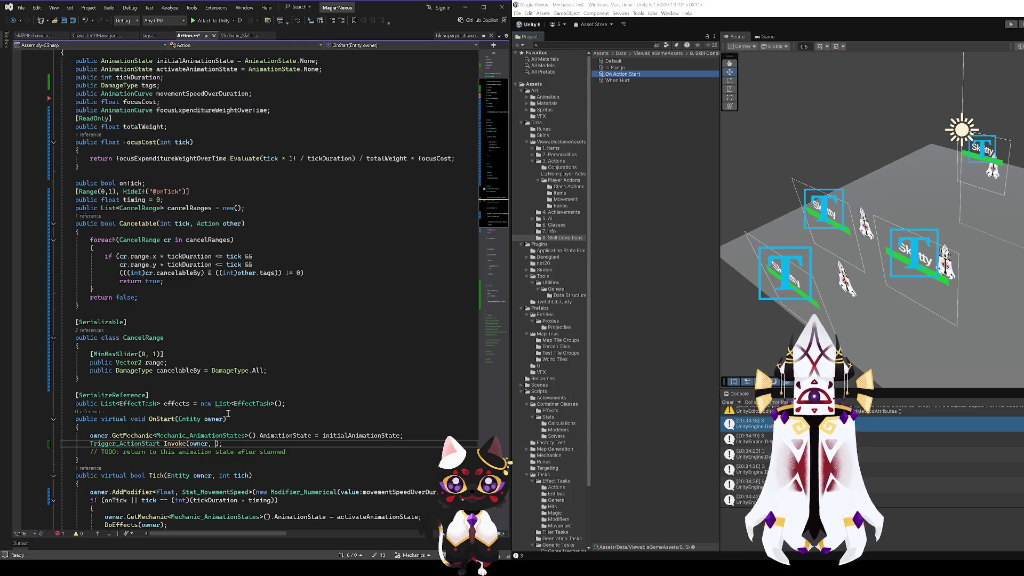
key(BackSpace)
key(BackSpace)
key(BackSpace)
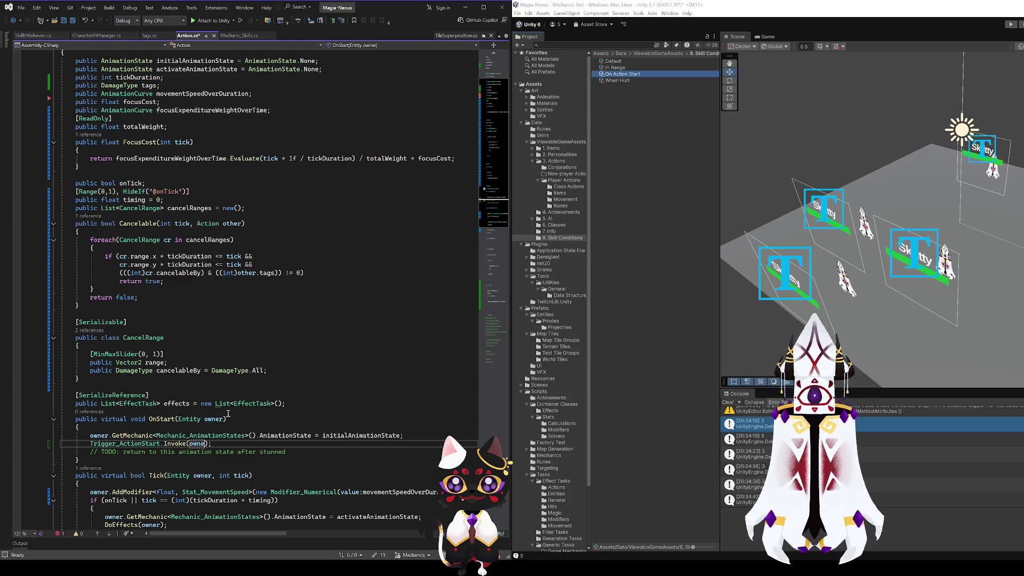
key(BackSpace)
text(this, this,)
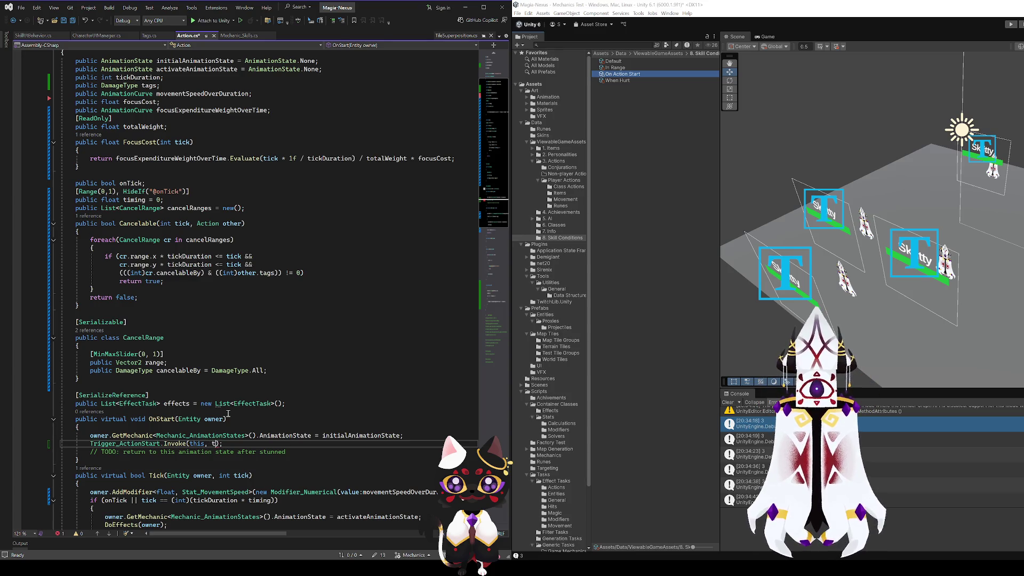
text( owner)
- Save Action.cs and review the new Trigger_ActionStart line
key(ctrl+s)
click(241, 427)
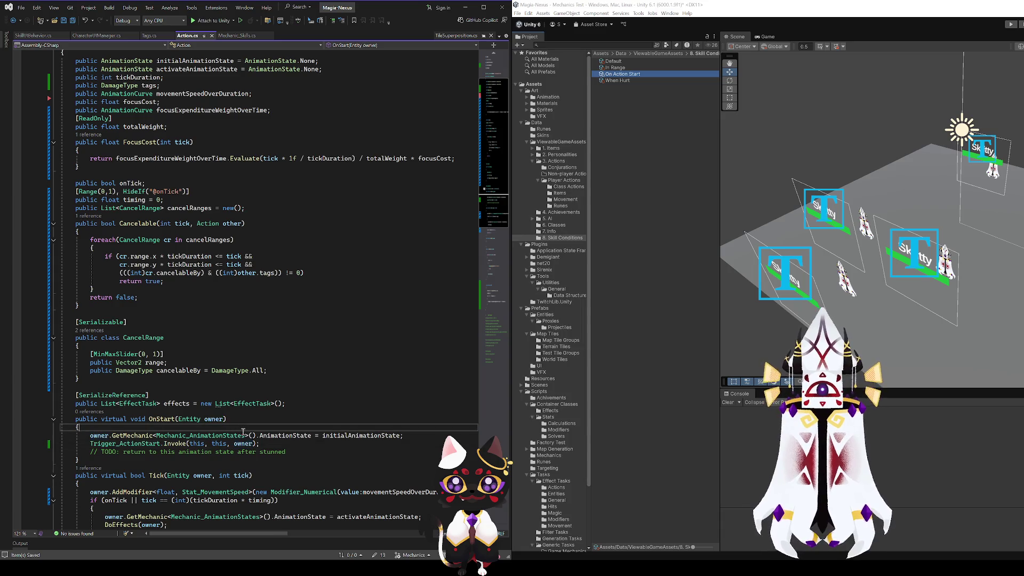
click(129, 443)
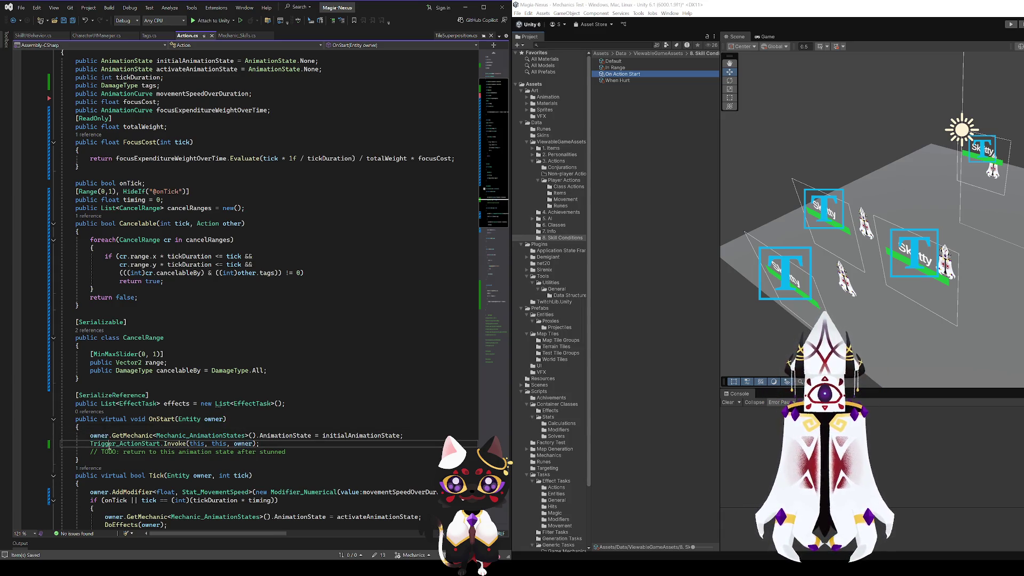
- Copy the Trigger_ActionStart invoke into OnEnd and rename it to Trigger_ActionEnd
scroll(129, 369, down, 3)
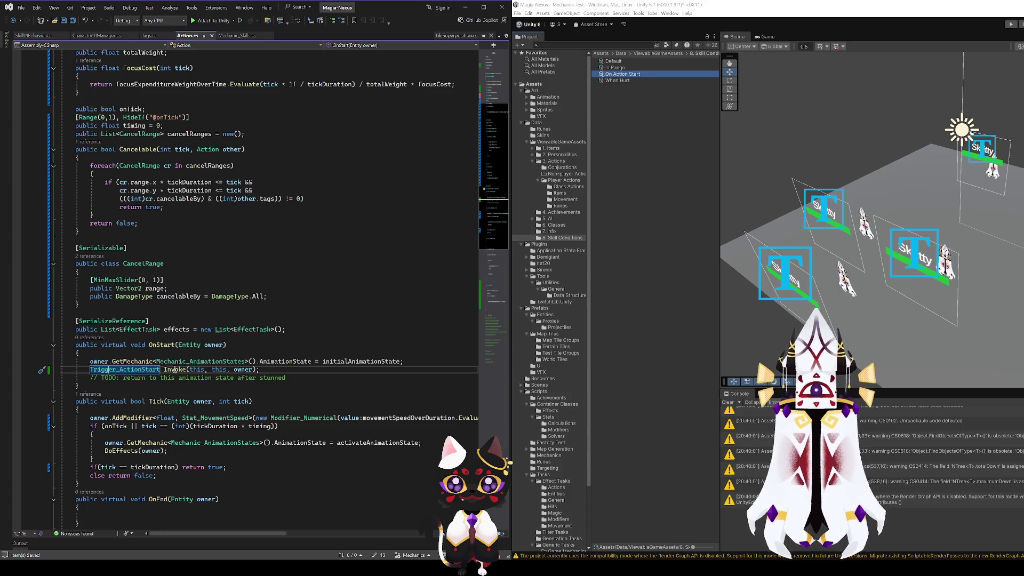
scroll(216, 389, down, 5)
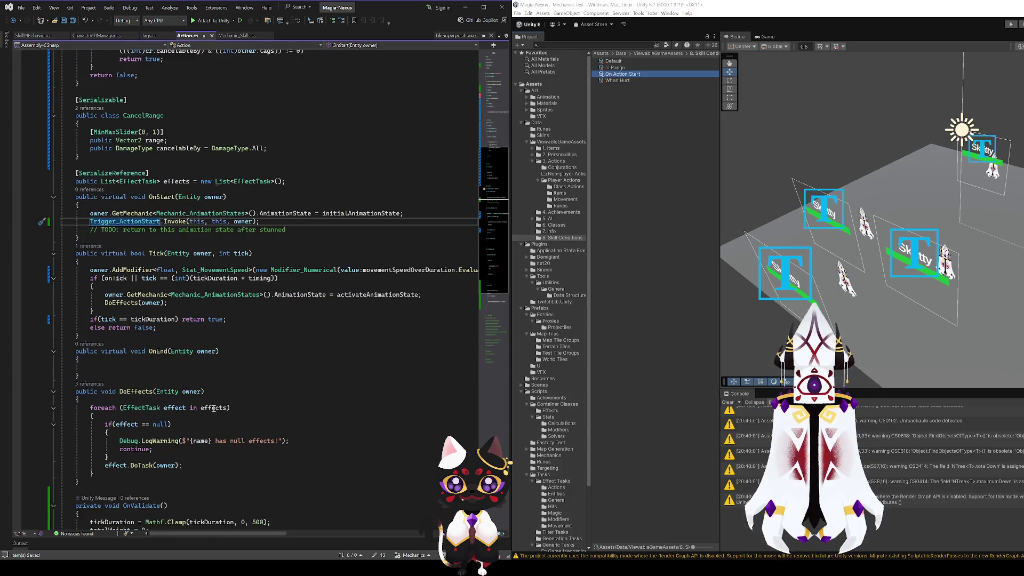
drag(272, 245, 89, 246)
key(ctrl+c)
click(111, 393)
key(ctrl+v)
click(145, 393)
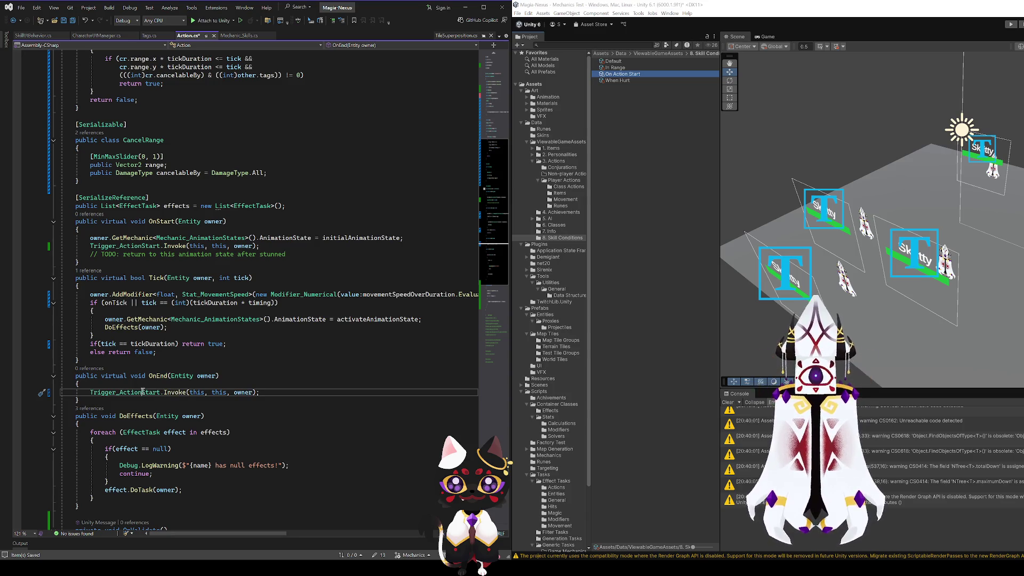
key(Delete)
key(Delete)
key(Delete)
text(End)
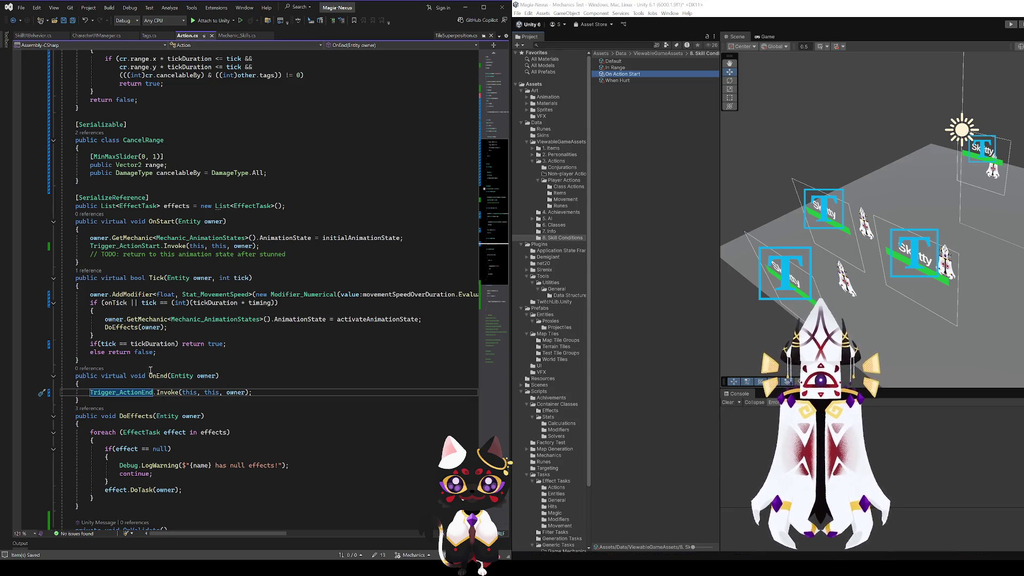
- Look over OnStart again, then switch to Mechanic_Skills.cs
click(161, 221)
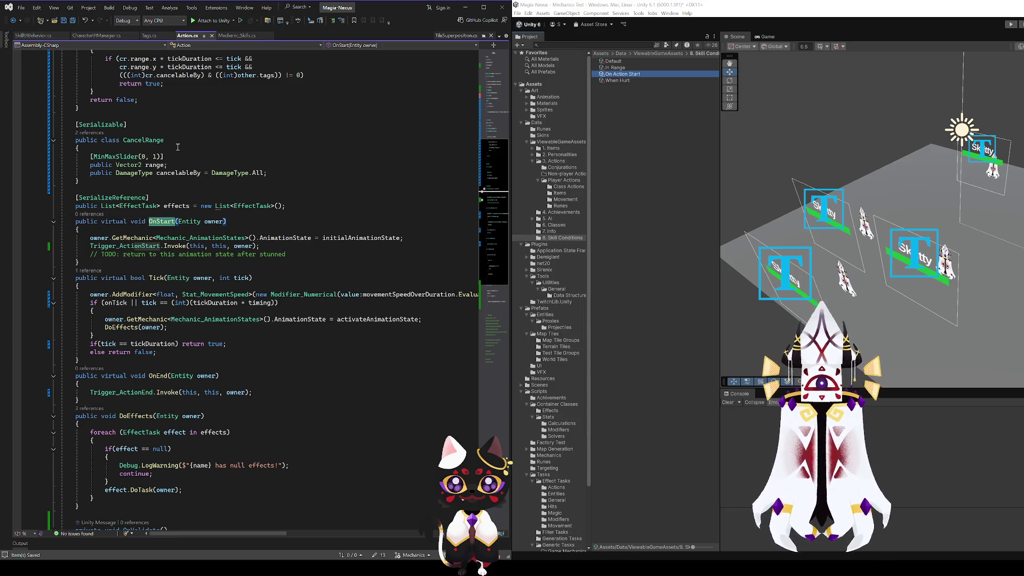
scroll(155, 181, up, 3)
click(238, 35)
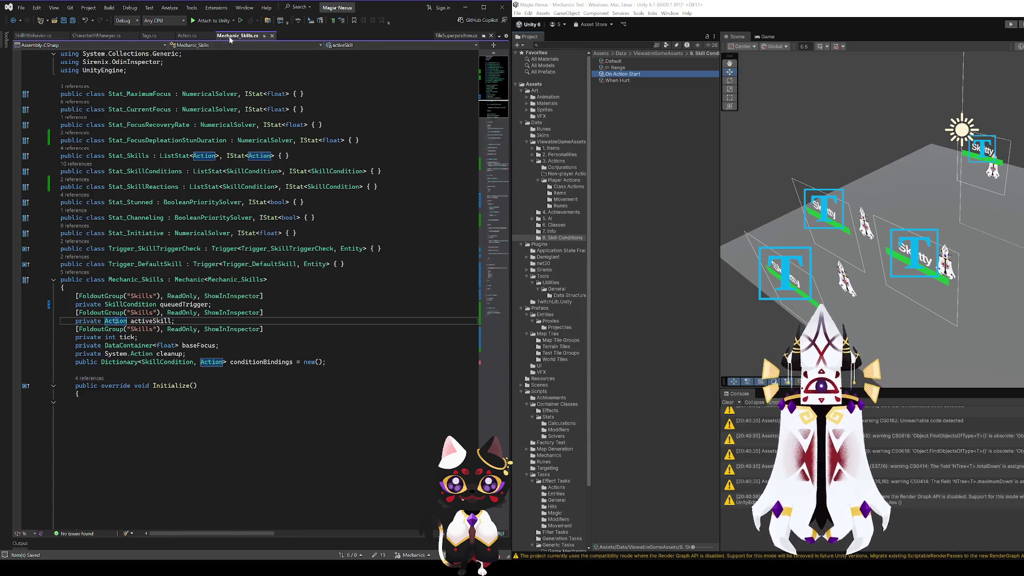
- Add an activeSkill.OnStart() call after the queuedTrigger reset in TryStartSkill
scroll(186, 372, down, 20)
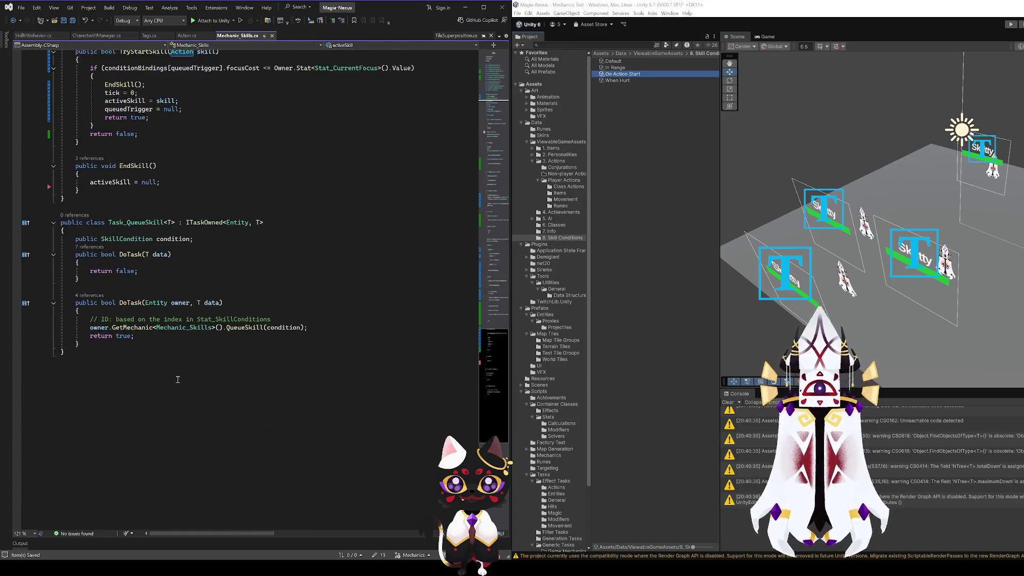
scroll(158, 225, up, 3)
click(184, 306)
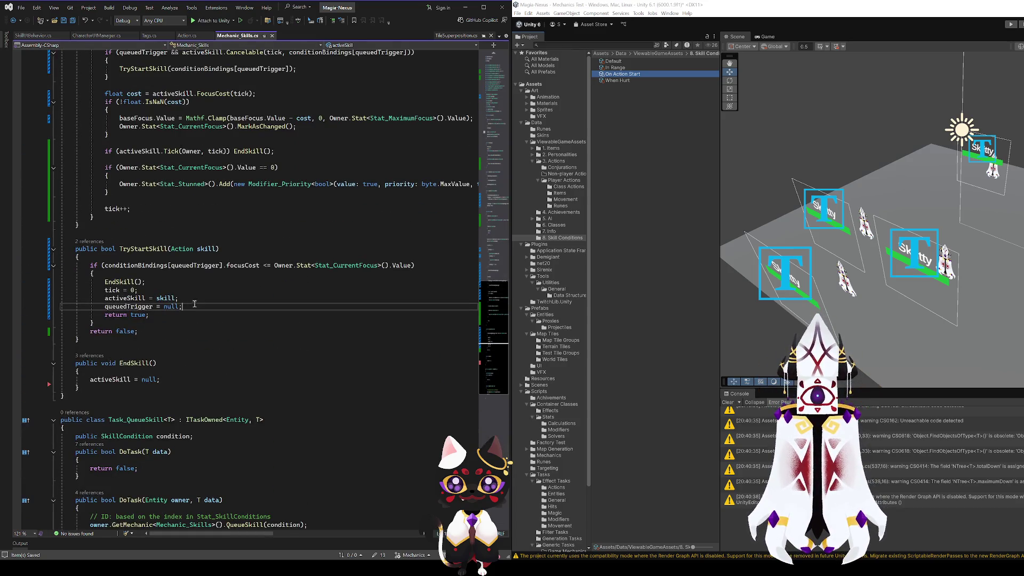
key(Return)
text(OnStart)
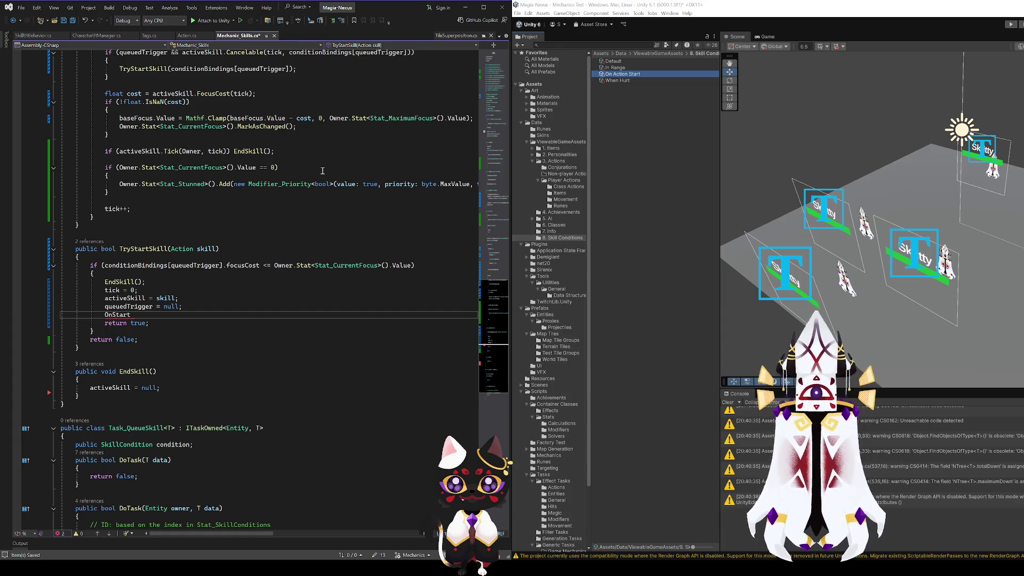
text(();)
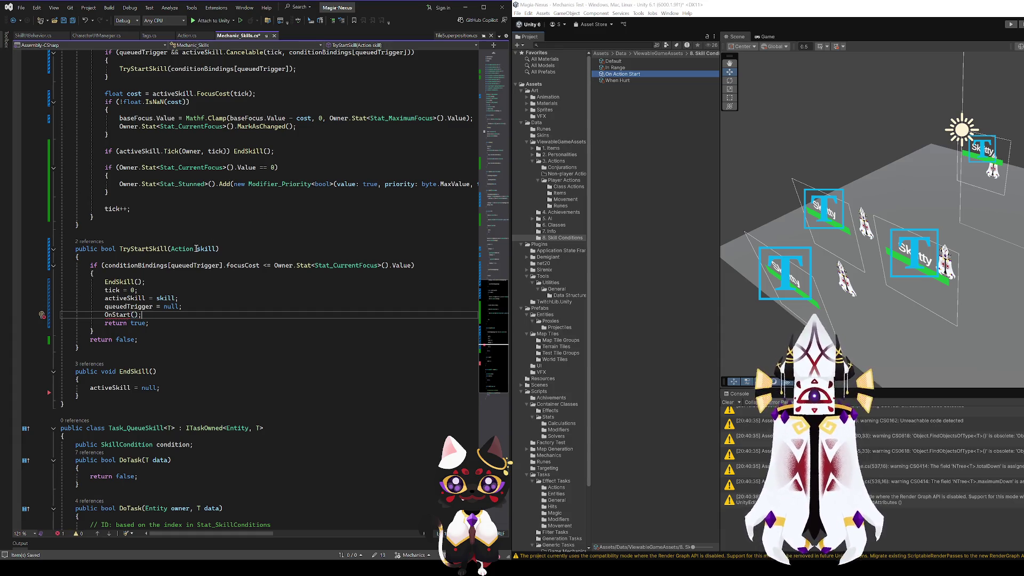
double_click(120, 299)
key(ctrl+c)
click(105, 315)
key(ctrl+v)
text(.)
drag(207, 313, 104, 314)
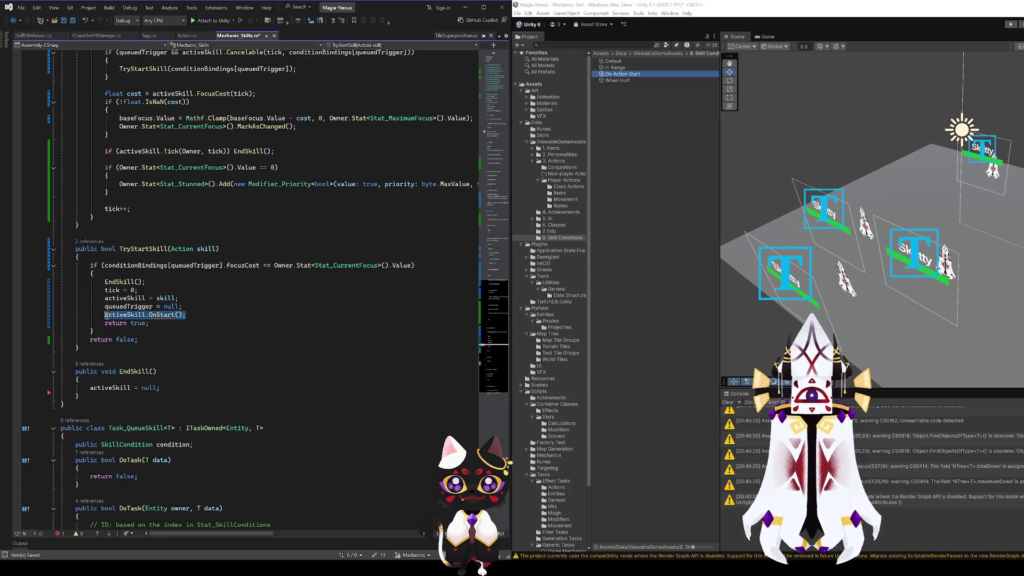
key(ctrl+c)
- Add activeSkill.OnStart(Owner) to EndSkill, pass Owner in TryStartSkill's call too, and save
click(130, 382)
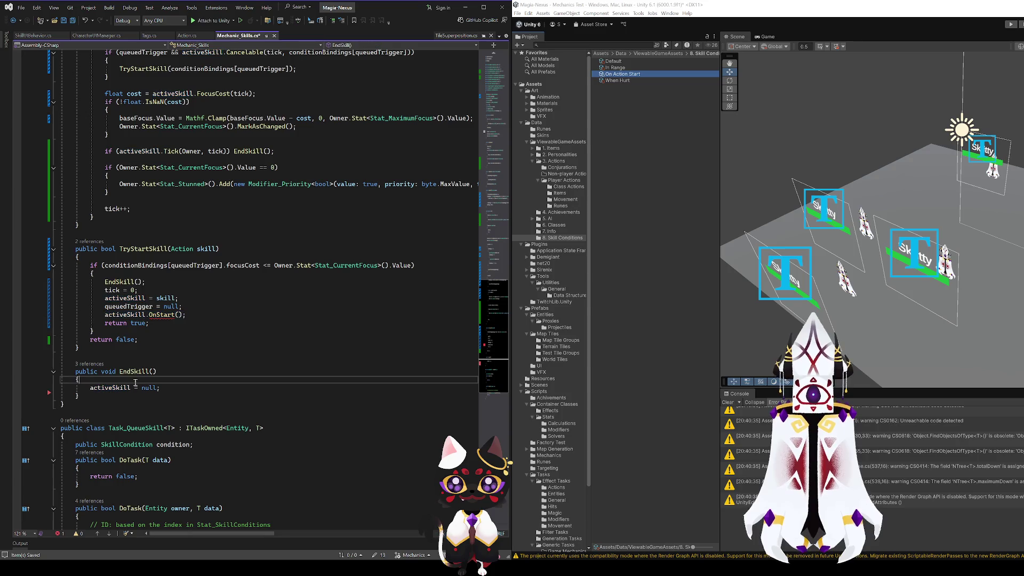
key(Return)
key(ctrl+v)
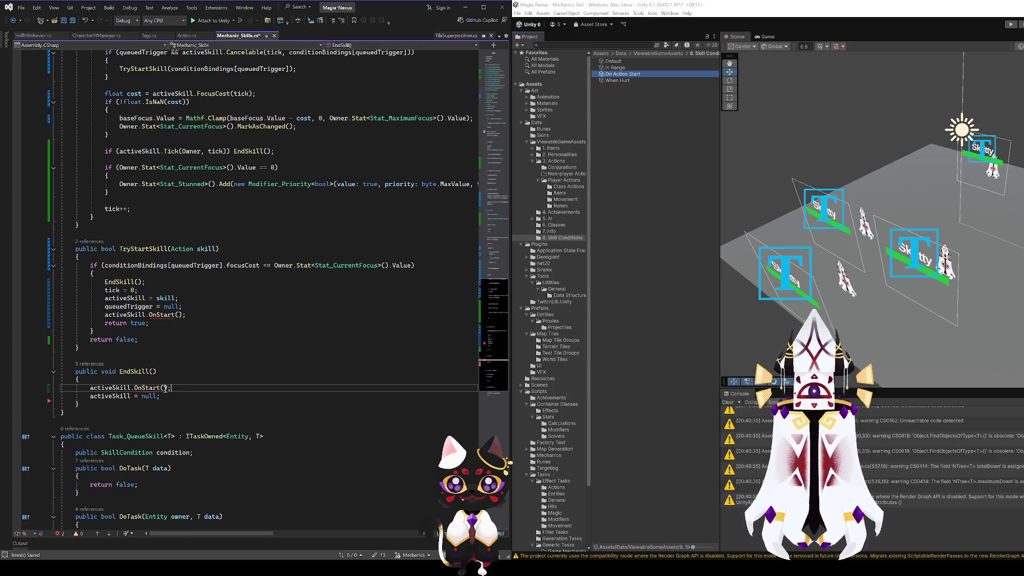
key(Left)
key(Left)
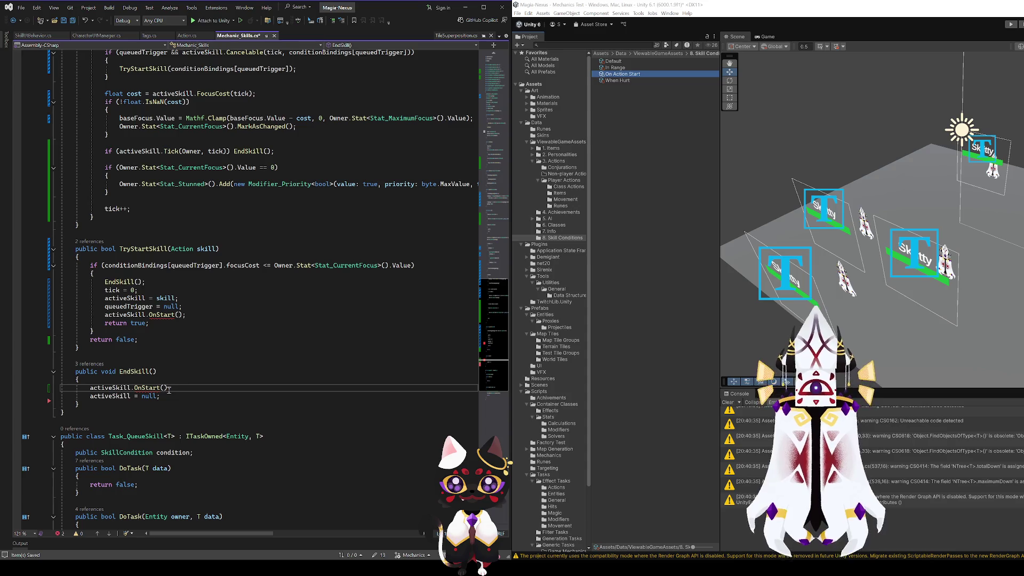
text(Owne)
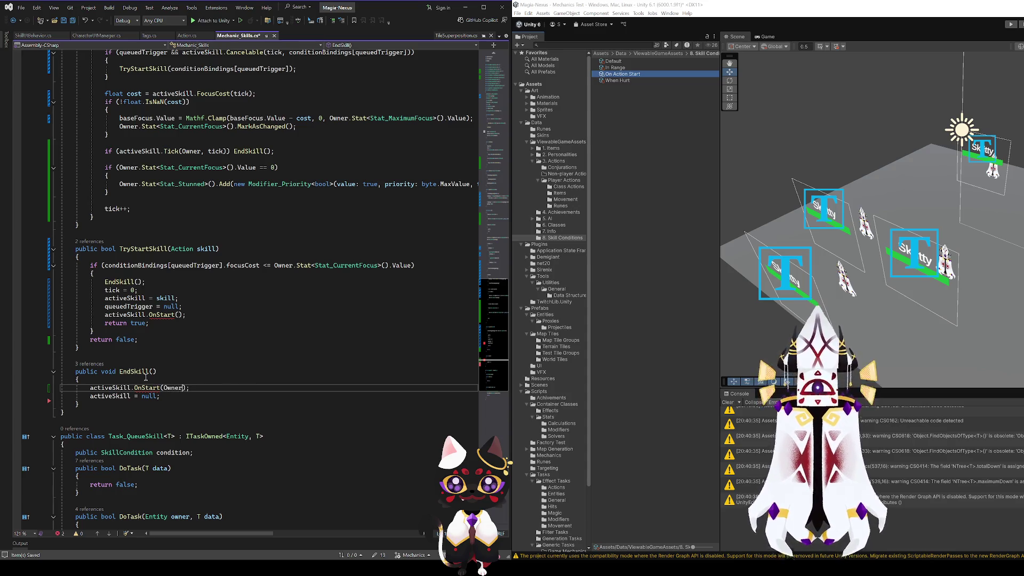
text(r)
click(183, 315)
text(Owner)
key(ctrl+s)
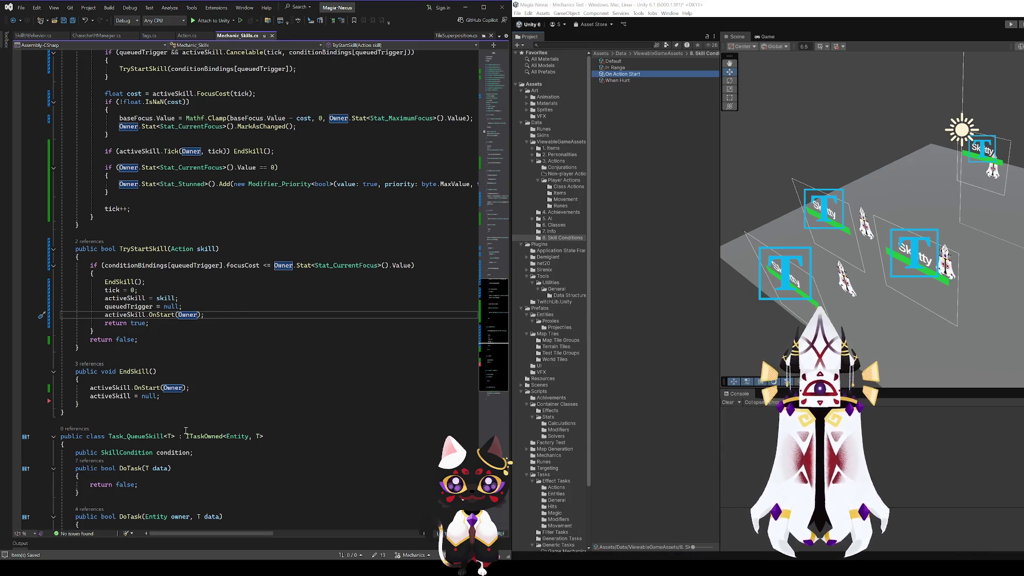
scroll(307, 386, up, 10)
scroll(307, 386, up, 20)
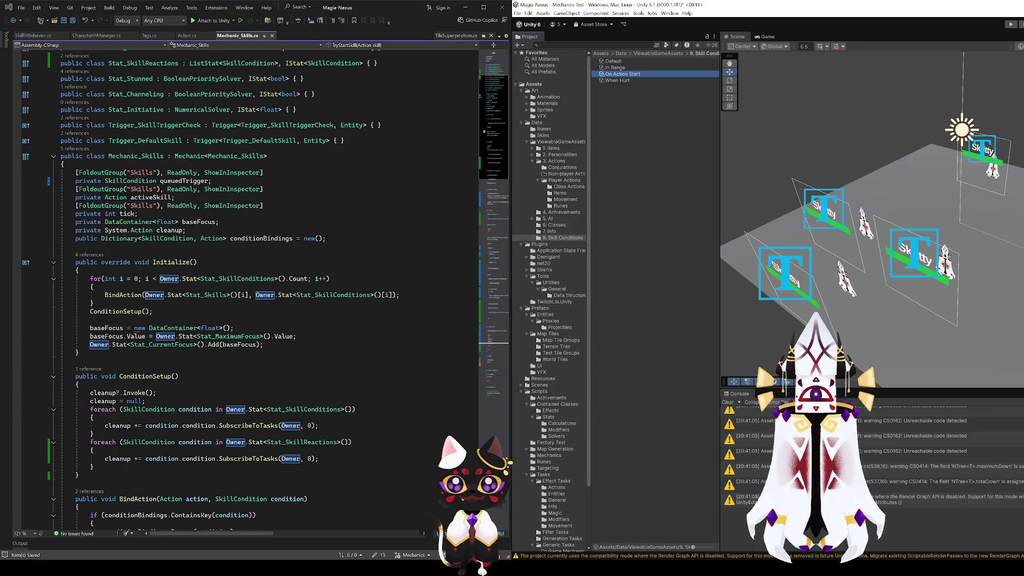
- Open Task_Filters from Scripts > Tasks > Filter Tasks in Unity's Project panel
double_click(768, 7)
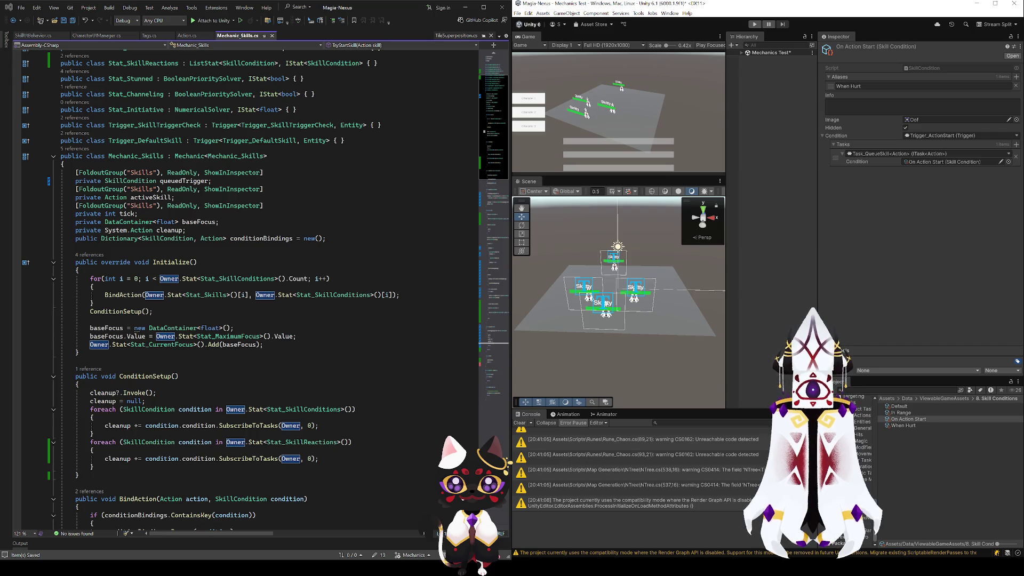
click(865, 459)
click(904, 419)
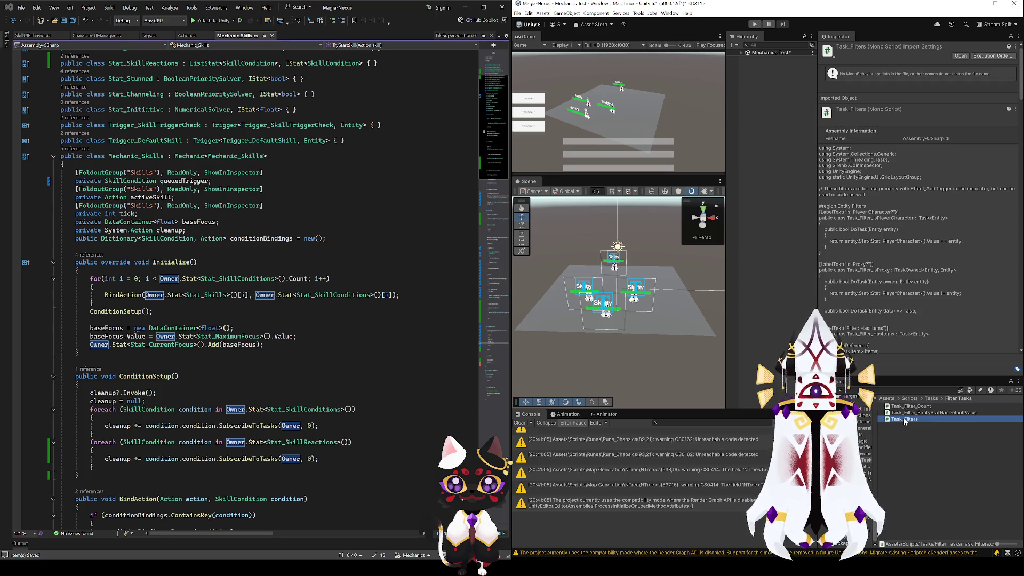
double_click(905, 419)
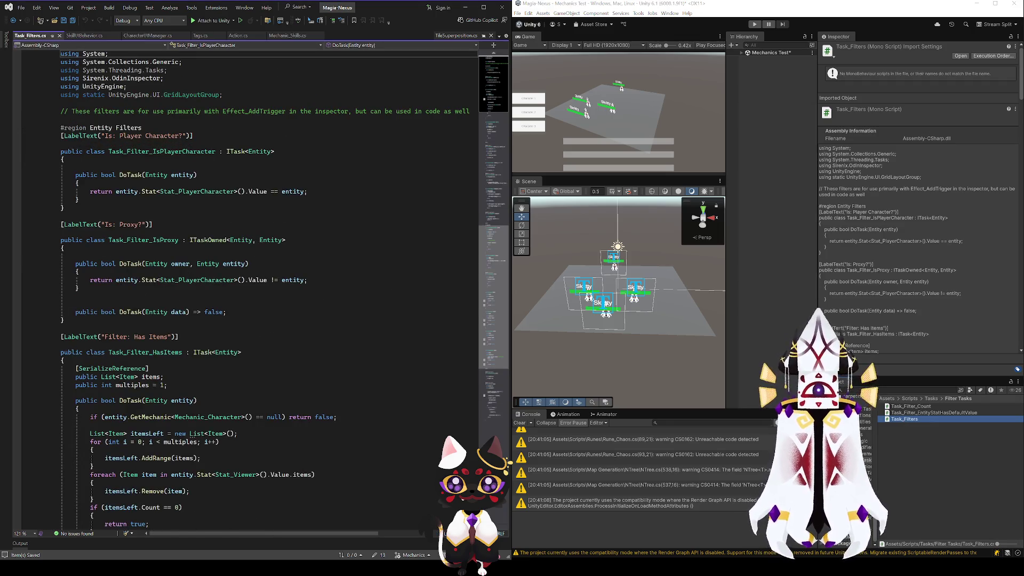
- Collapse the Entity Filters, Effect Filters and Player Filters regions in Task_Filters.cs
scroll(313, 351, down, 15)
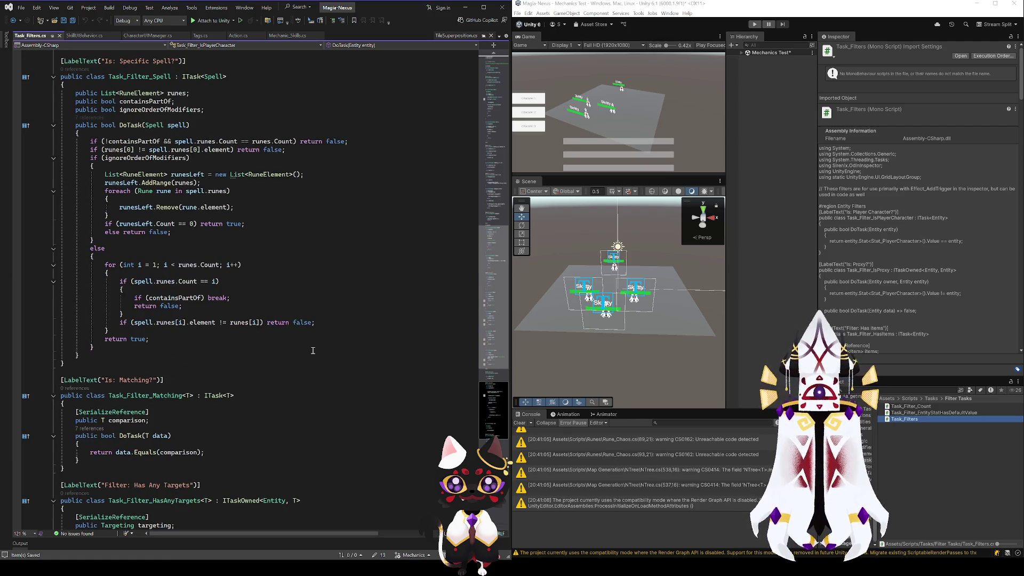
scroll(313, 351, down, 4)
scroll(314, 351, down, 5)
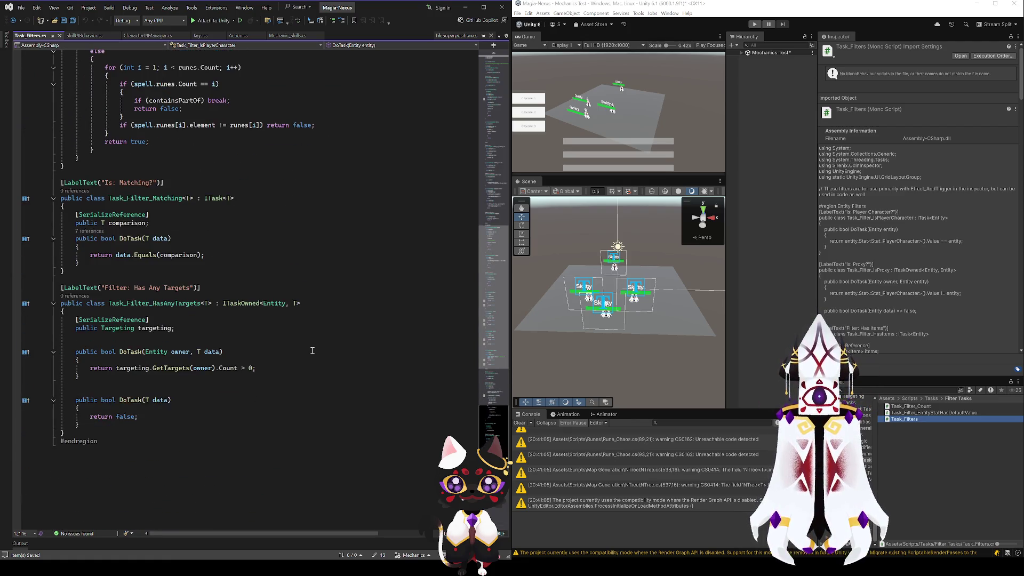
scroll(159, 289, up, 7)
scroll(159, 290, up, 15)
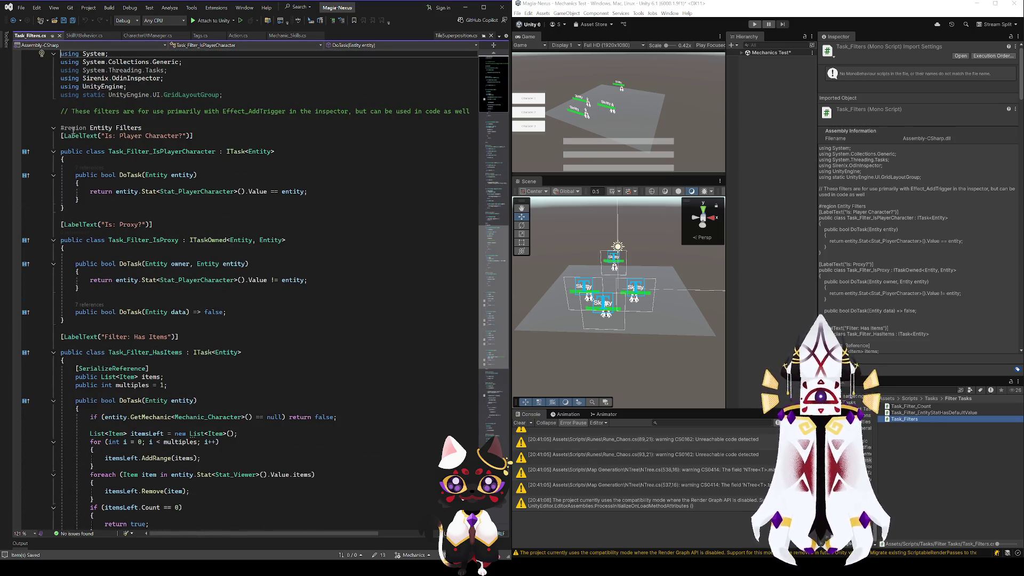
click(53, 129)
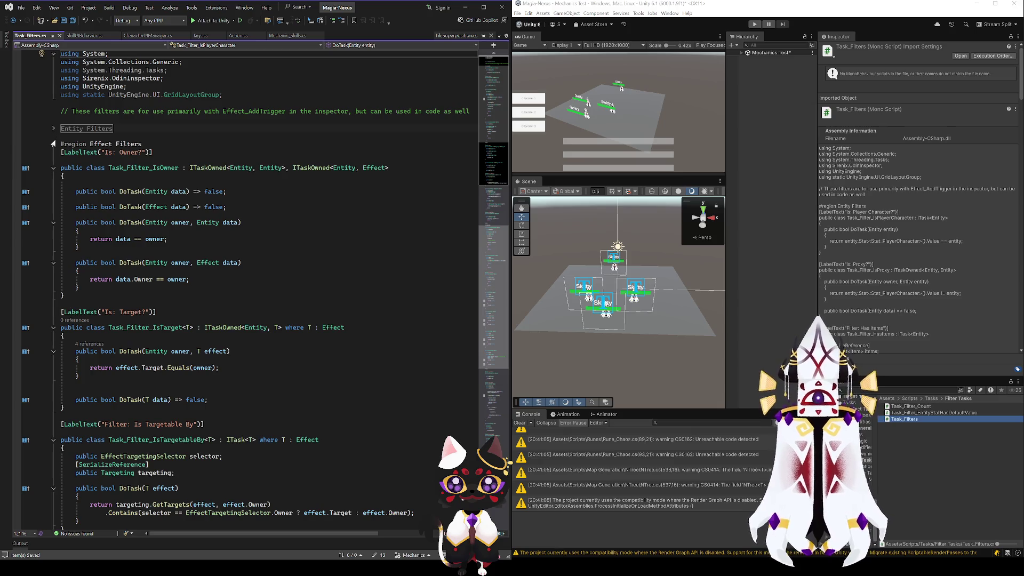
click(53, 144)
click(53, 161)
- Place the caret after the Task_Filter_HasAnyTargets class's closing brace
scroll(183, 305, down, 17)
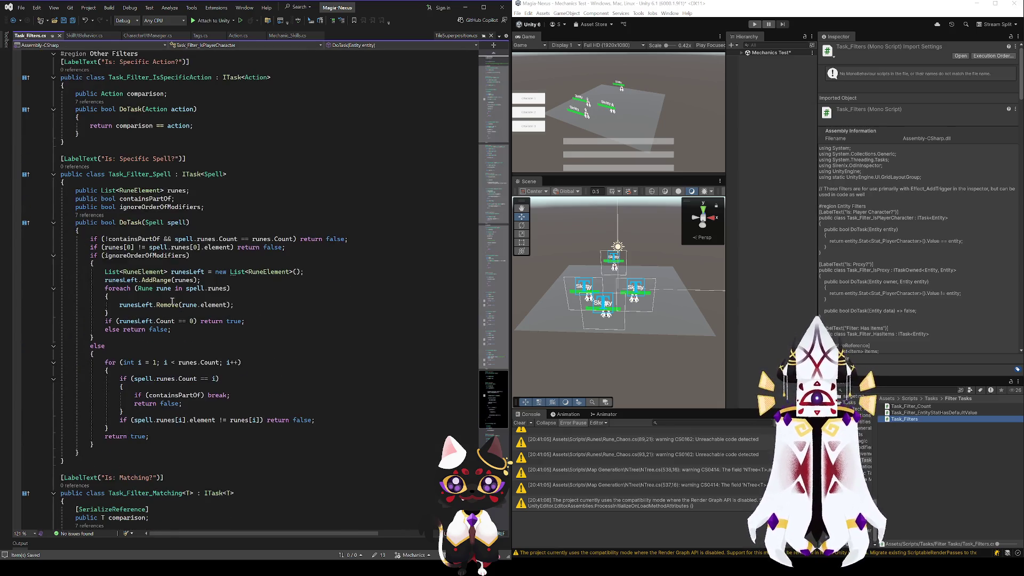
click(101, 430)
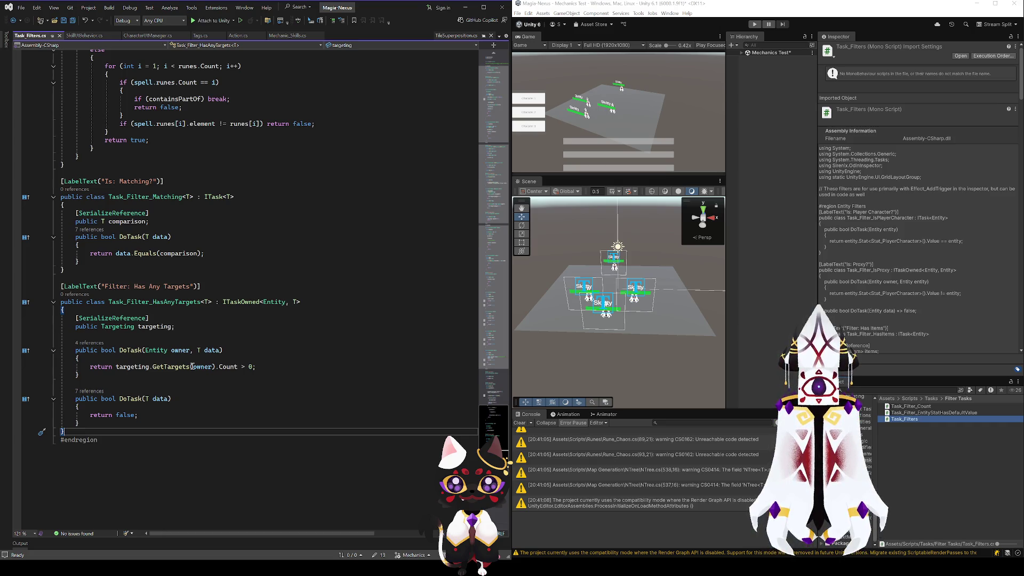
key(alt+Tab)
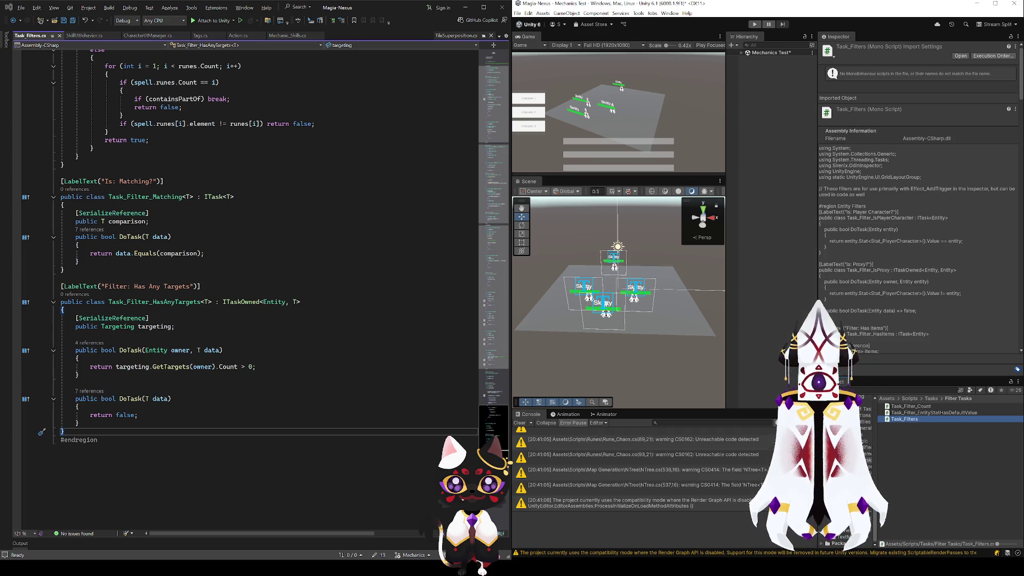
key(alt+Tab)
- Start a new 'public class Task_Filter' stub after HasAnyTargets
key(Return)
text(pub)
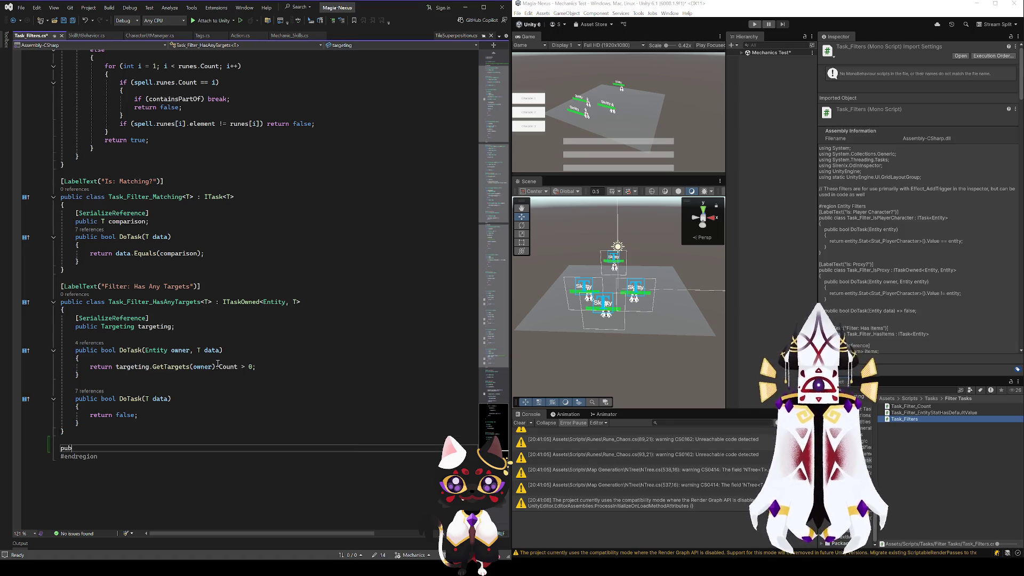
text(lic class Task)
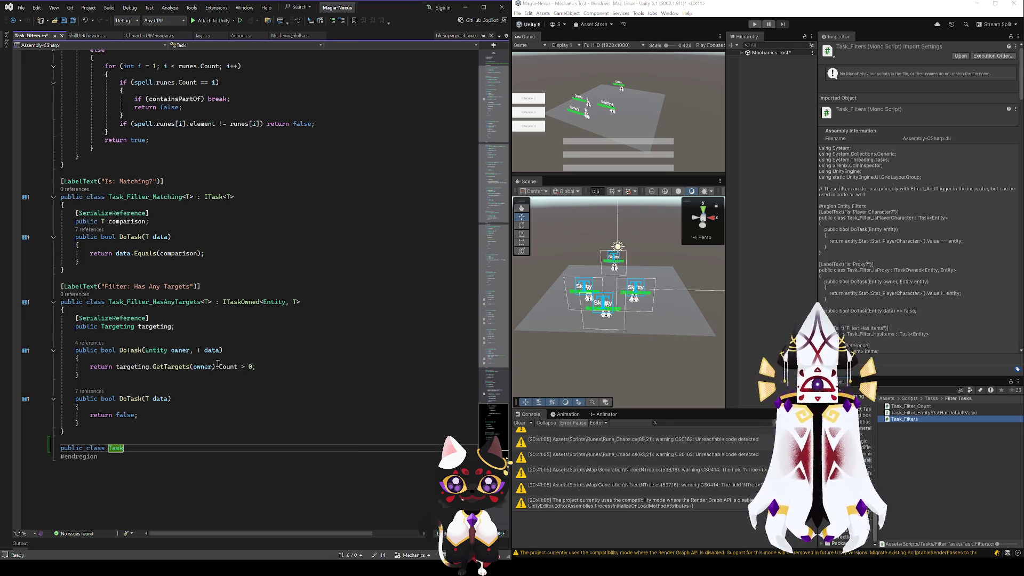
key(Home)
key(Return)
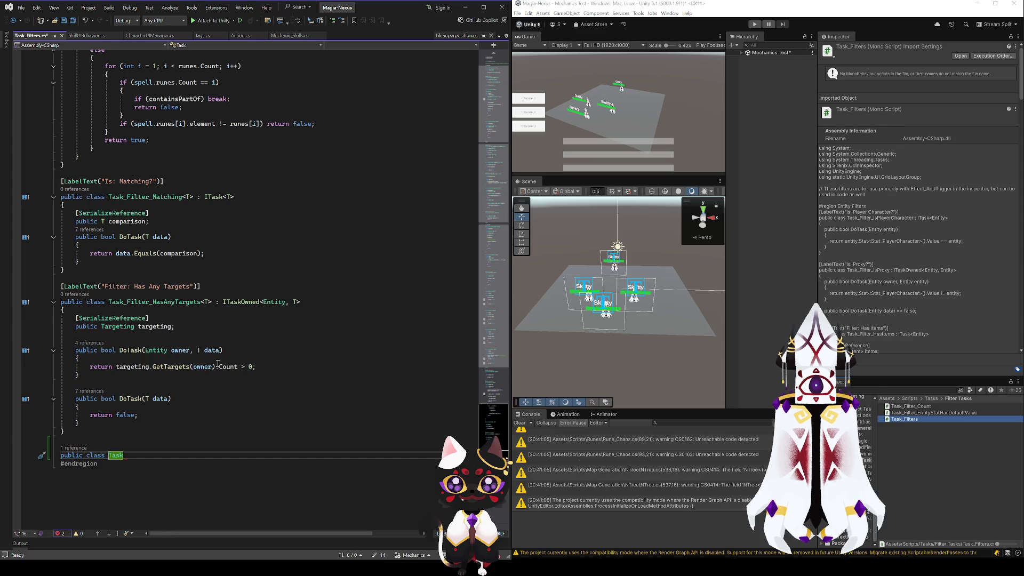
text(_)
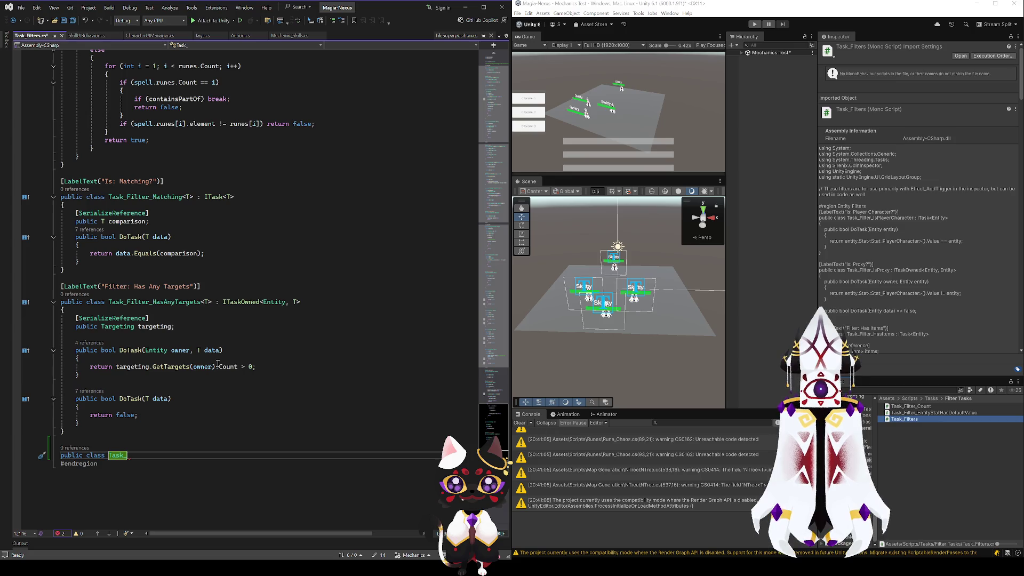
text(Filter)
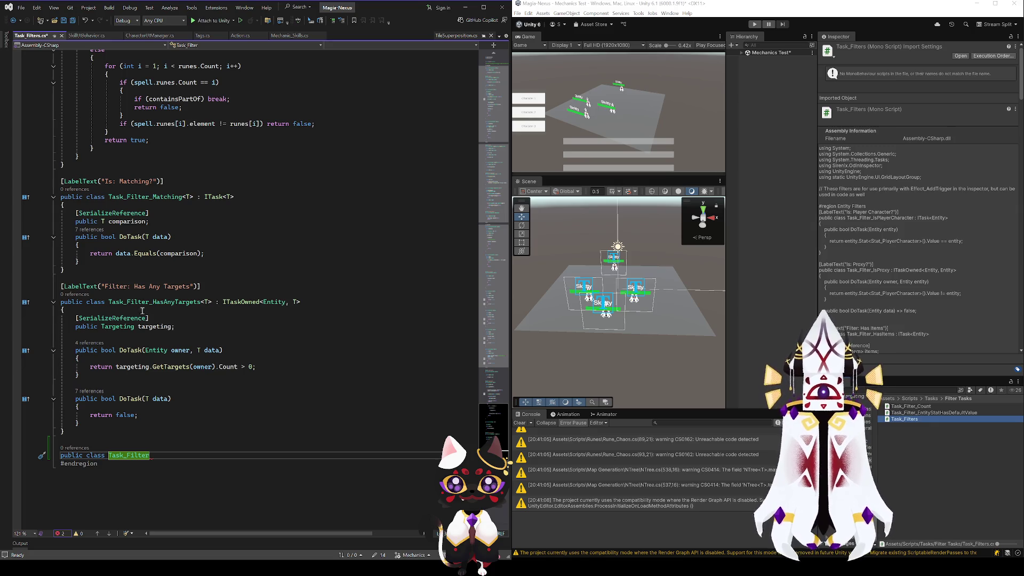
- Delete the unfinished Task_Filter lines and save Task_Filters.cs
scroll(214, 363, up, 16)
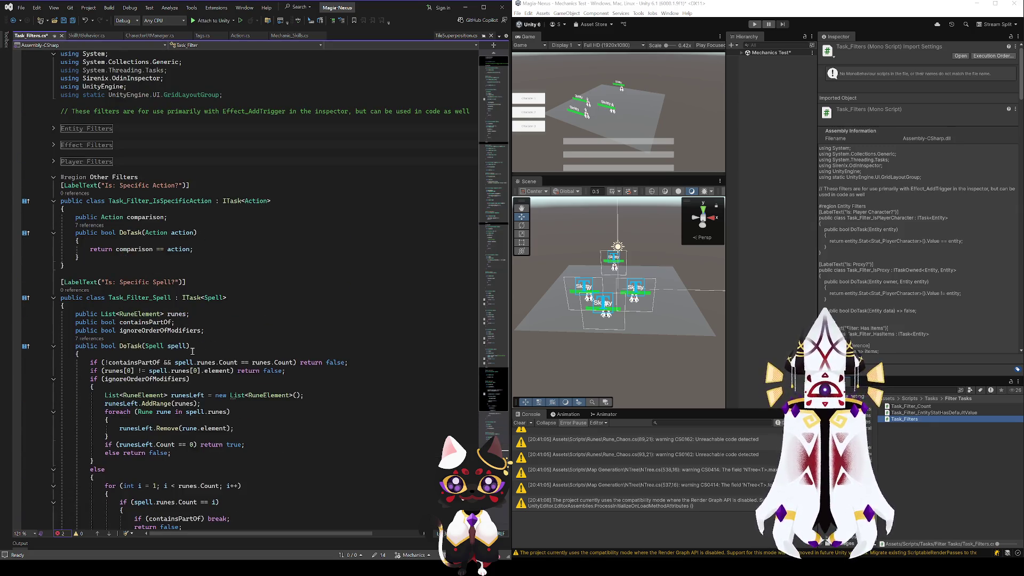
scroll(192, 352, down, 19)
key(shift+Up)
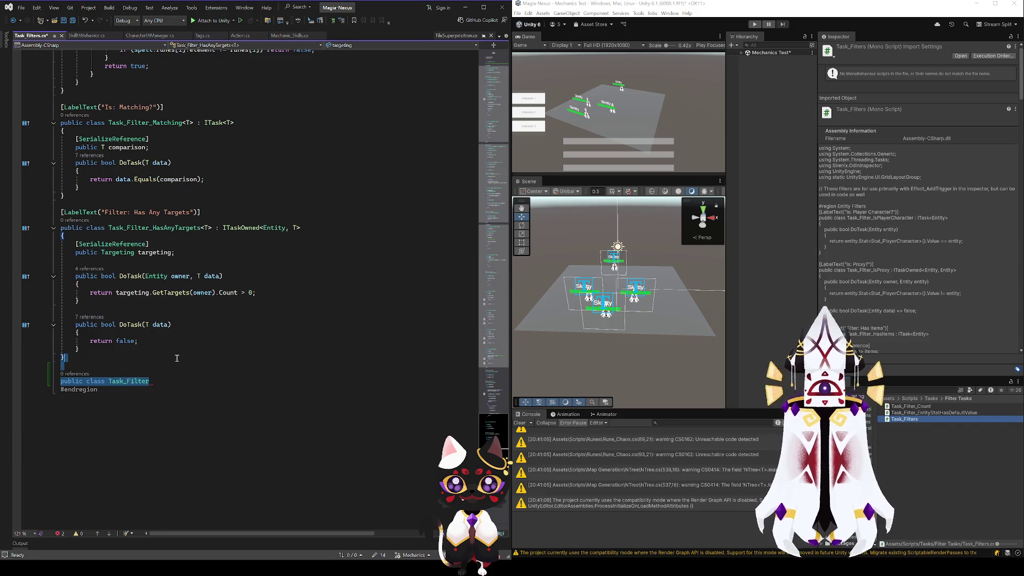
key(BackSpace)
key(BackSpace)
key(ctrl+s)
- Save the Mechanics Test scene in Unity
click(754, 181)
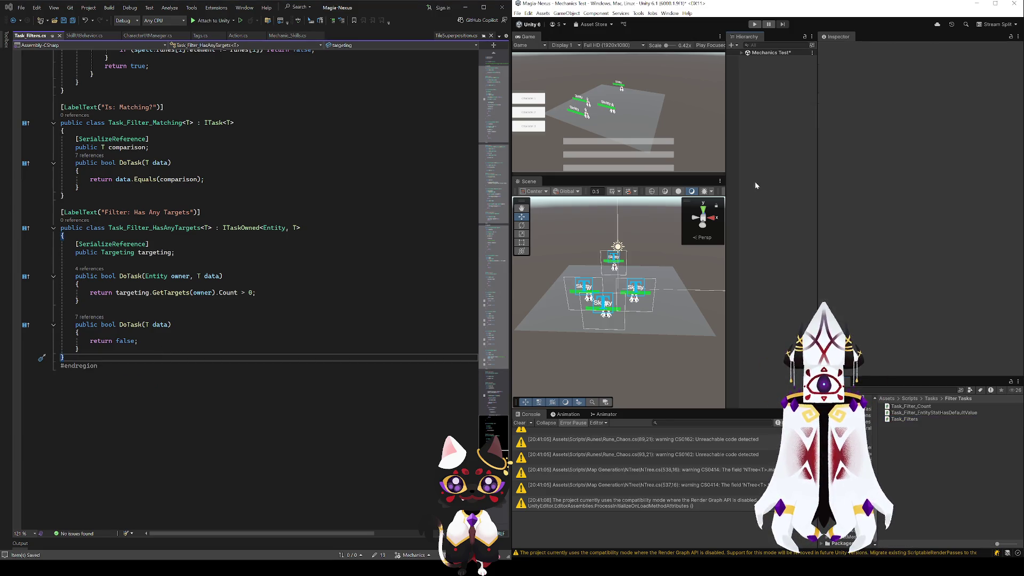
click(742, 54)
key(ctrl+s)
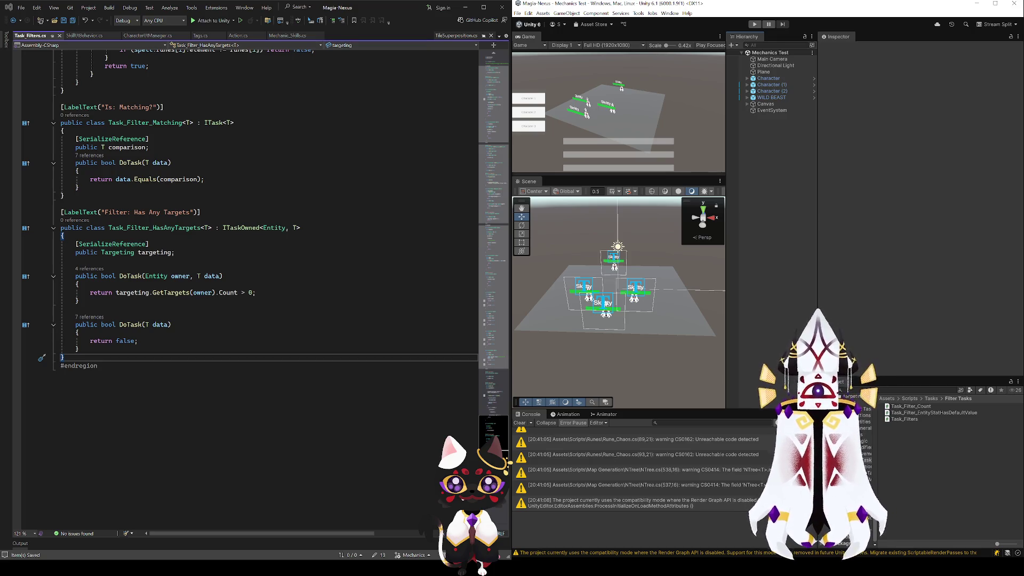
- Rename the On Action Start asset in 8. Skill Conditions to 'When Attacked'
scroll(853, 453, down, 5)
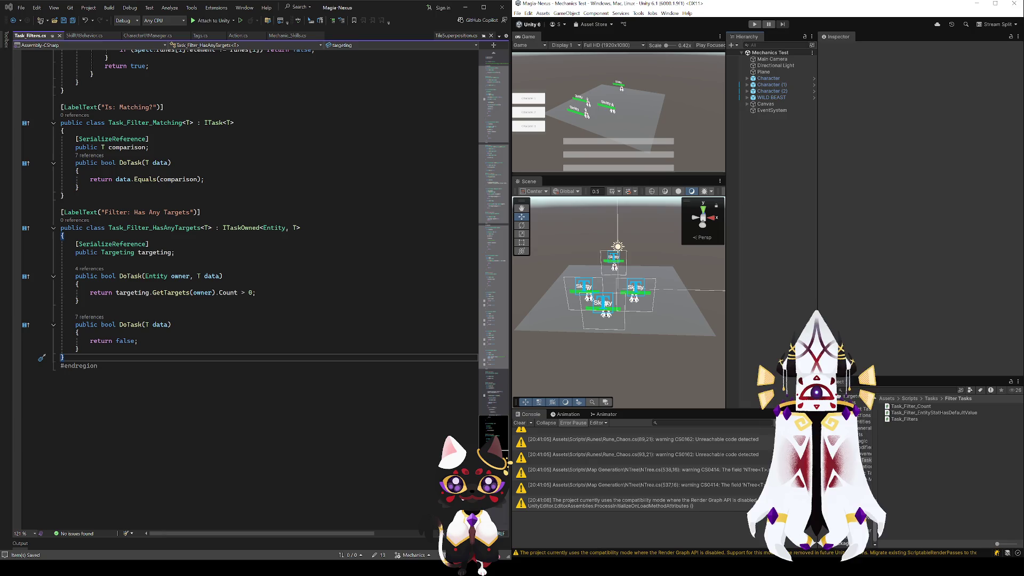
click(867, 444)
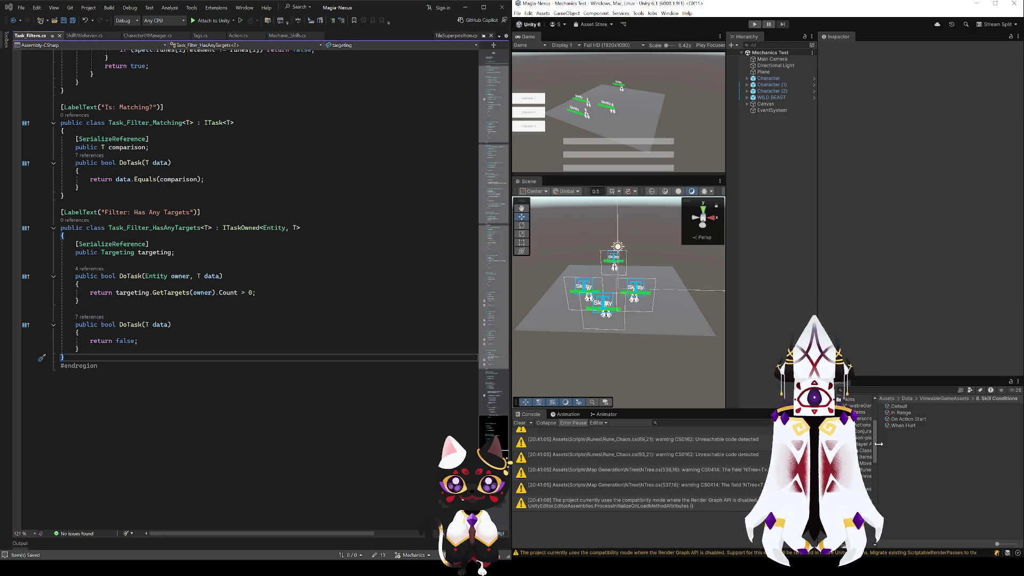
click(906, 420)
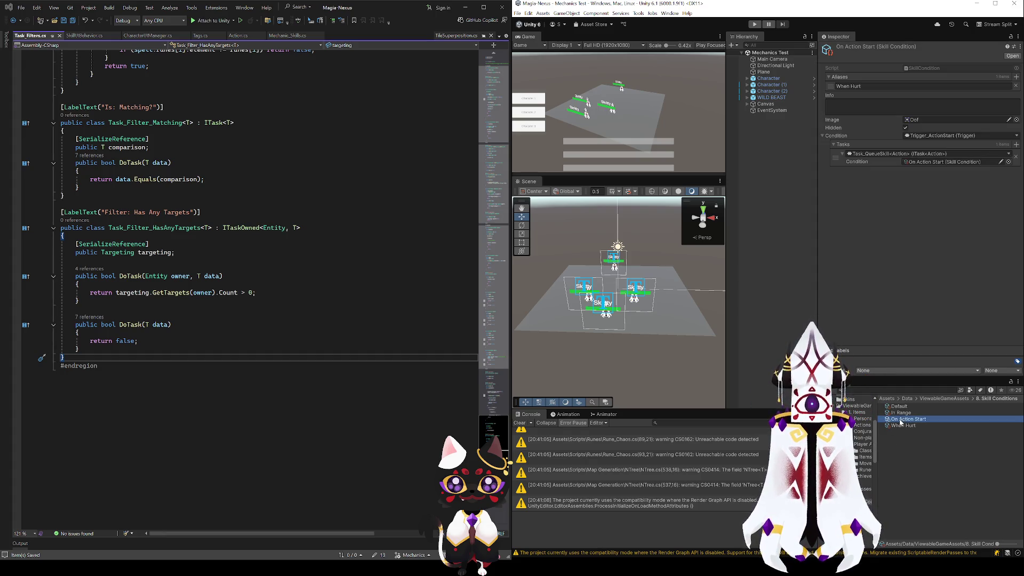
click(907, 425)
click(912, 419)
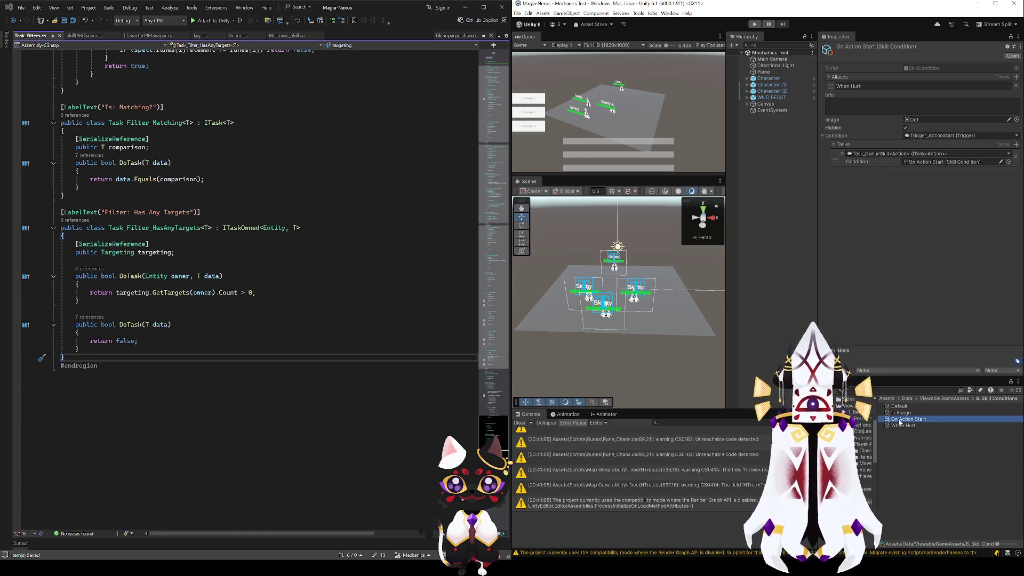
key(F2)
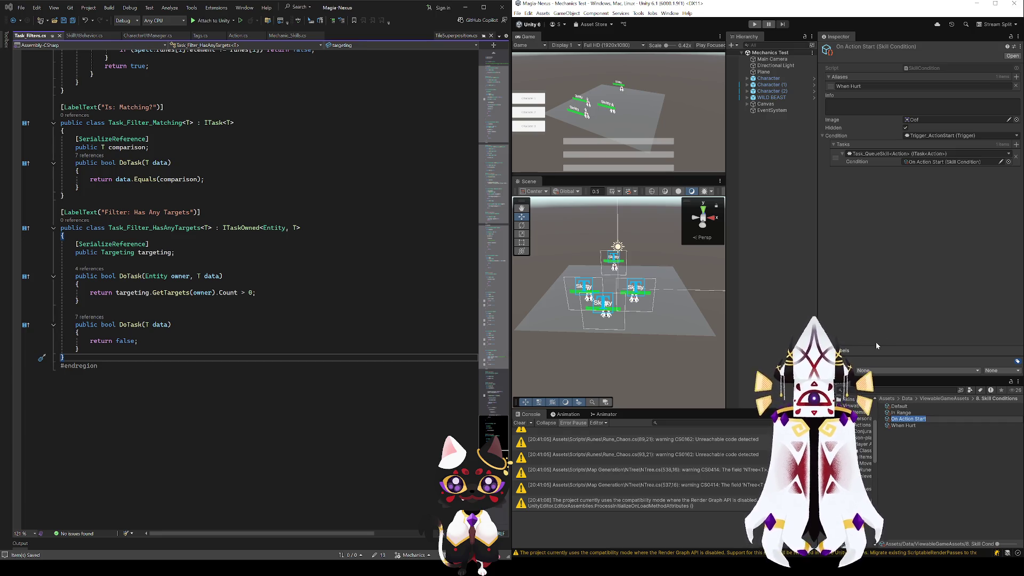
text(When )
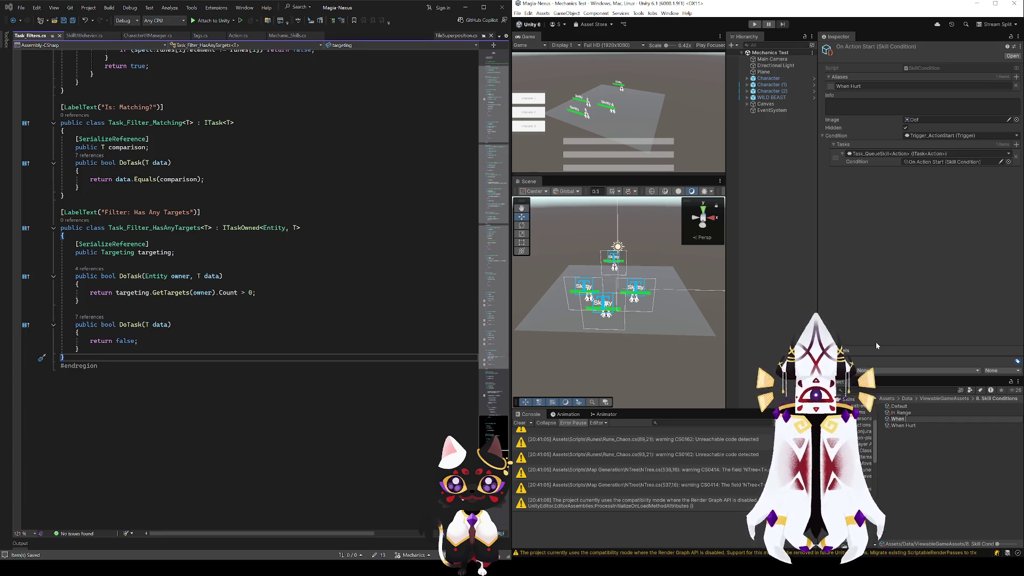
text(Attacked)
key(Return)
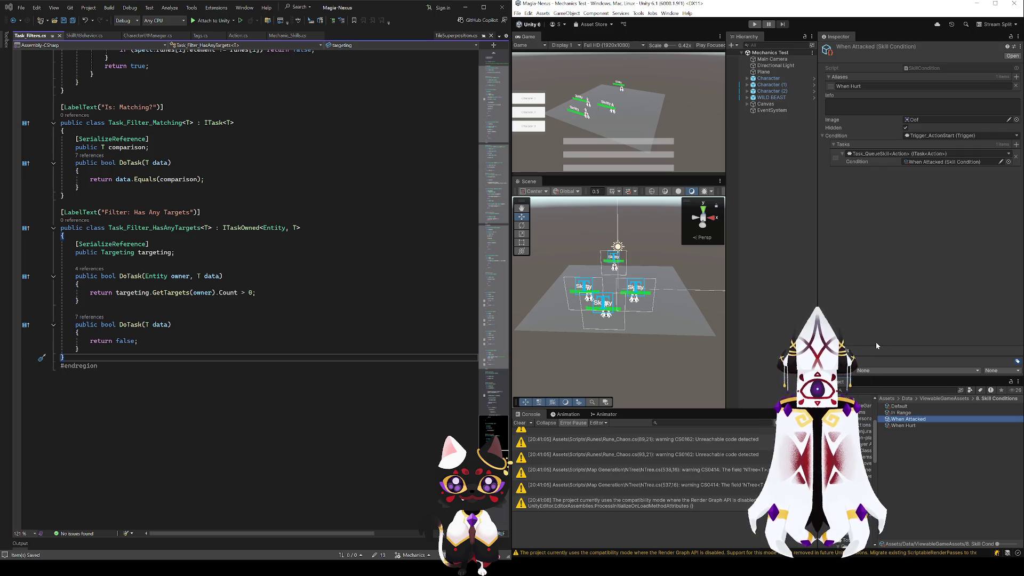
click(938, 183)
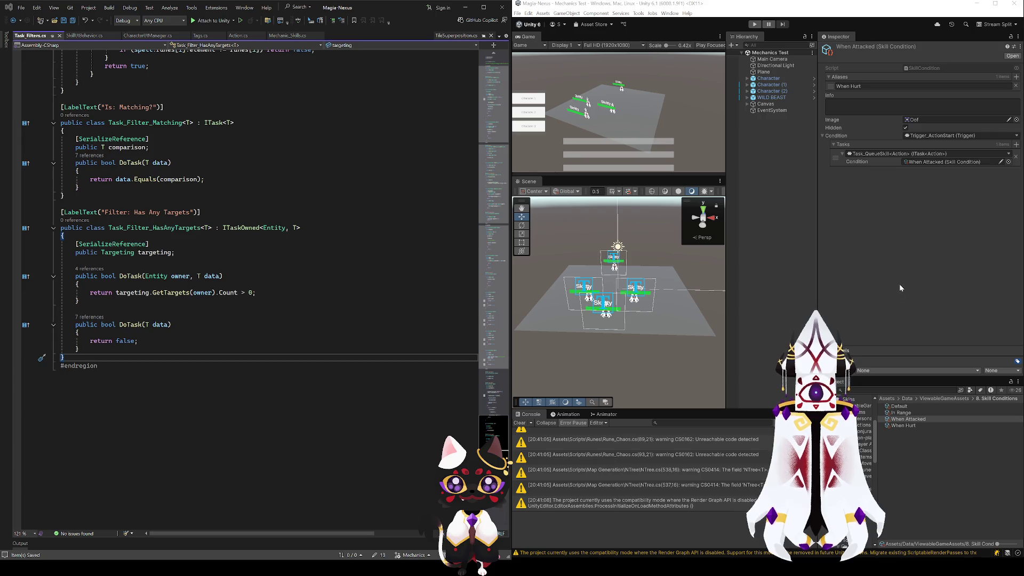
key(ctrl+Home)
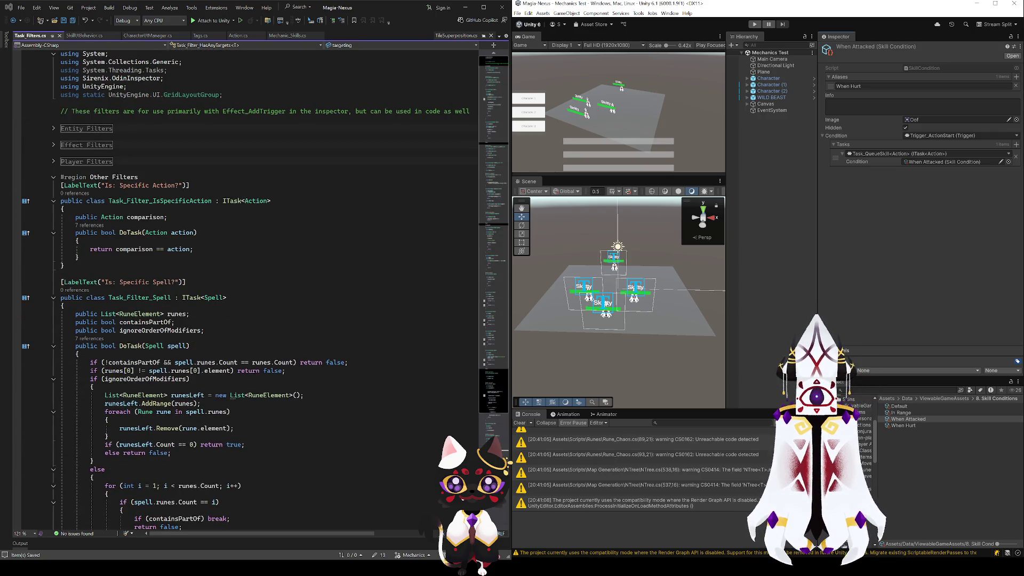
- Maximize Visual Studio and add ITaskOwned<Entity, Action> to Task_Filter_IsOwner's interface list
click(54, 145)
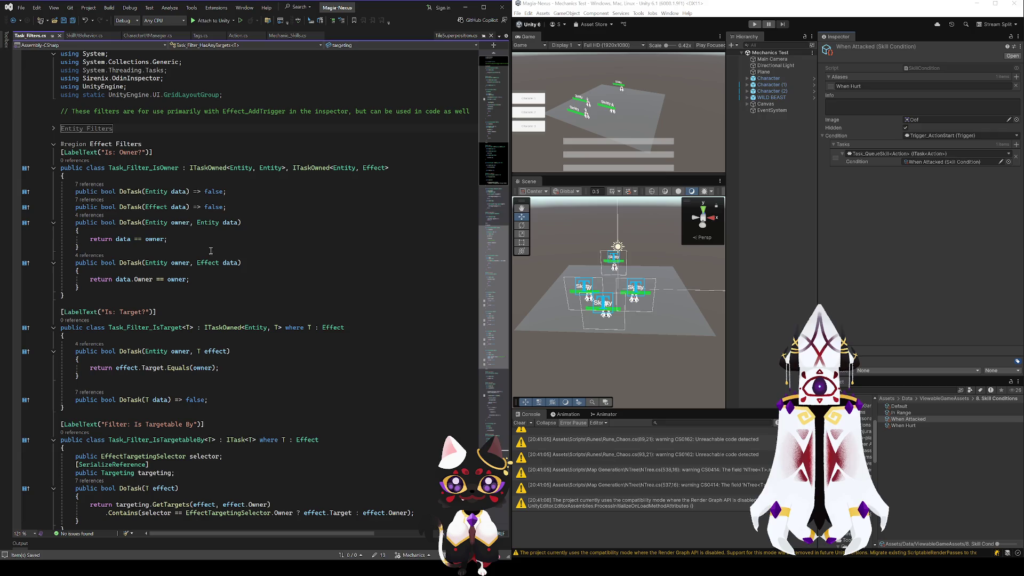
click(413, 162)
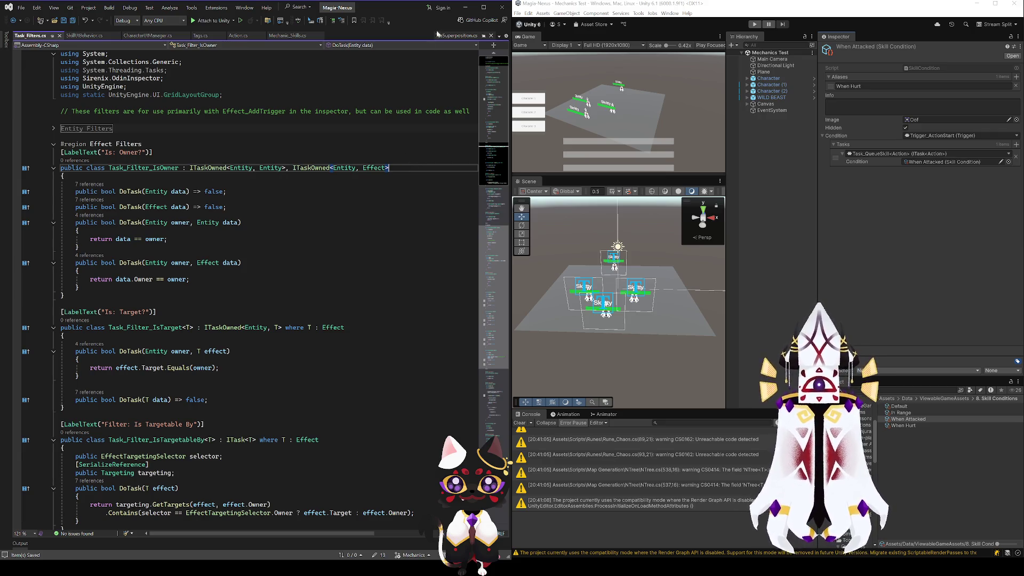
click(484, 8)
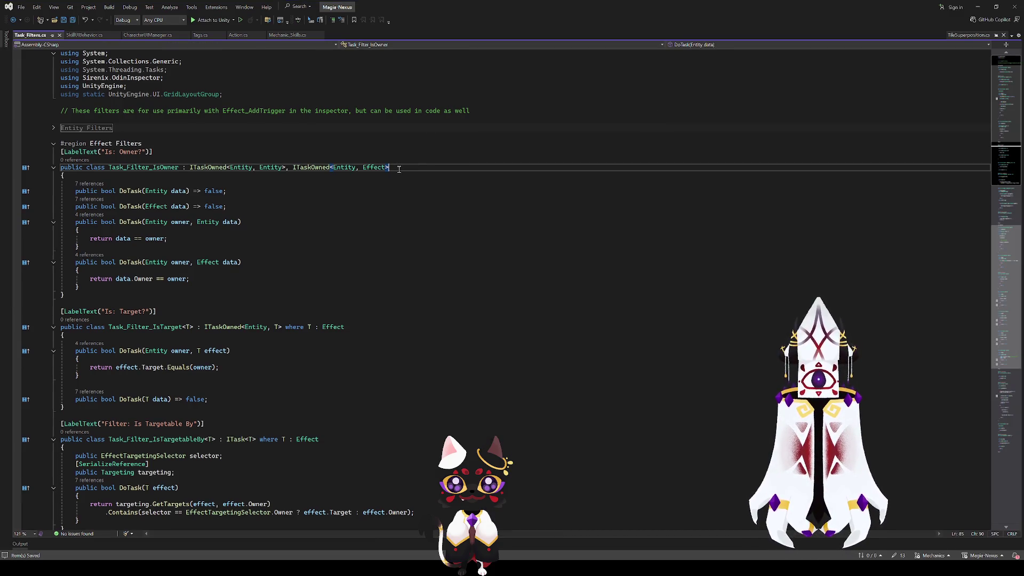
text(, ITask<>)
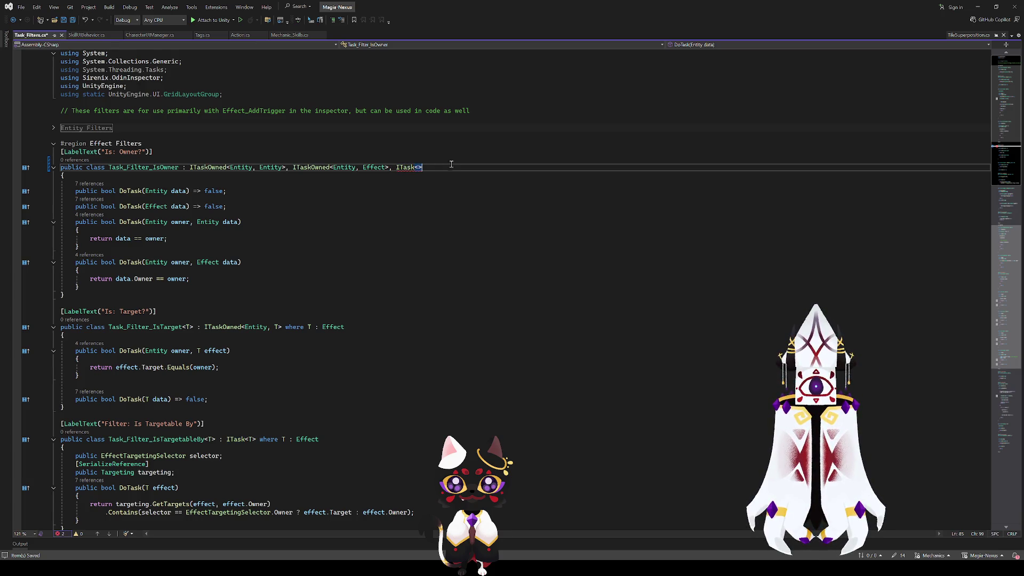
key(Left)
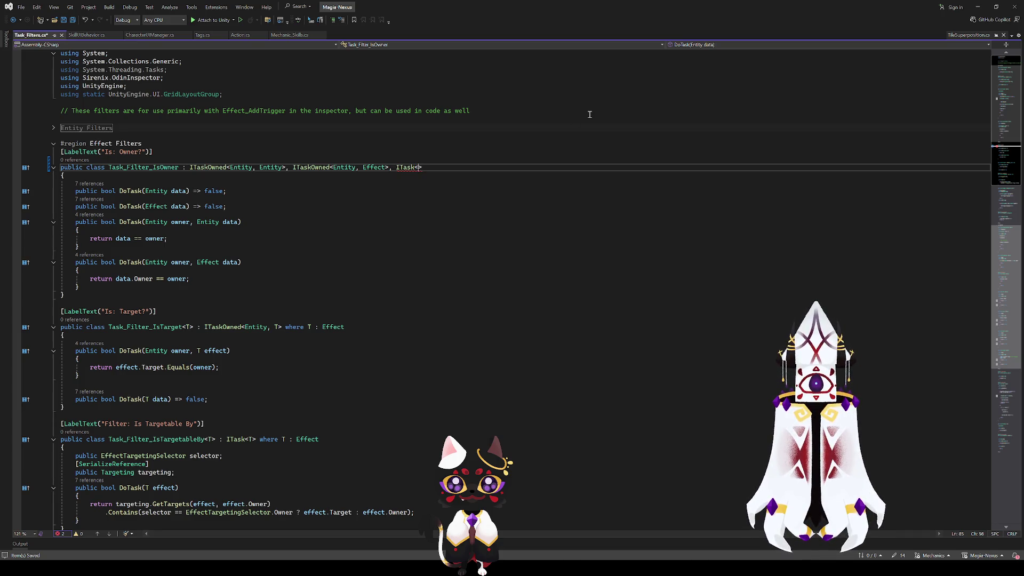
key(Left)
text(Owne)
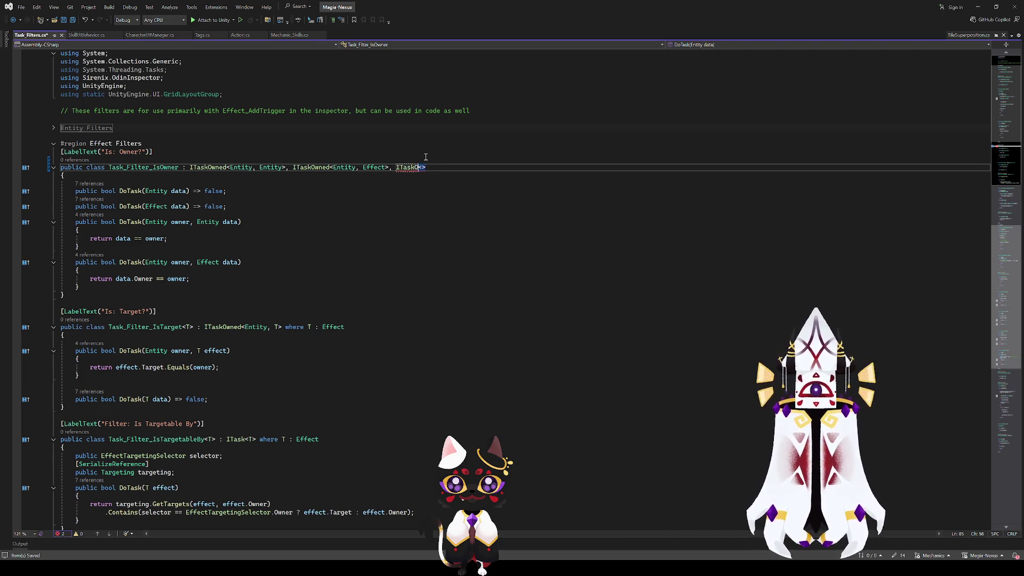
text(d)
key(Right)
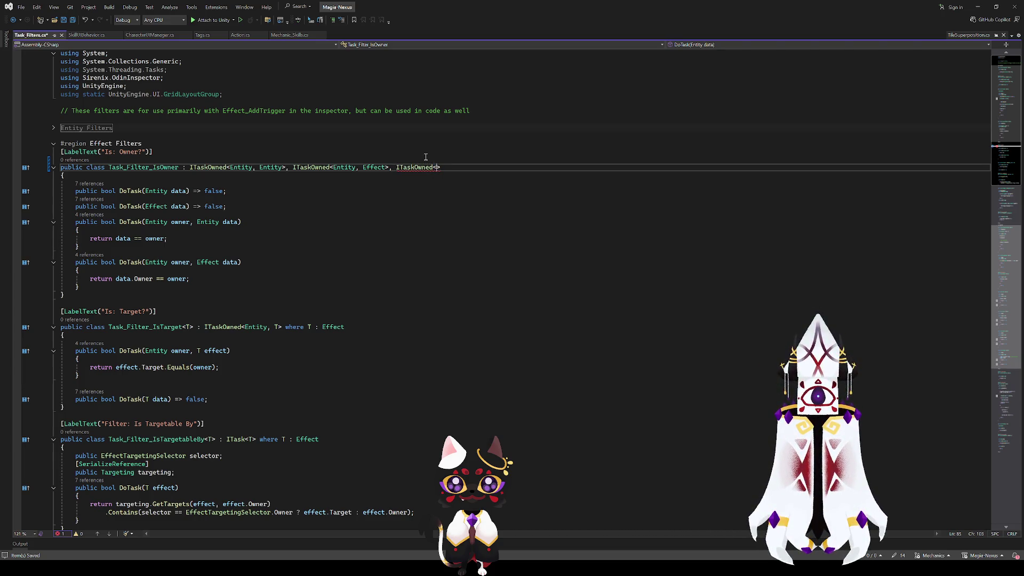
text(Entity, Action)
- Review the generated Effect and Action DoTask stubs and the Task_Filter_IsOwner declaration
click(358, 250)
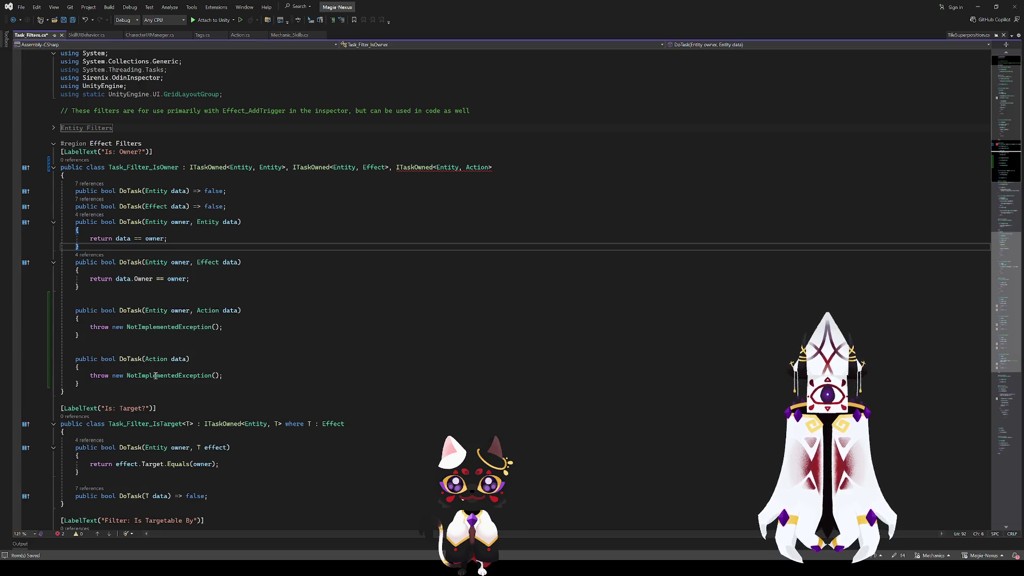
click(88, 289)
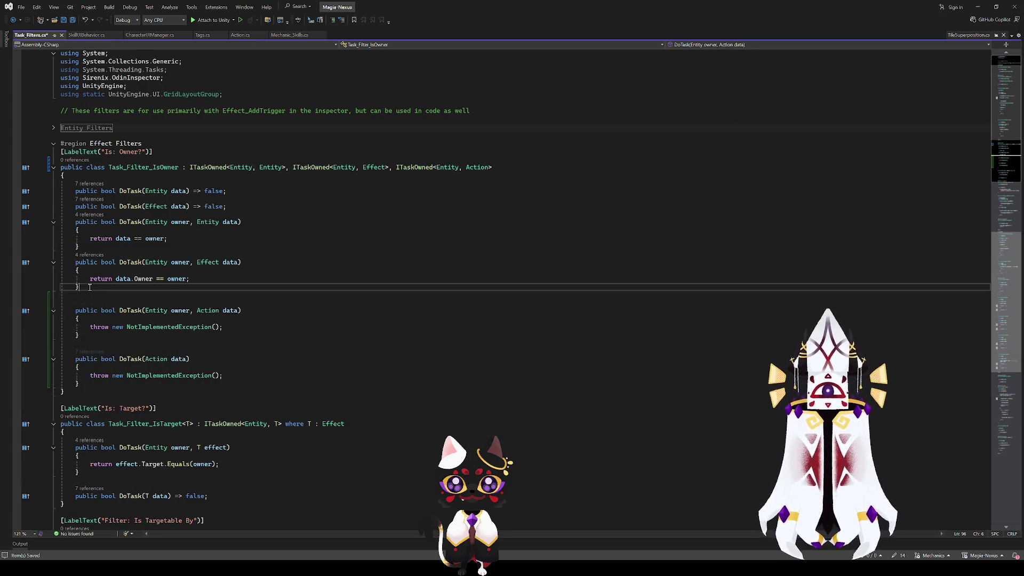
click(85, 334)
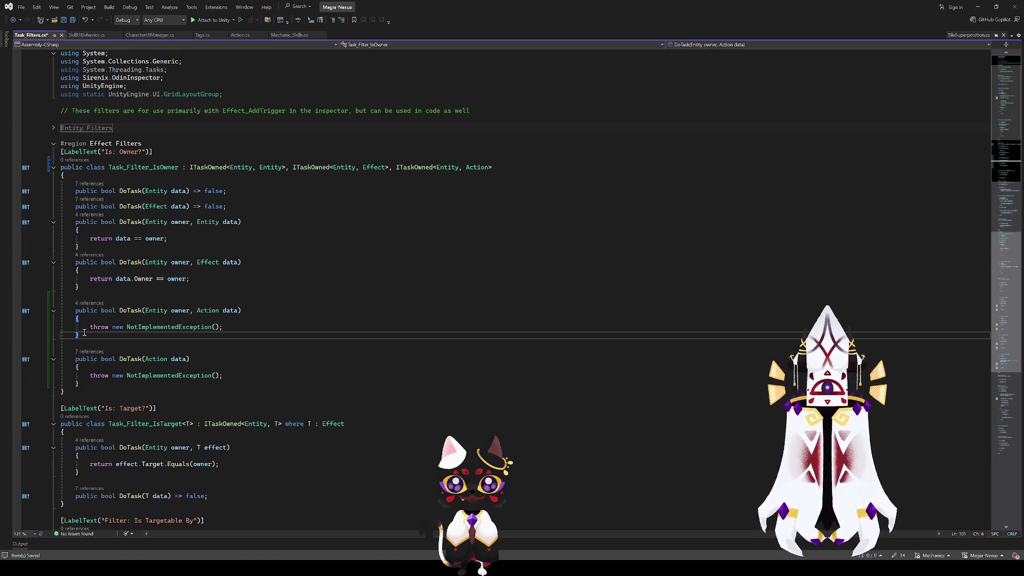
click(113, 166)
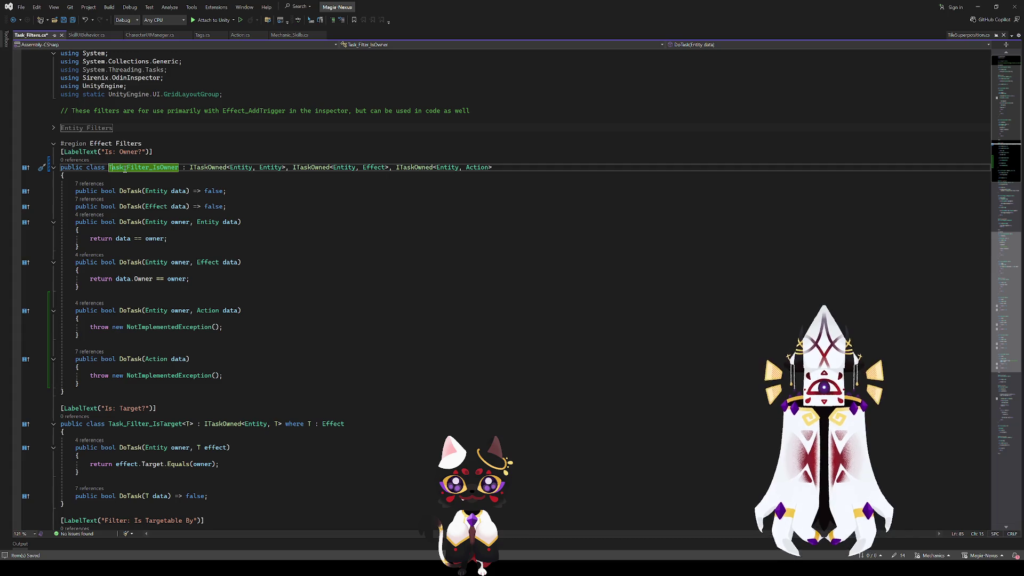
click(180, 165)
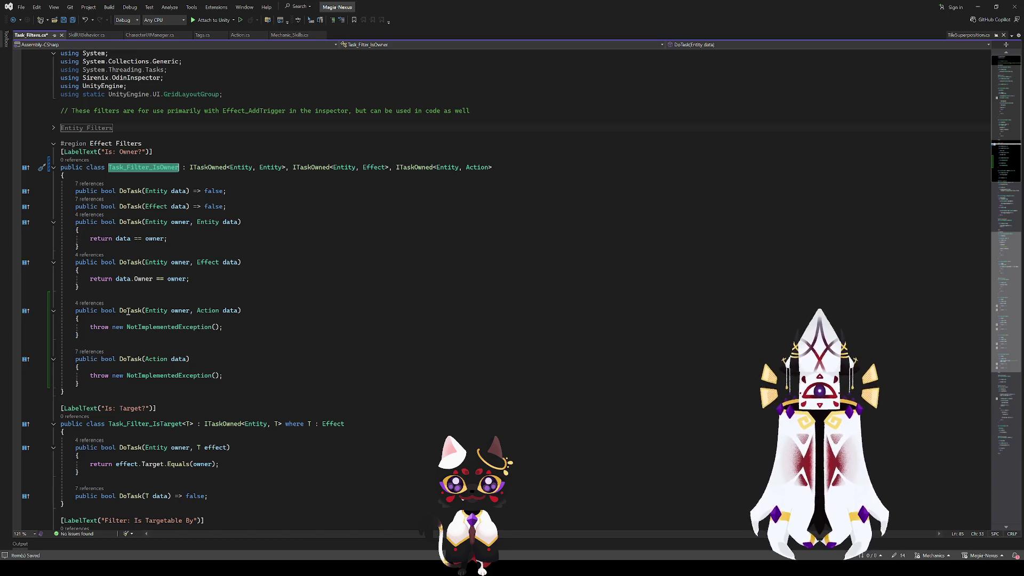
click(305, 336)
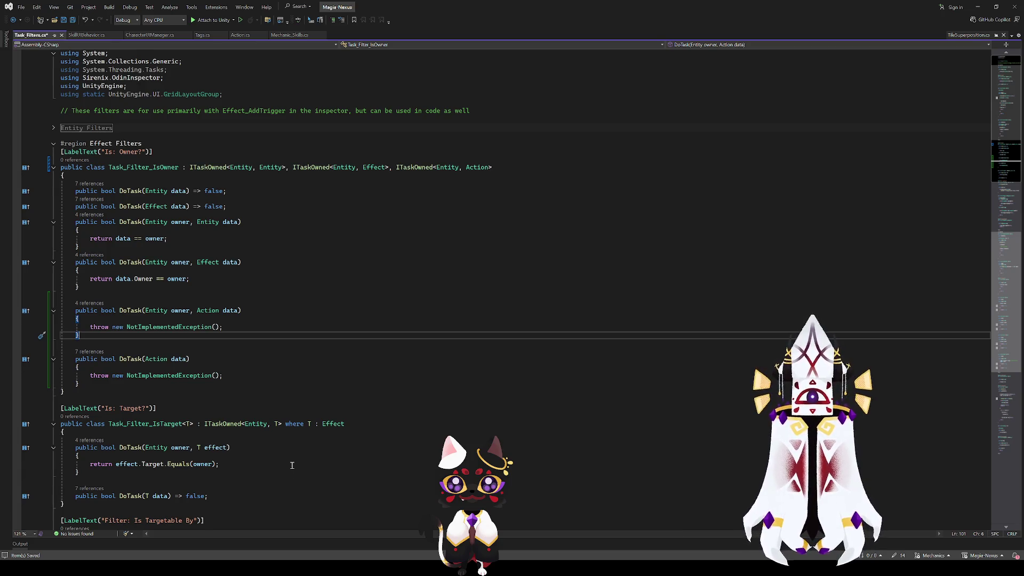
click(241, 167)
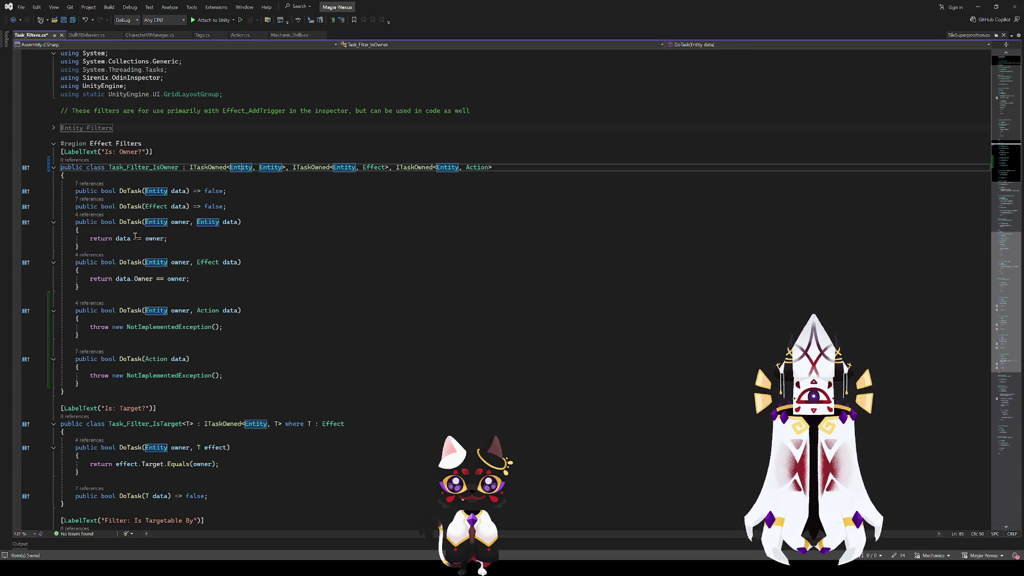
click(179, 311)
double_click(231, 311)
- Replace the first Action DoTask's throw with 'return owner = data.own'
click(225, 327)
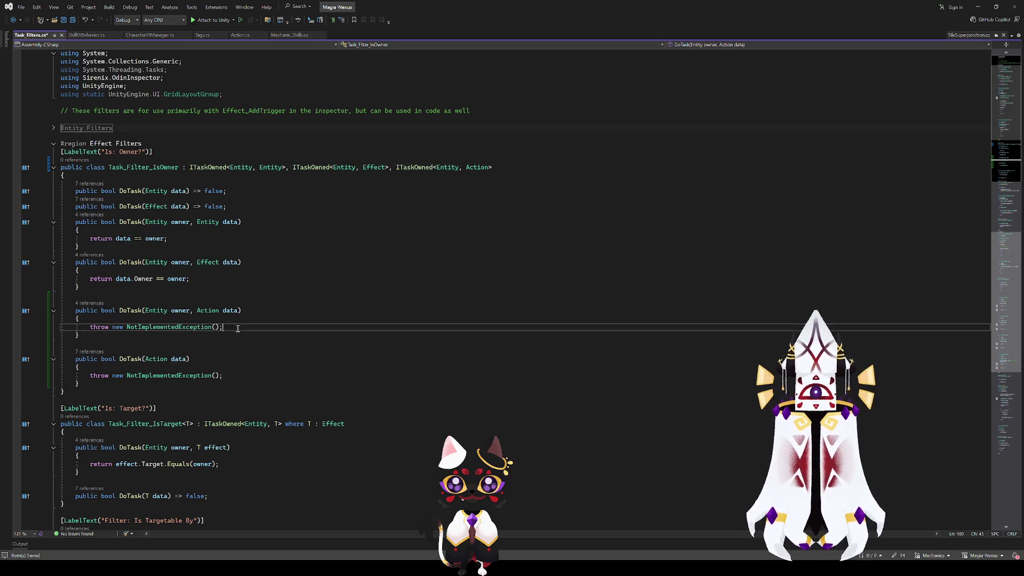
key(shift+Home)
text(return)
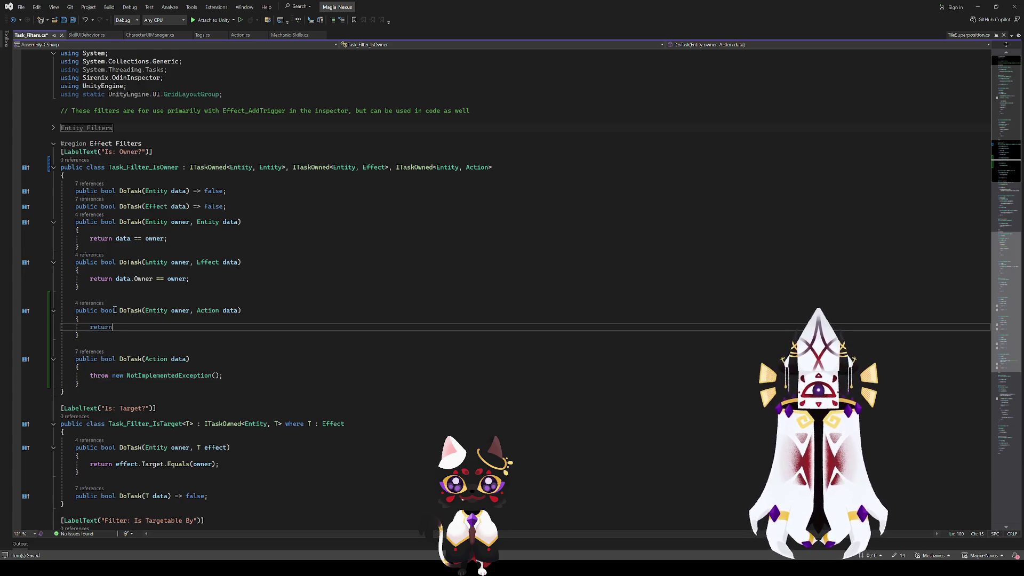
text( owner = data.d)
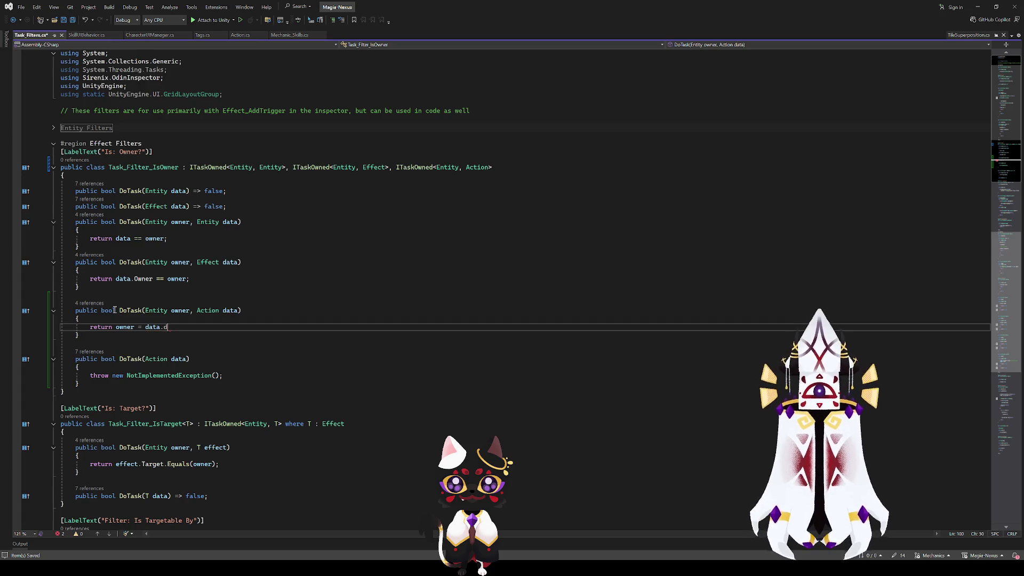
text(iwb)
key(BackSpace)
key(BackSpace)
key(BackSpace)
text(own)
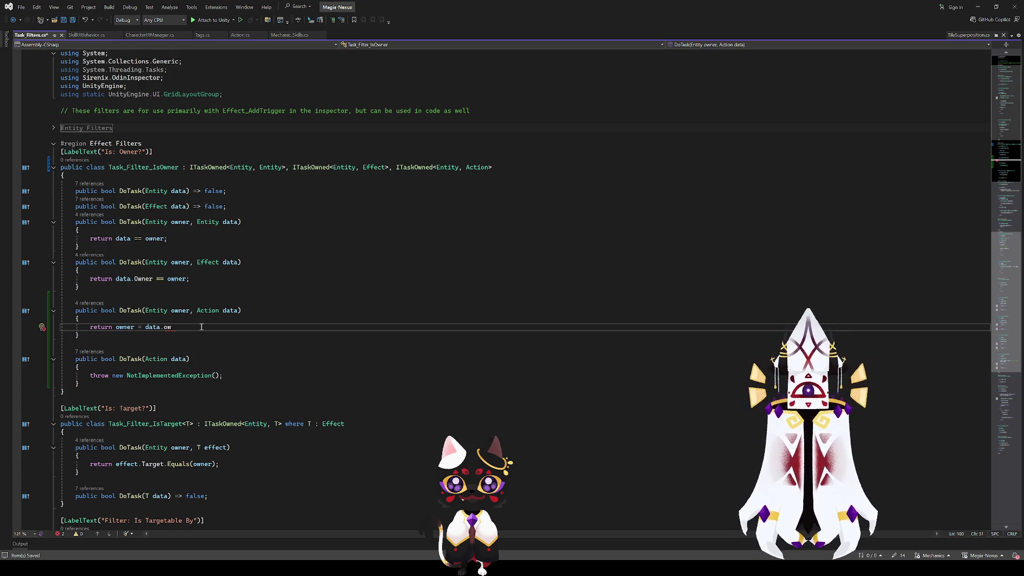
click(101, 335)
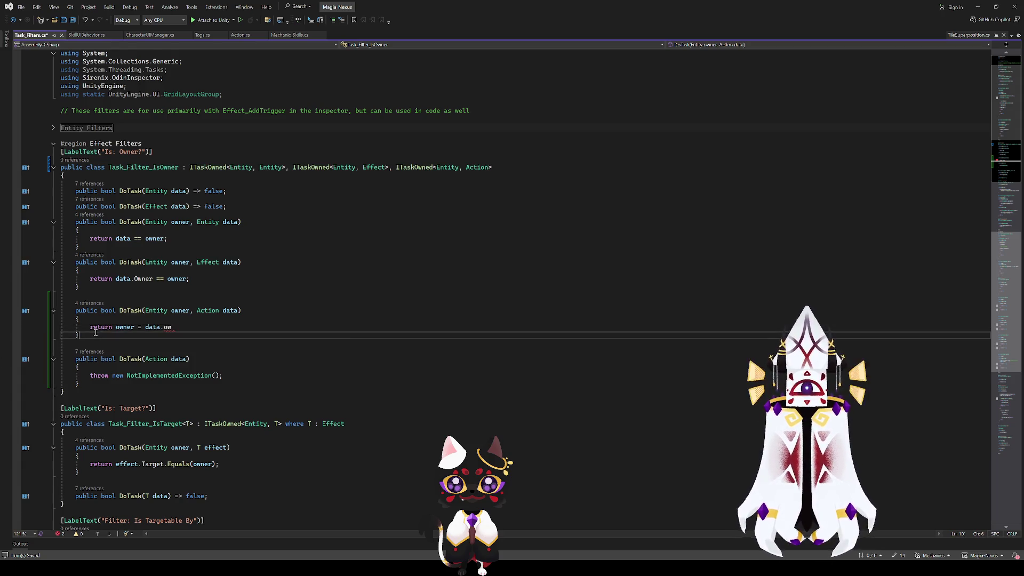
drag(496, 167, 390, 171)
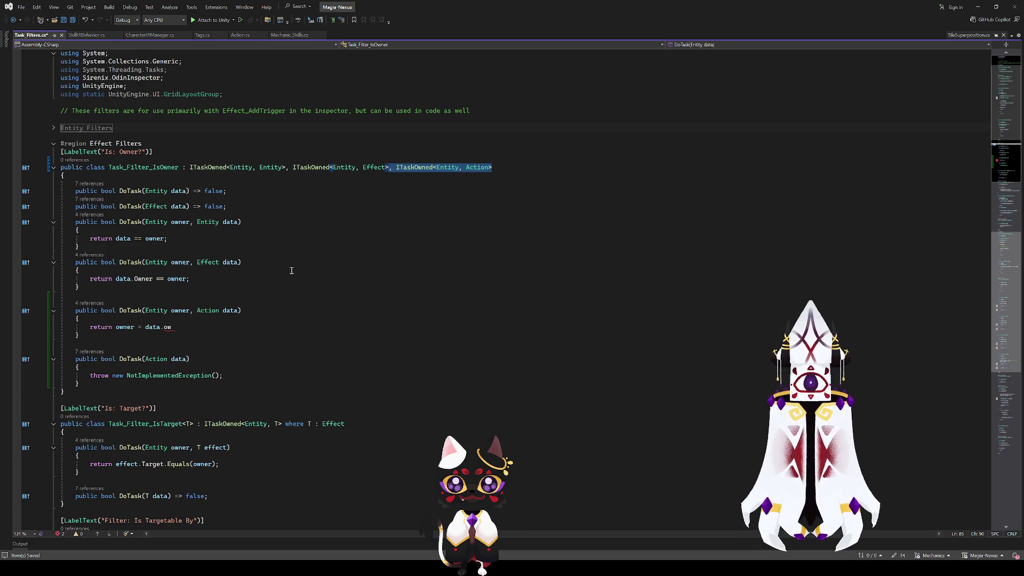
- Remove ITaskOwned<Entity, Action> and both Action DoTask methods, then snap Visual Studio left
key(Delete)
drag(80, 384, 111, 293)
key(Delete)
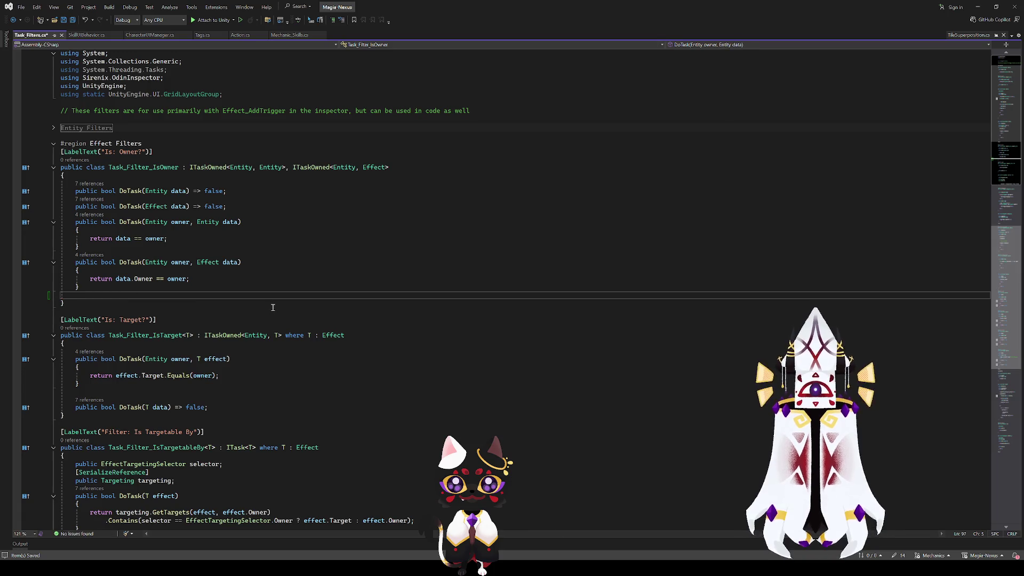
key(BackSpace)
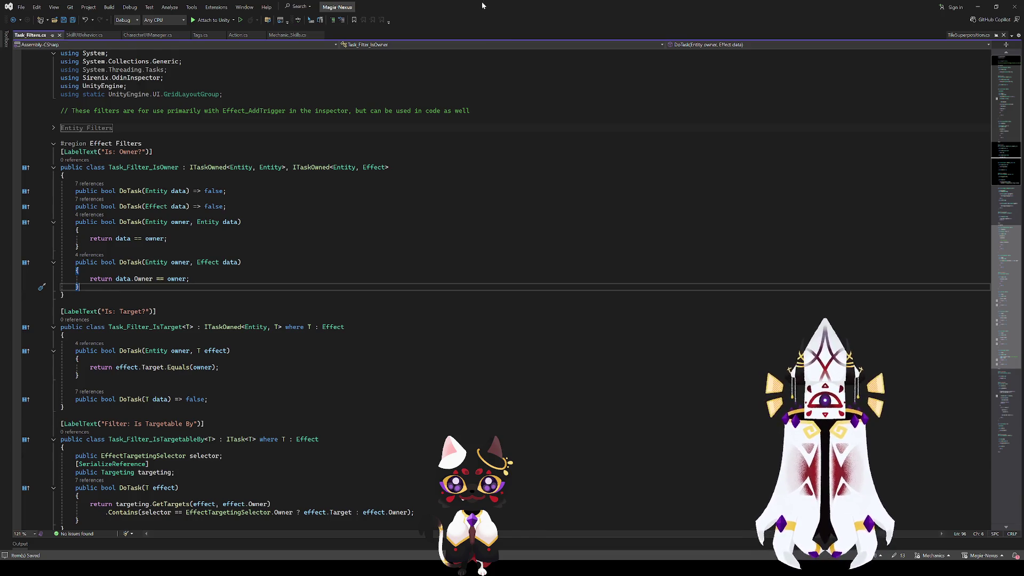
key(super+Left)
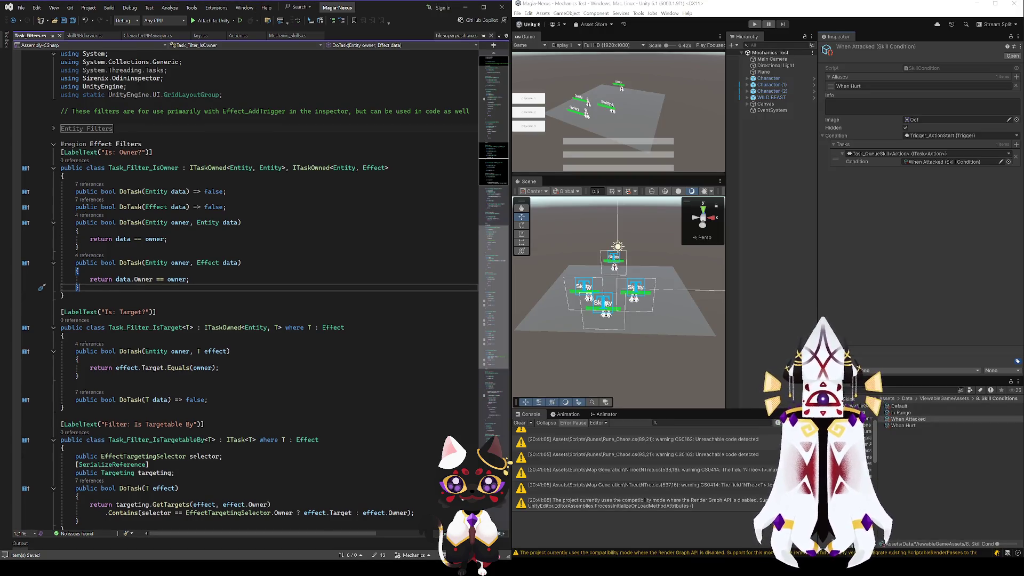
- Open 3. Actions > Player > Player_Slash and review its 160 slashing damage and Effect_Damage
click(866, 463)
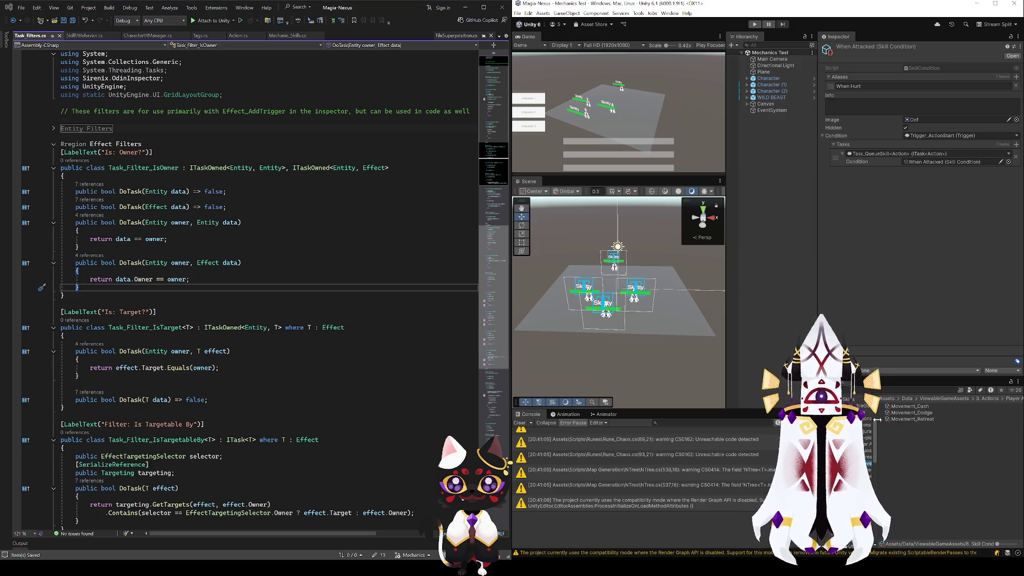
click(867, 456)
click(915, 426)
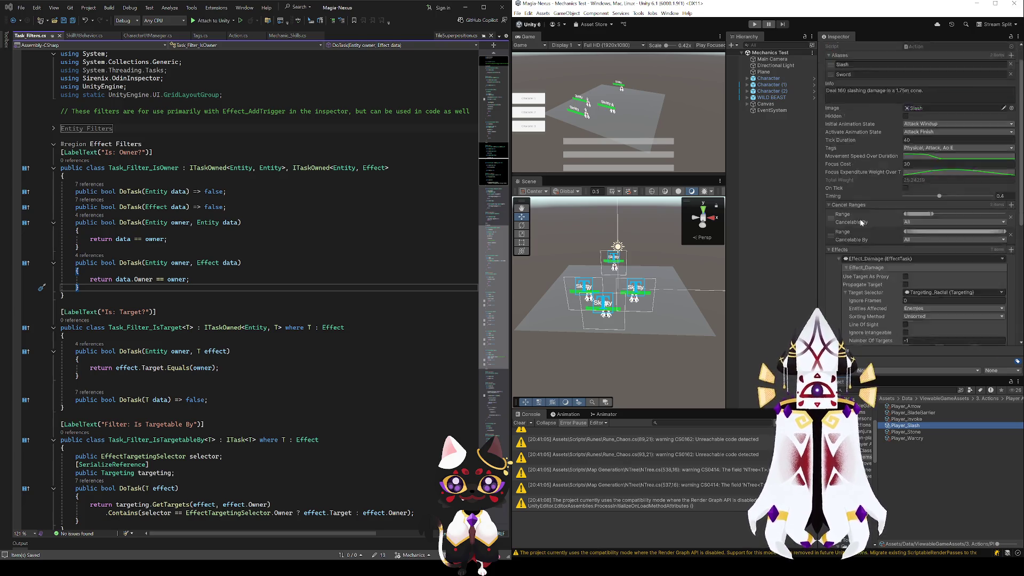
scroll(875, 277, down, 5)
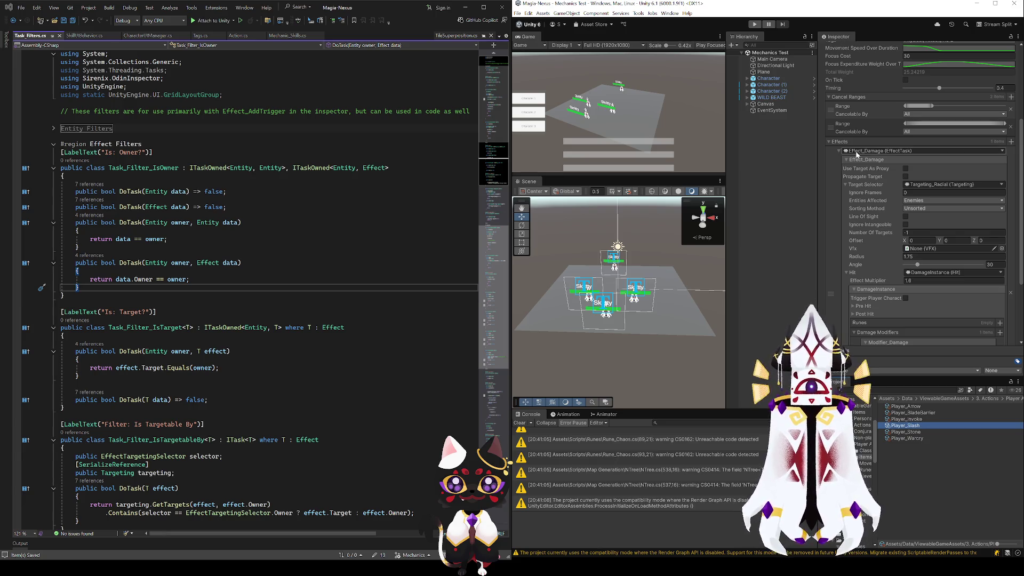
scroll(847, 242, up, 3)
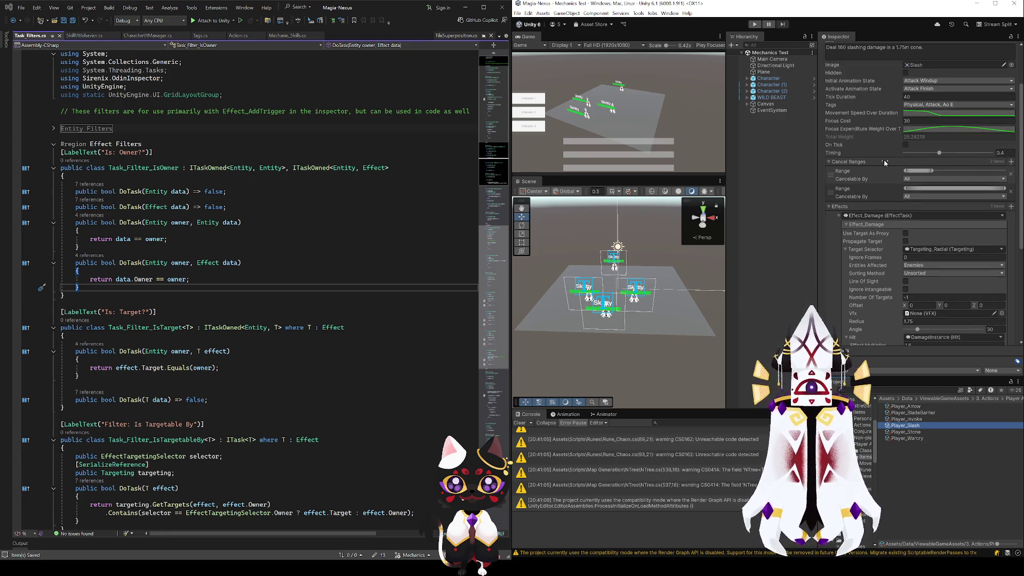
scroll(959, 219, down, 5)
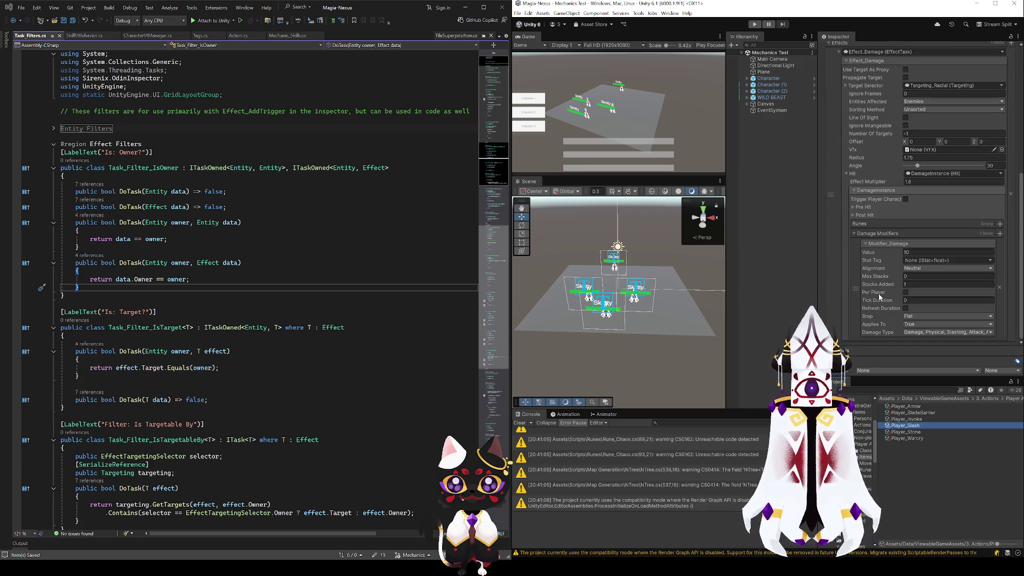
scroll(856, 298, up, 7)
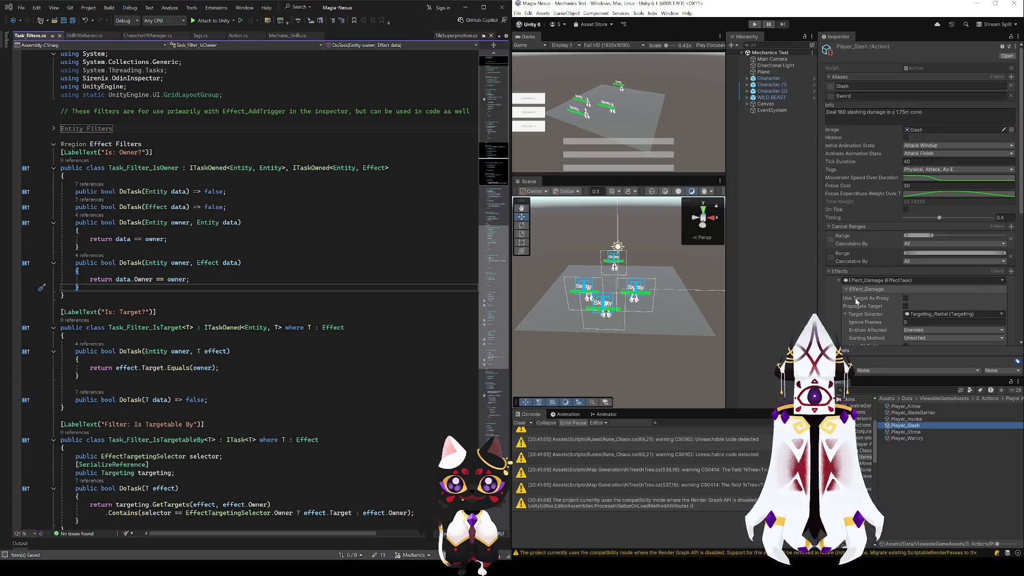
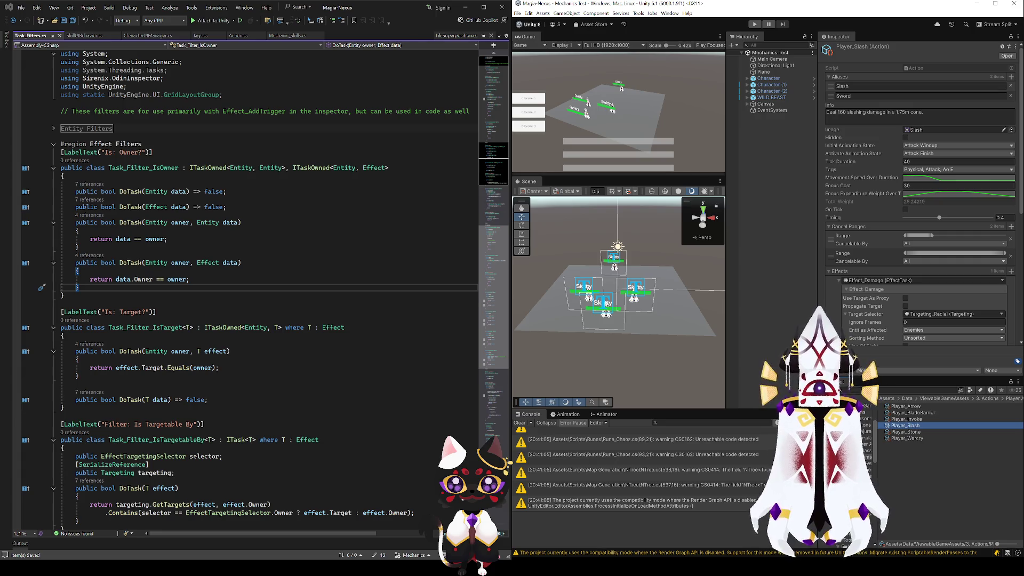
- In Action.cs, inspect the Trigger_ActionStart line in OnStart and highlight every use of owner
click(237, 35)
scroll(253, 421, up, 5)
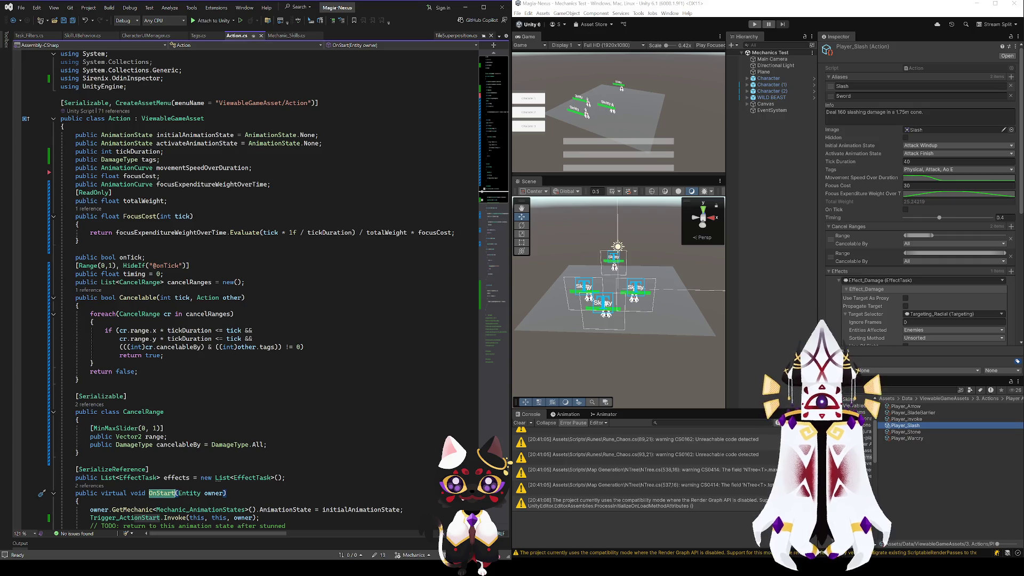
scroll(918, 192, down, 8)
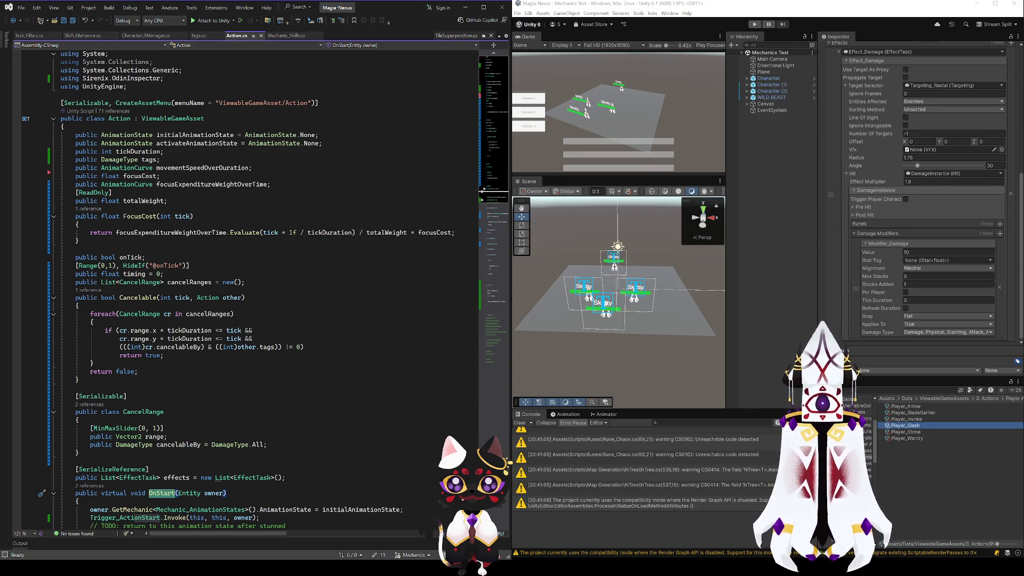
scroll(841, 237, up, 8)
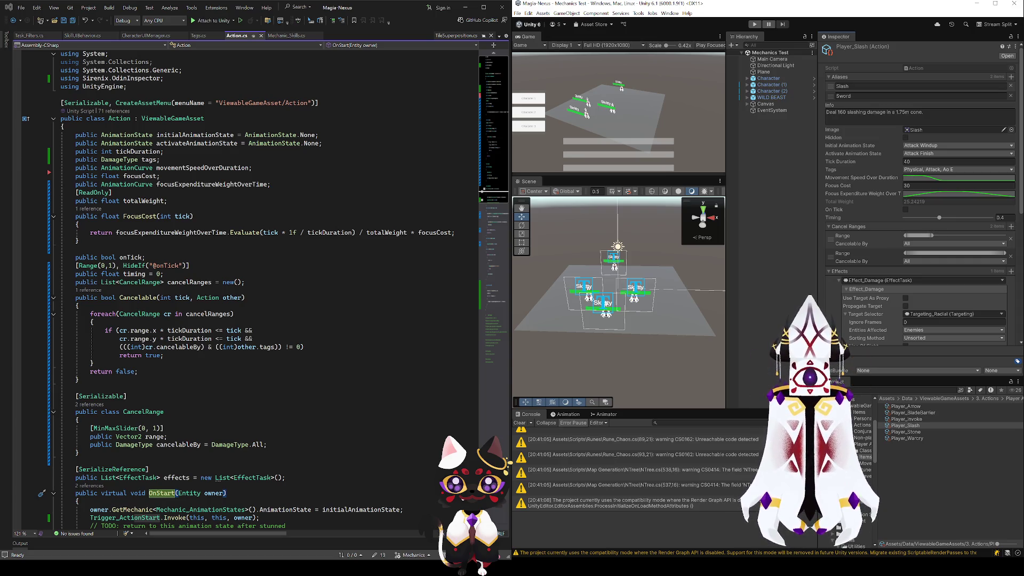
scroll(246, 288, down, 3)
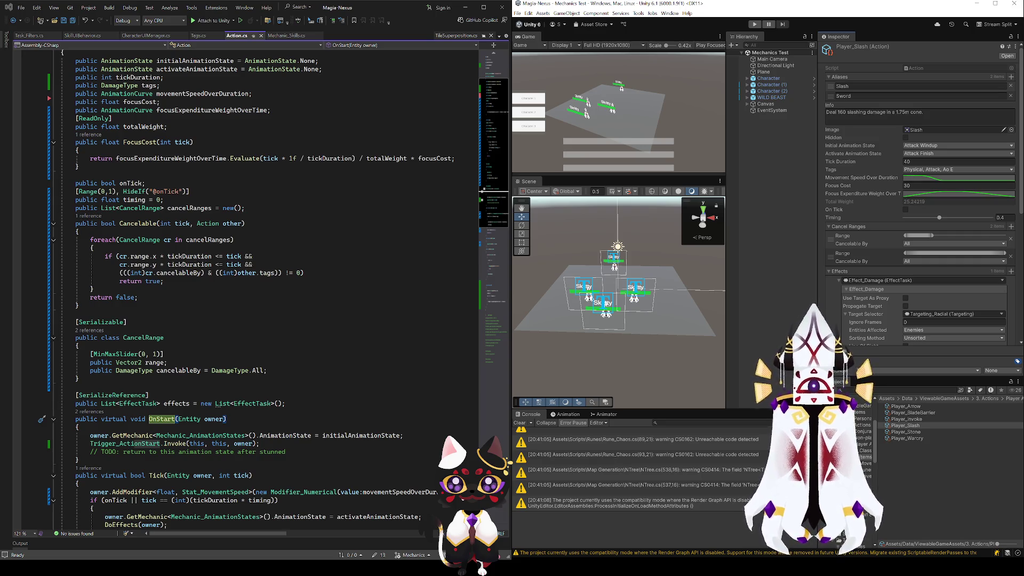
click(115, 443)
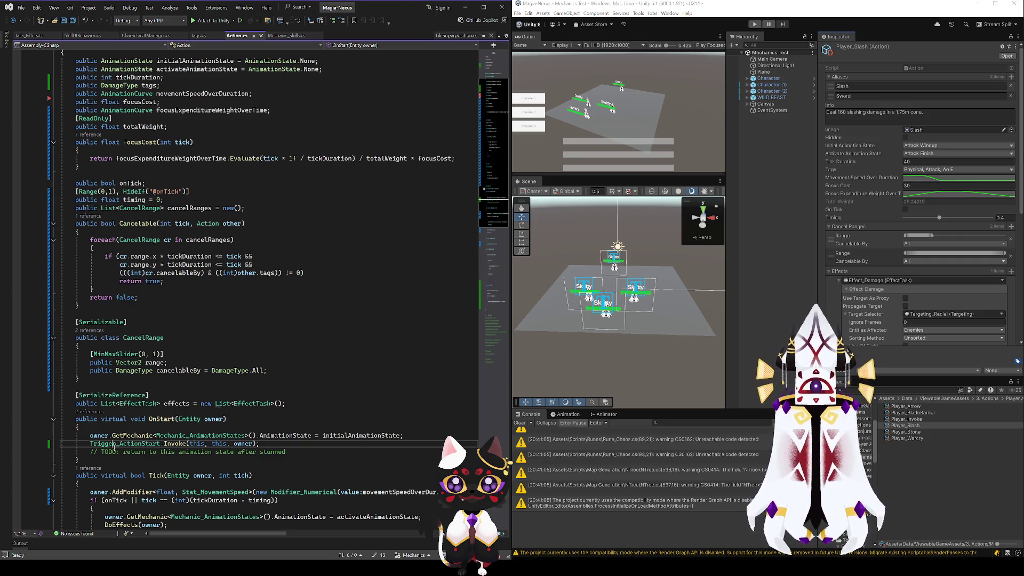
click(242, 443)
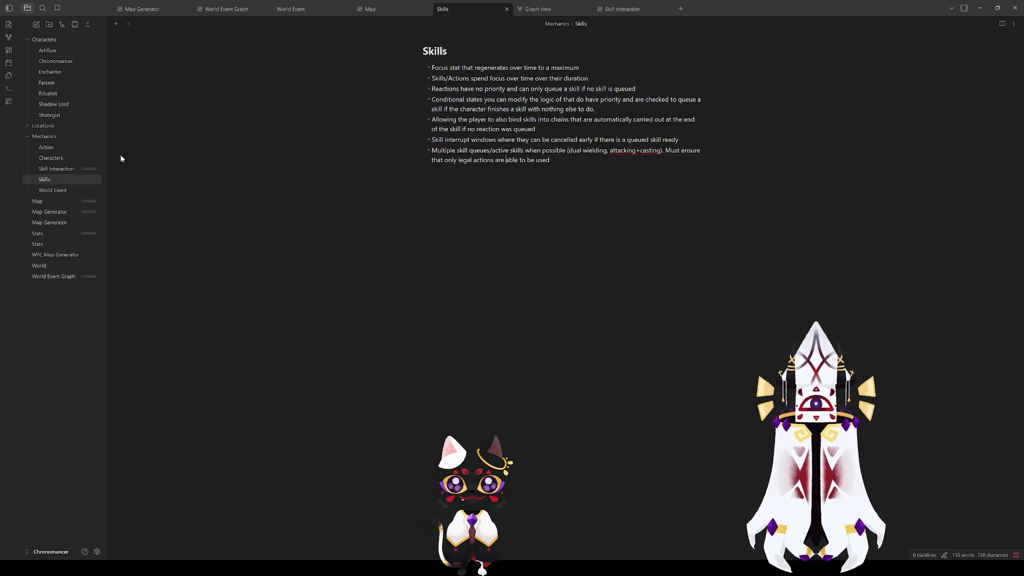
- Open the Skill Interaction canvas and add a card reading 'Reaction: Targeted for an attack'
click(57, 170)
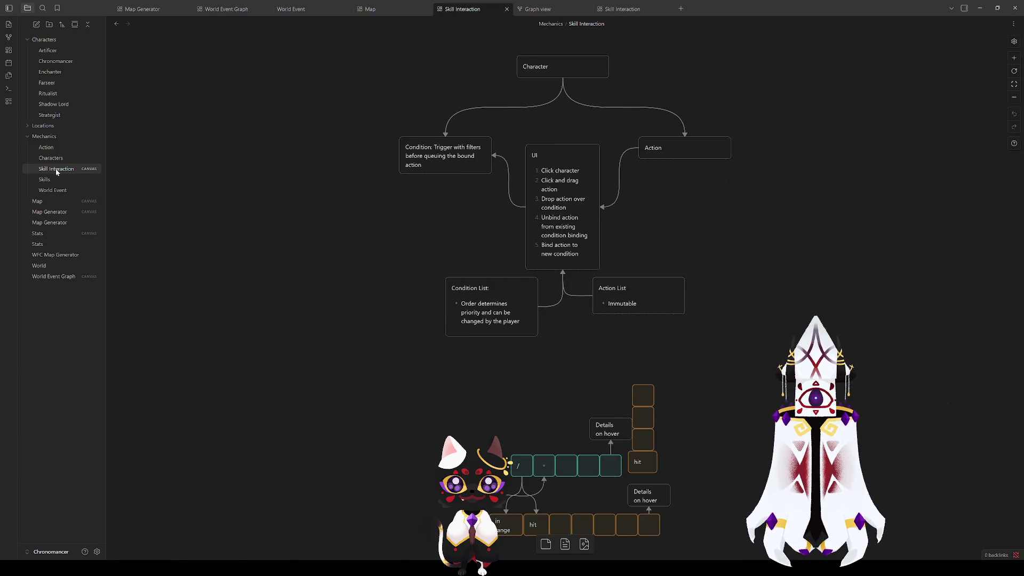
right_click(387, 335)
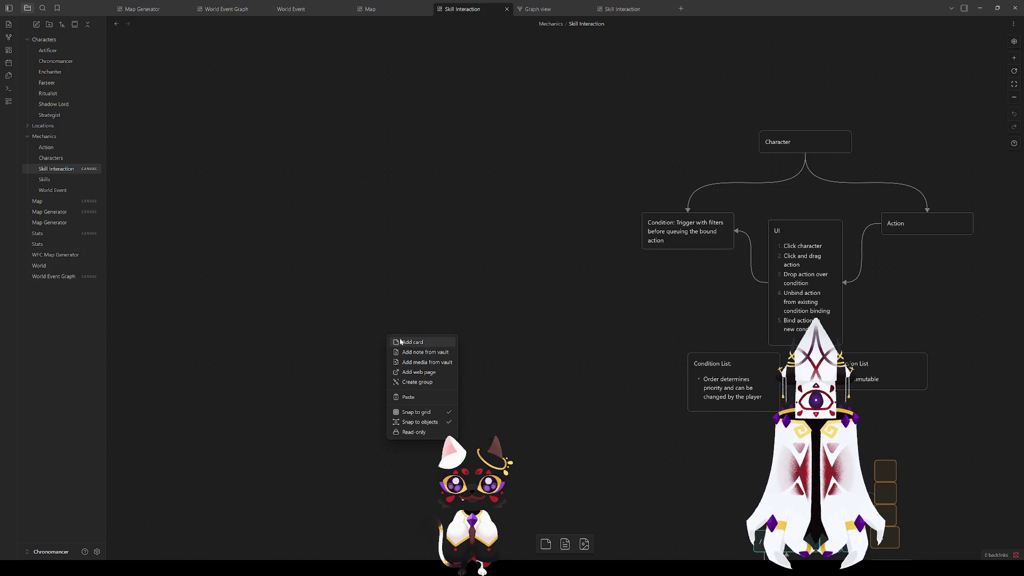
click(401, 342)
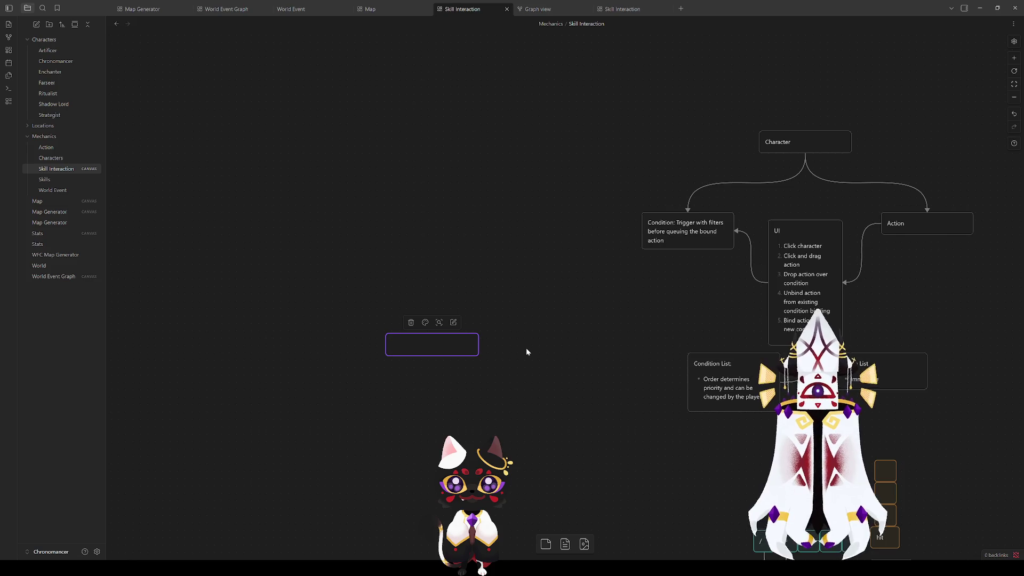
text(Reactio)
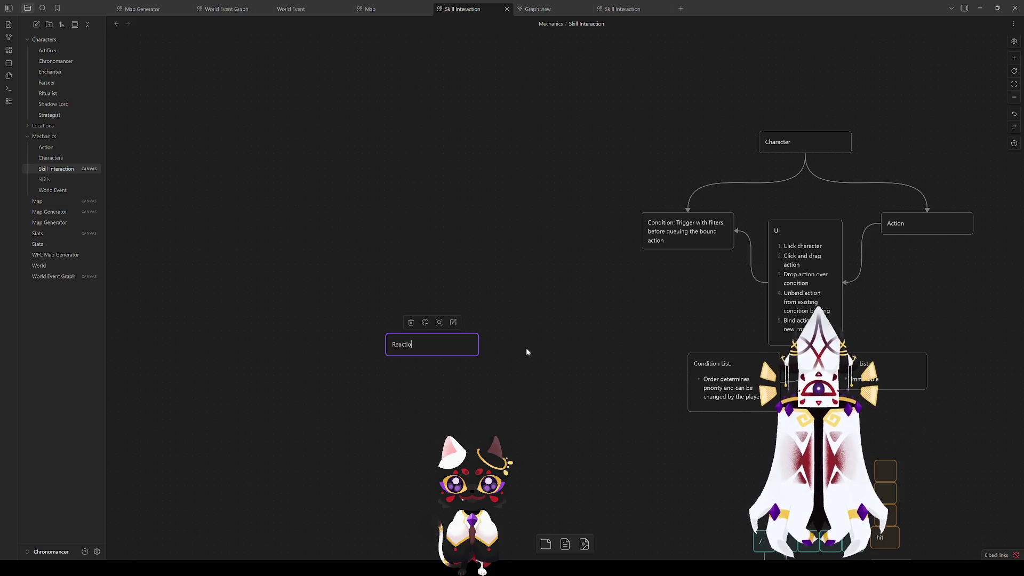
text(n: Targeted for an atta)
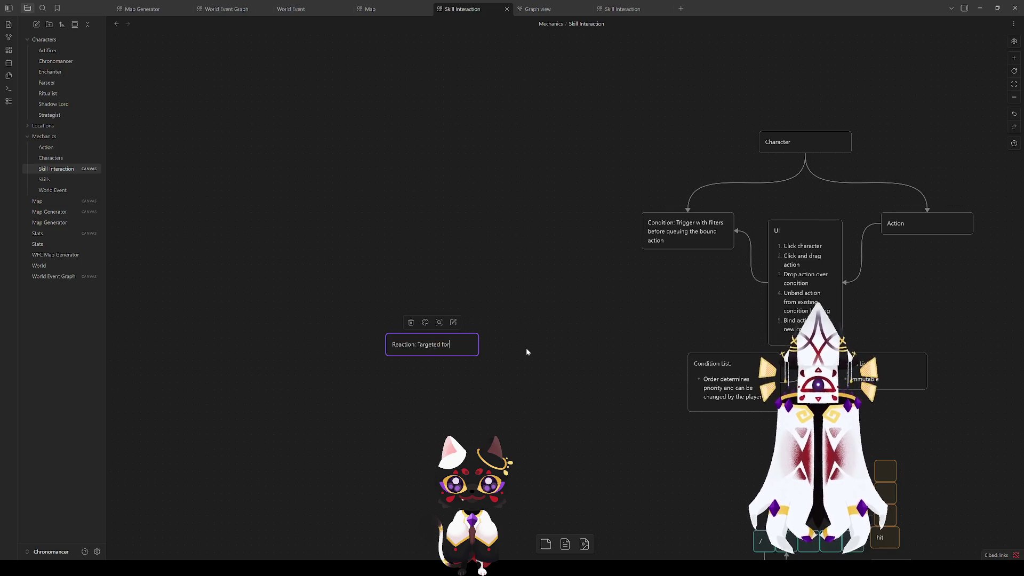
text(ck)
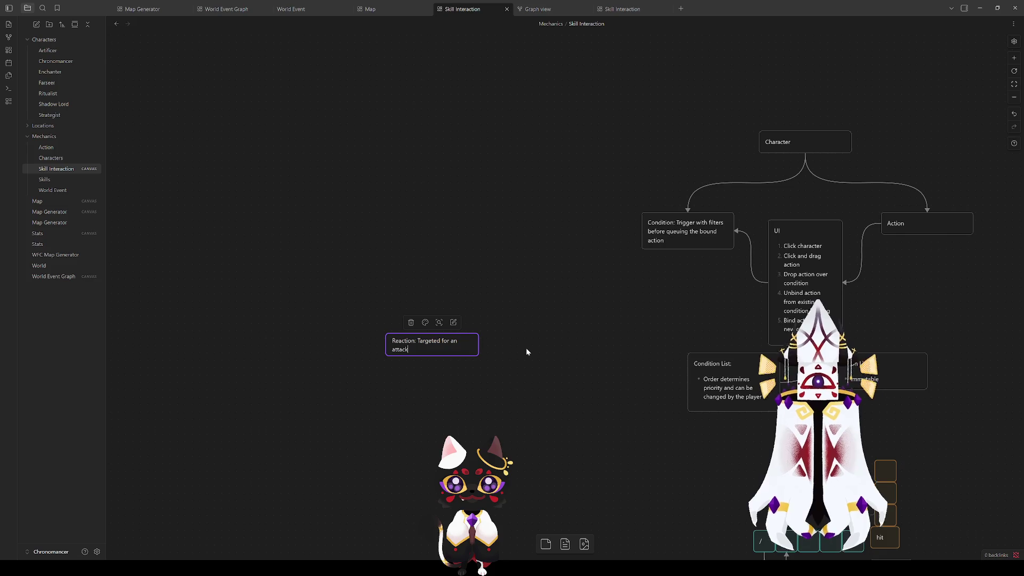
click(490, 340)
- Widen the Reaction card so its text fits on one line
drag(477, 339, 487, 344)
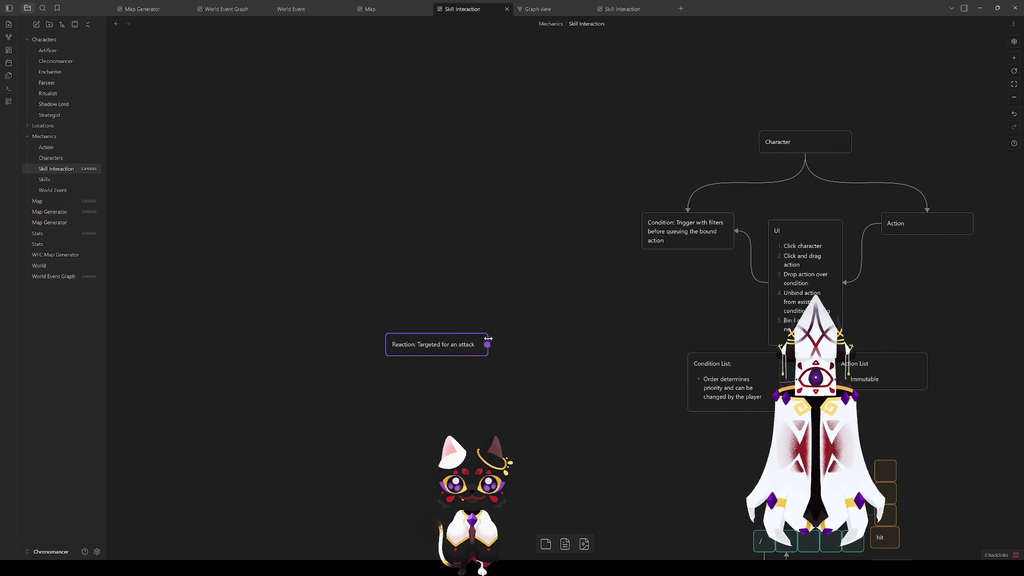
drag(297, 281, 583, 424)
click(507, 381)
mouse_move(524, 383)
mouse_down()
mouse_move(348, 284)
mouse_move(384, 311)
mouse_move(371, 315)
mouse_move(543, 409)
mouse_move(508, 373)
mouse_move(533, 395)
mouse_up()
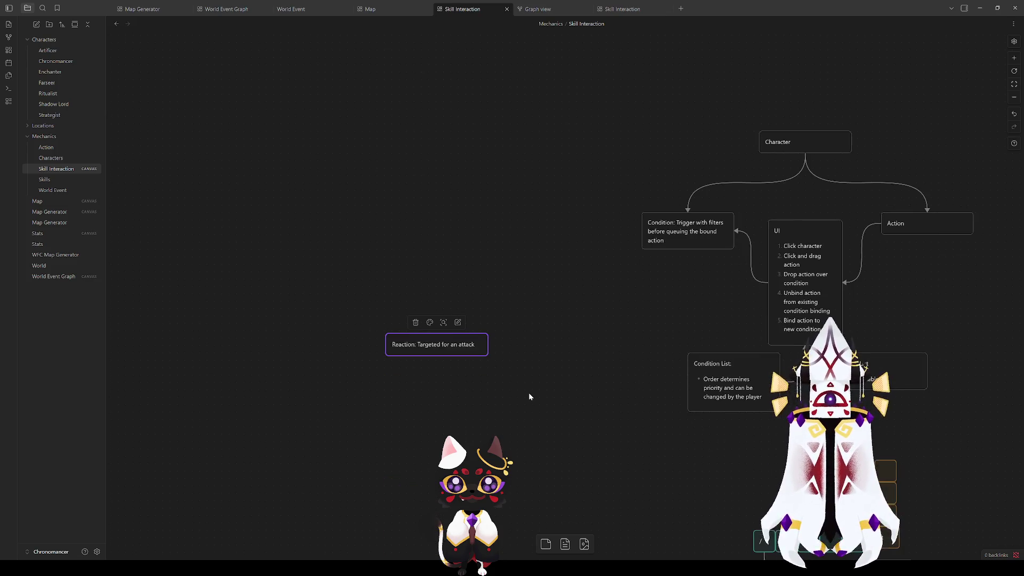
scroll(495, 409, up, 4)
- Add a Skill card and place it beside the Reaction card
mouse_move(469, 394)
mouse_down()
mouse_move(587, 288)
mouse_move(550, 288)
mouse_up()
click(506, 388)
right_click(457, 356)
click(483, 363)
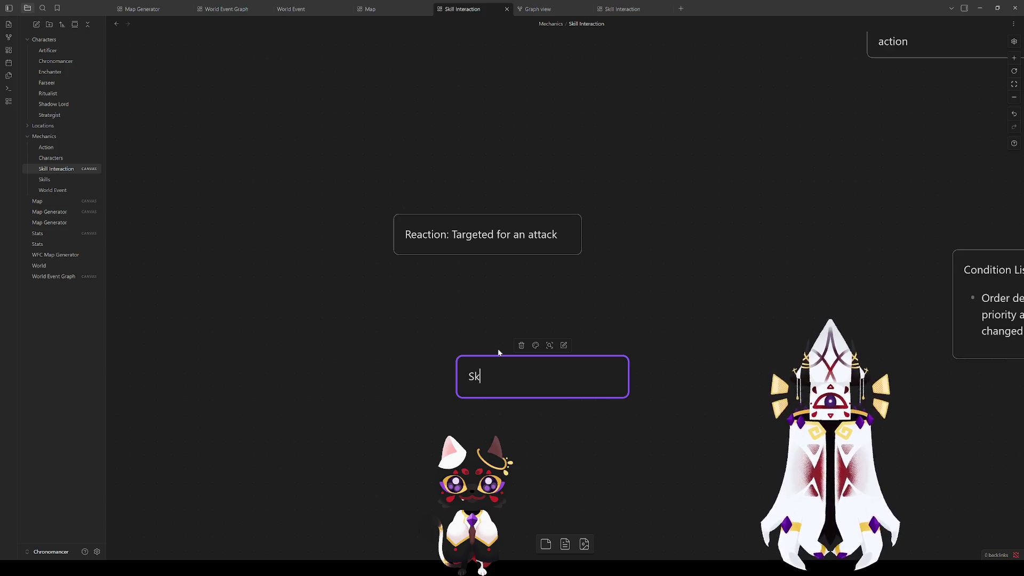
click(521, 401)
mouse_move(510, 369)
mouse_down()
mouse_move(228, 288)
mouse_move(233, 230)
mouse_up()
- Add an 'Entity - Skill Mechanic' card above Skill, linked to it with the label owner
right_click(272, 371)
click(290, 379)
text(o)
key(BackSpace)
text(Enti)
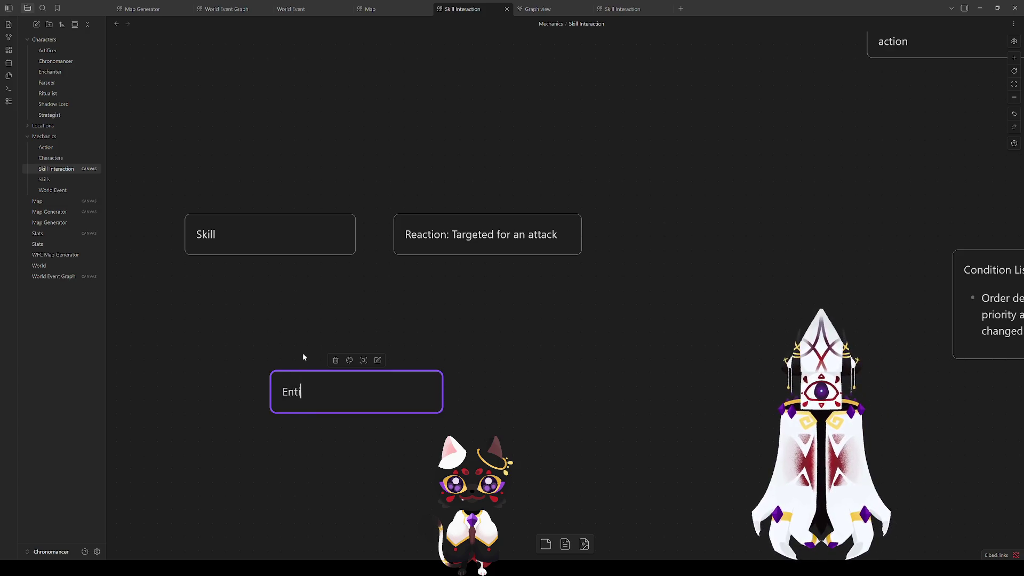
text(ty : )
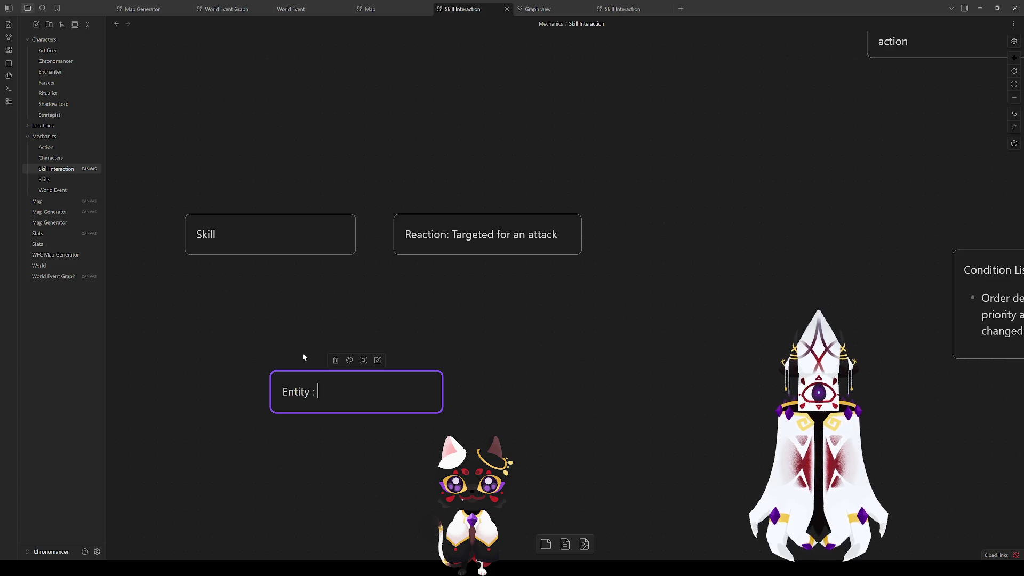
text(Skill Mechanic)
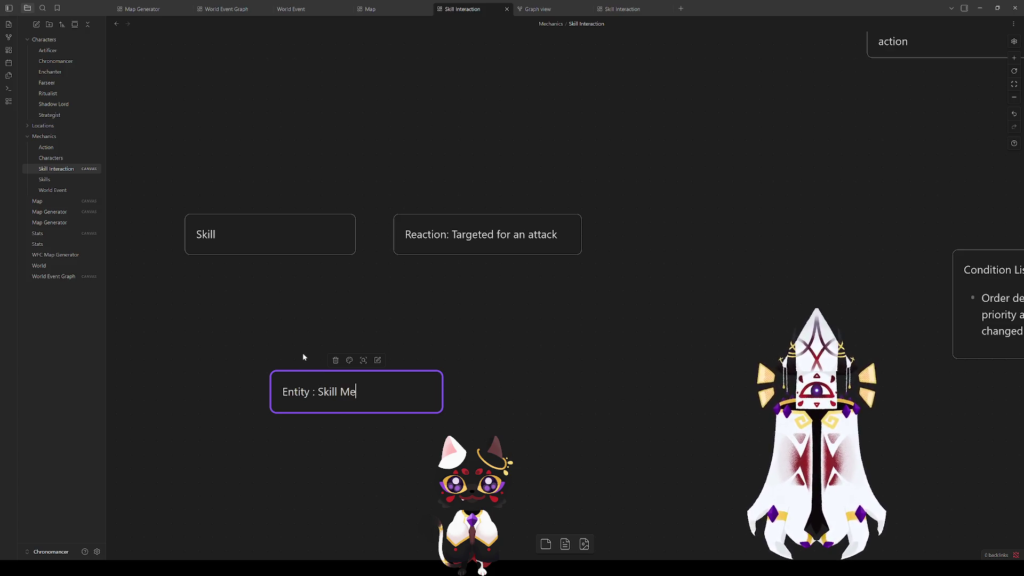
click(316, 392)
key(BackSpace)
text(-)
mouse_move(351, 399)
mouse_down()
mouse_move(276, 105)
mouse_move(263, 103)
mouse_move(271, 214)
mouse_up()
text(owner)
click(343, 144)
- Draw a link down from Skill to a new DealDamage card
mouse_move(262, 253)
drag(270, 254, 268, 331)
click(284, 334)
text(Da)
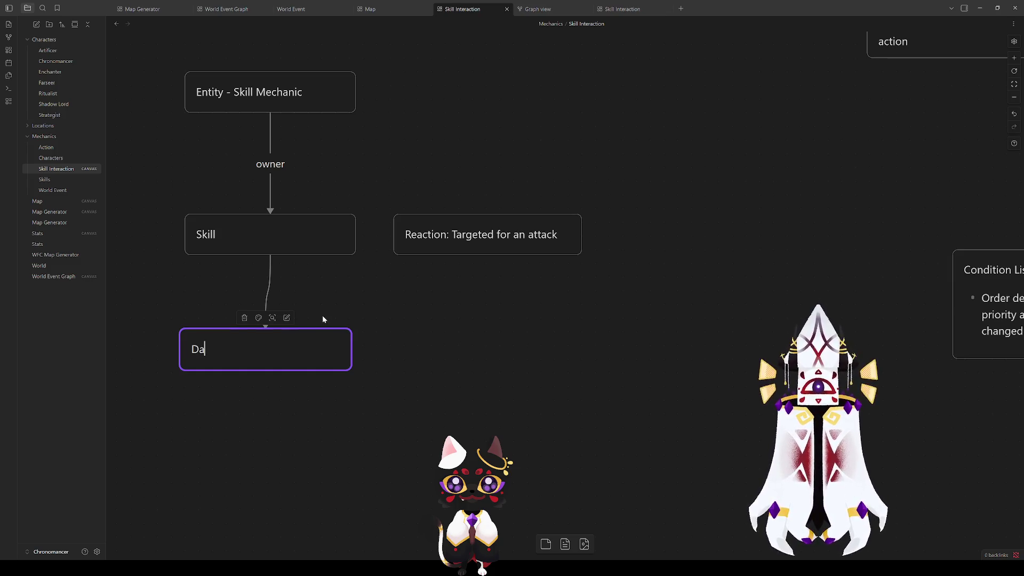
key(BackSpace)
key(BackSpace)
text(DealDamage)
click(445, 347)
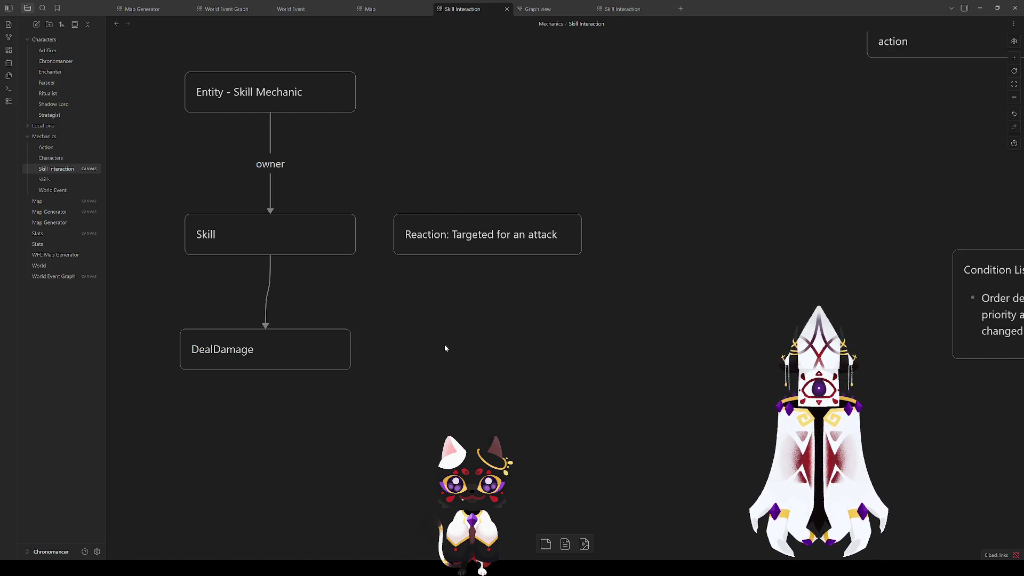
drag(273, 348, 160, 349)
- Correct the card text to read 'Deal Damage (Task)'
double_click(278, 349)
key(BackSpace)
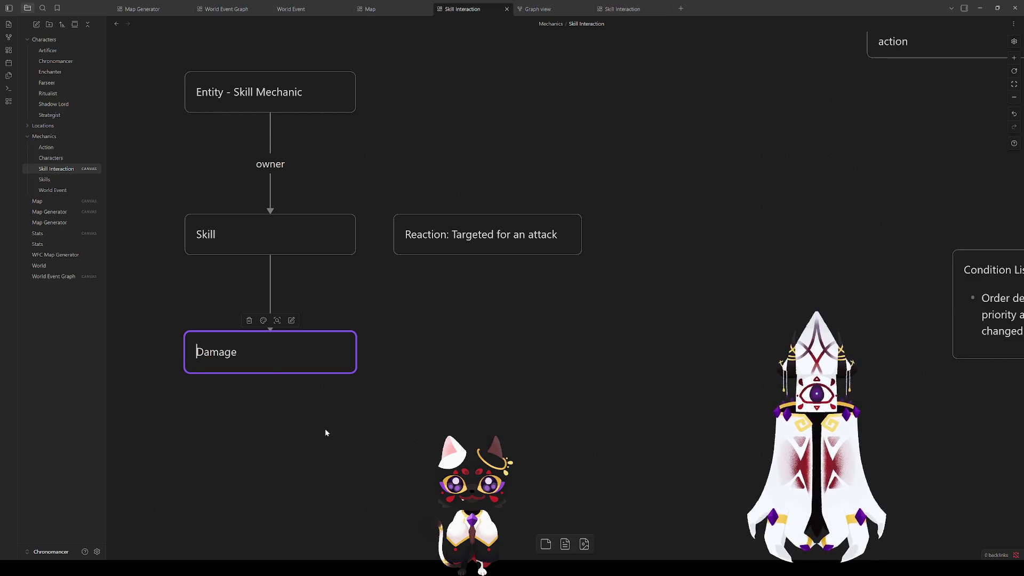
text(Deal)
click(325, 427)
double_click(240, 352)
click(222, 353)
click(304, 398)
double_click(281, 347)
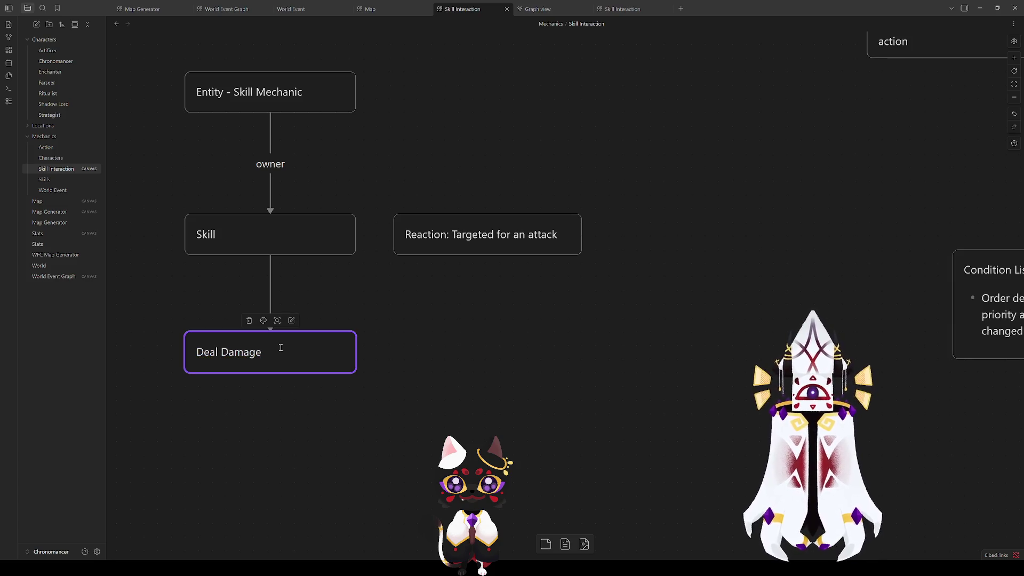
text(Task)
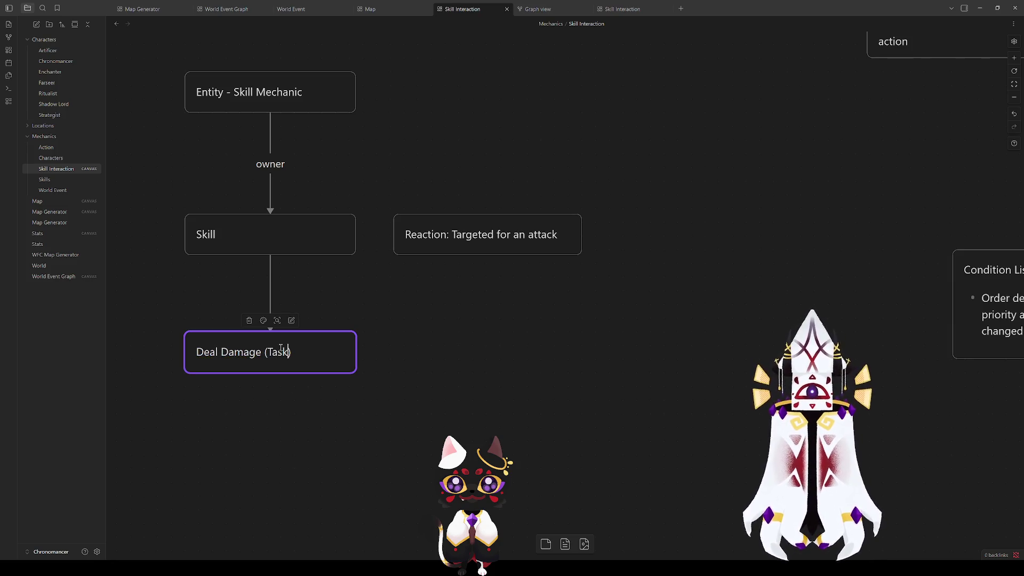
click(292, 393)
- Label the link from Skill to Deal Damage (Task) as owner
click(271, 302)
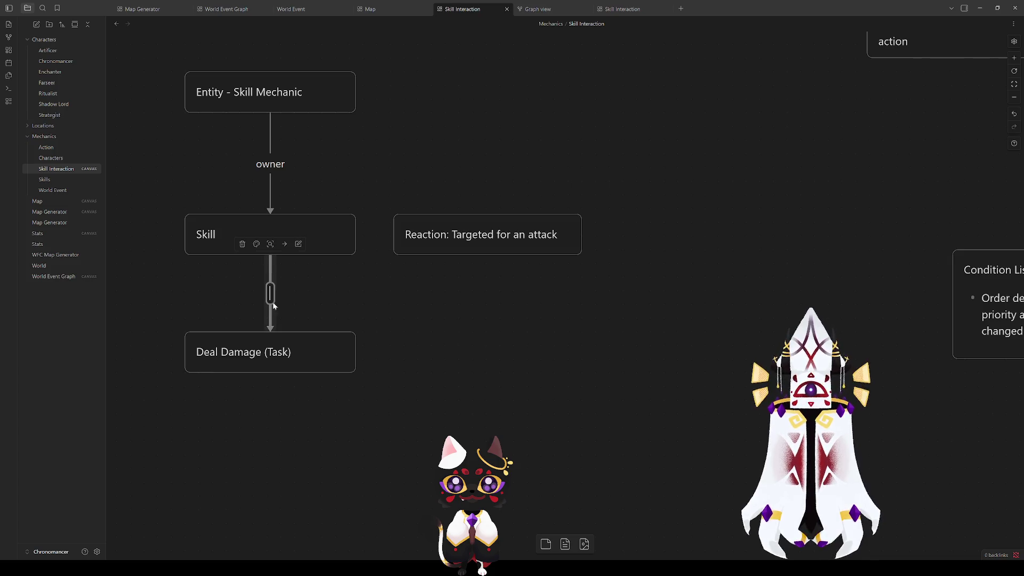
text(owner)
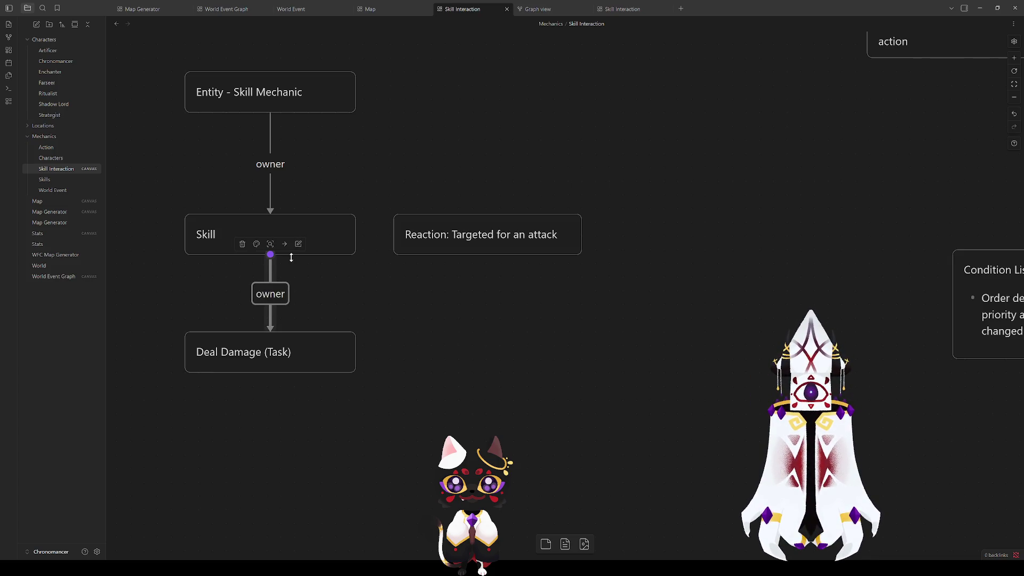
text(, )
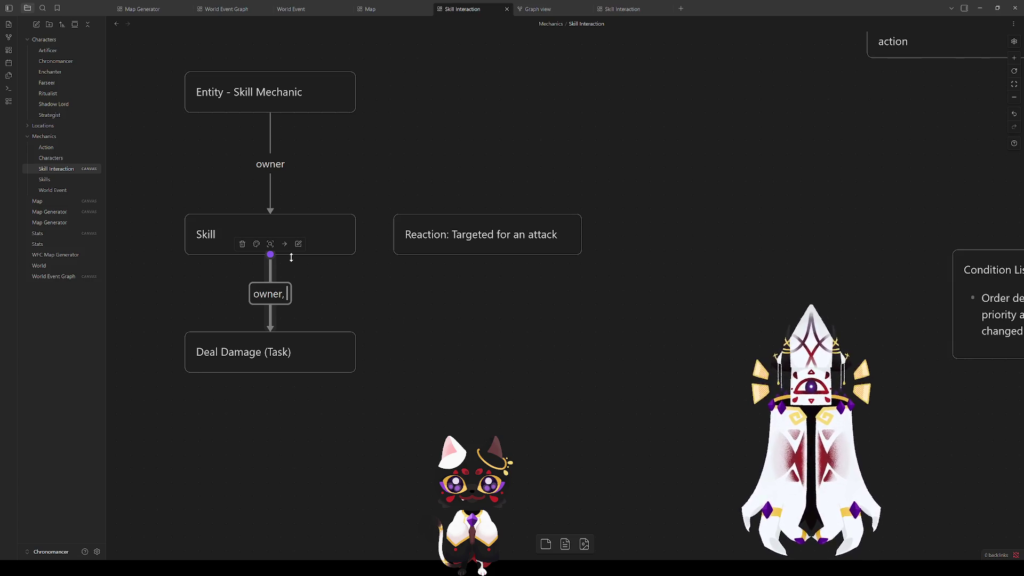
text(tick)
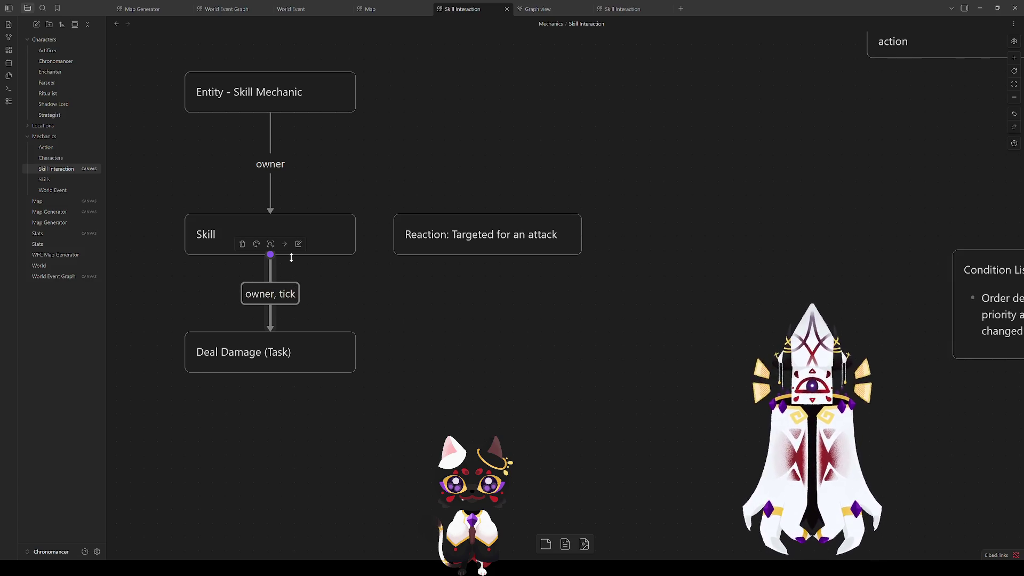
key(BackSpace)
key(BackSpace)
key(BackSpace)
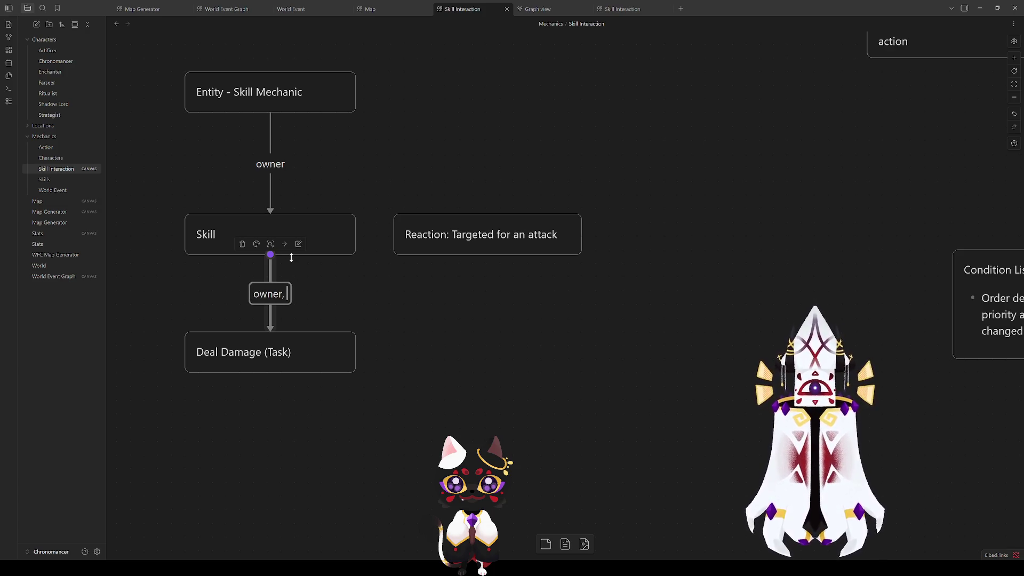
click(350, 416)
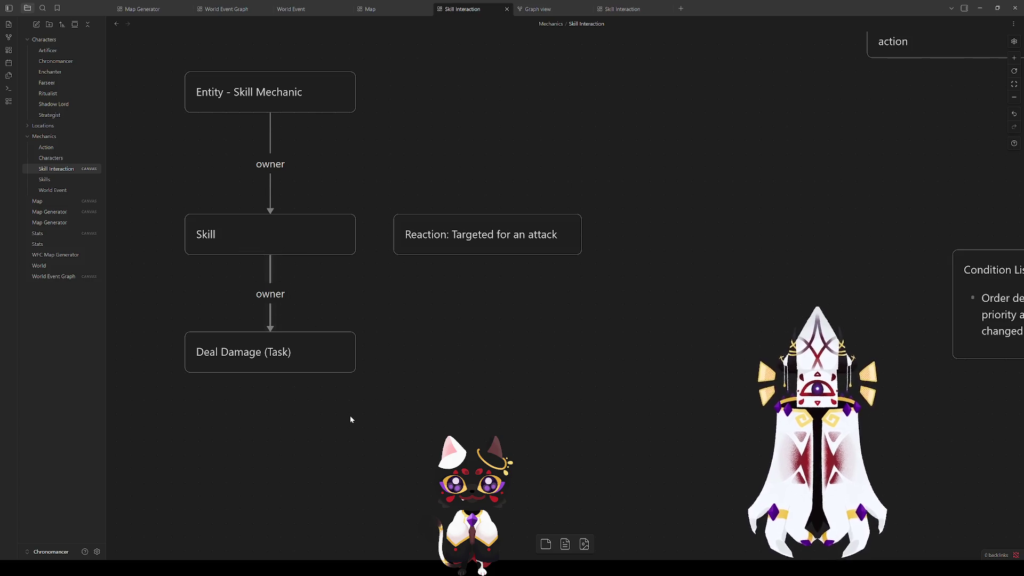
- Add a Targeting card and link Deal Damage (Task) to it
drag(261, 442, 416, 398)
right_click(416, 389)
click(424, 392)
text(Targe)
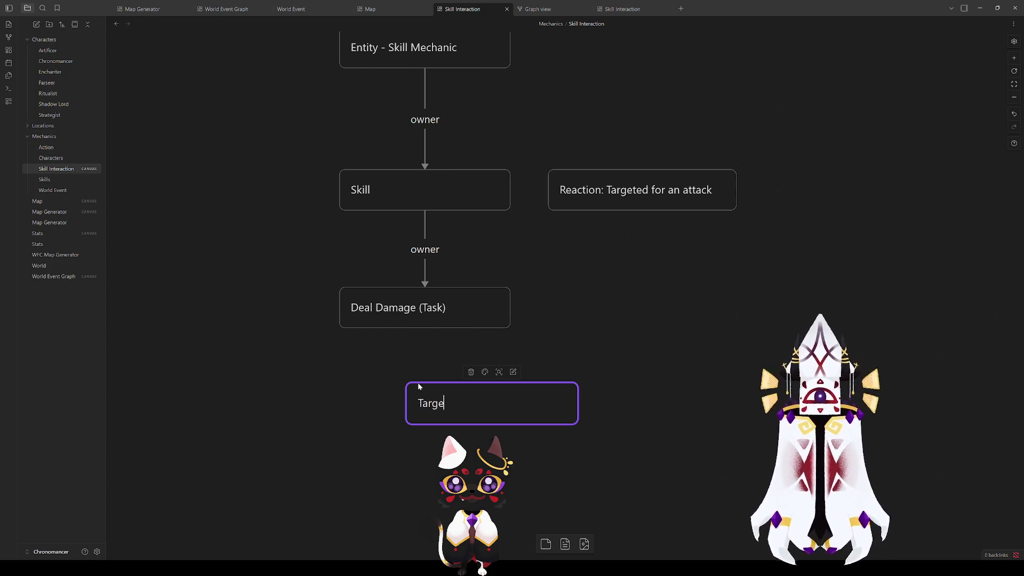
text(ting)
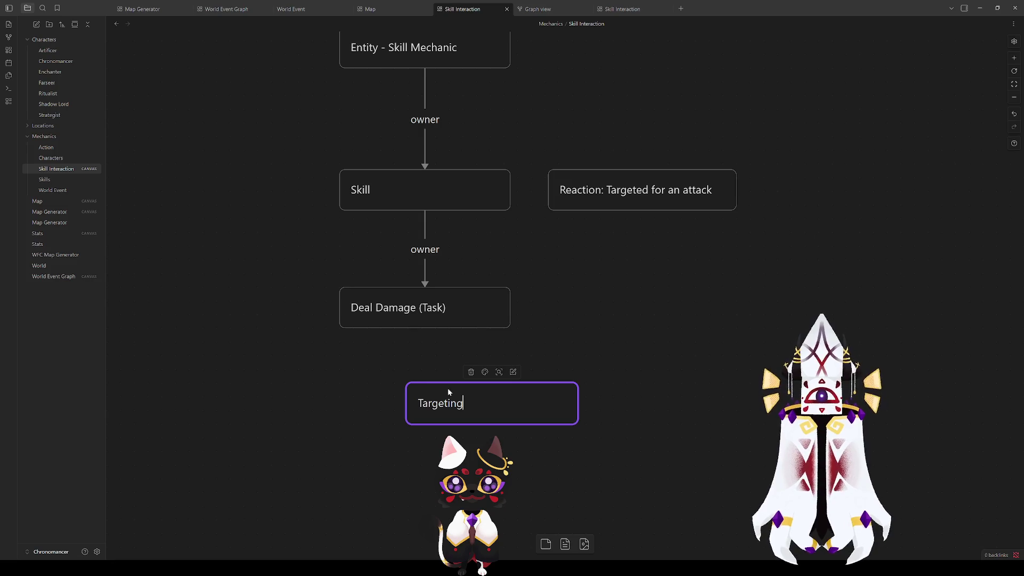
key(Escape)
drag(457, 414, 297, 409)
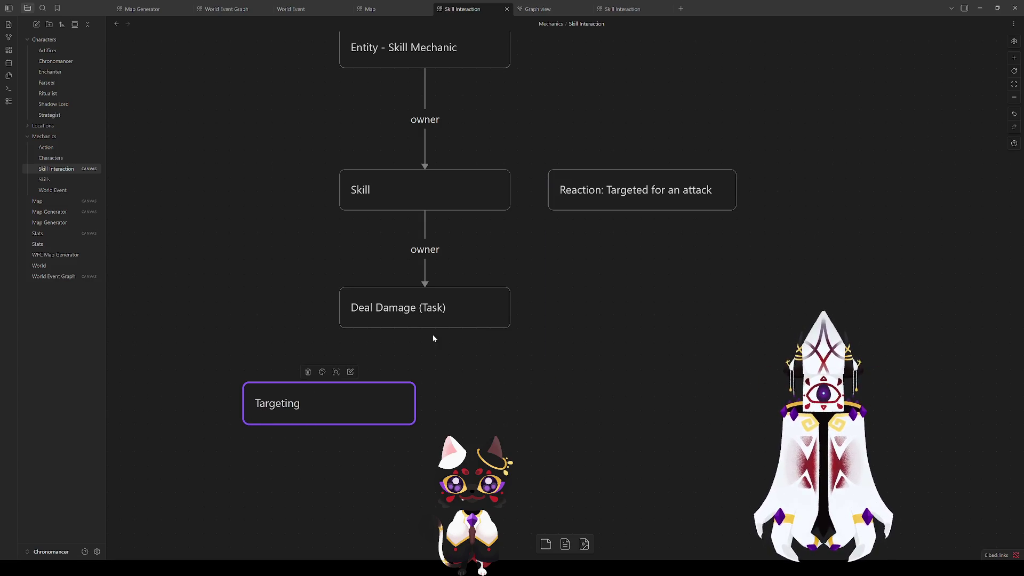
mouse_move(427, 329)
mouse_down()
mouse_move(332, 375)
mouse_move(350, 411)
mouse_up()
- Add a 'Take Damage' card beside Targeting
right_click(524, 434)
click(555, 437)
text(Damage)
click(516, 417)
click(552, 433)
drag(552, 432, 491, 398)
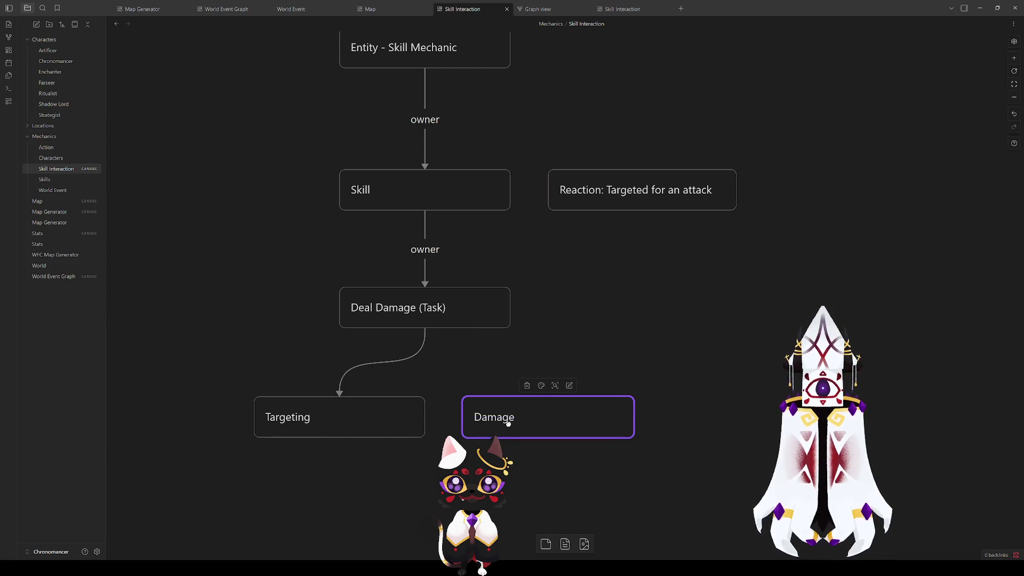
double_click(488, 421)
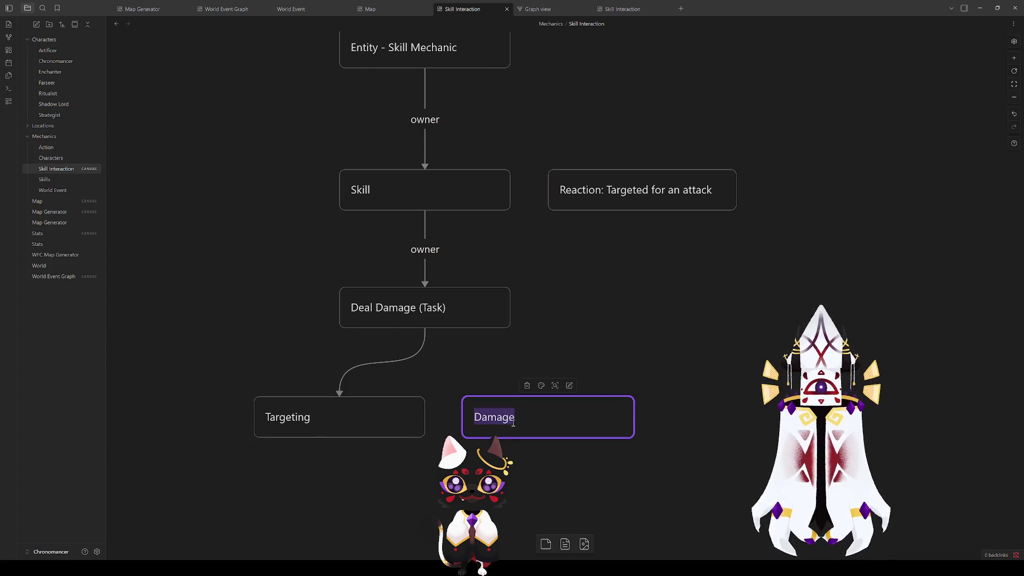
text(Take Damage)
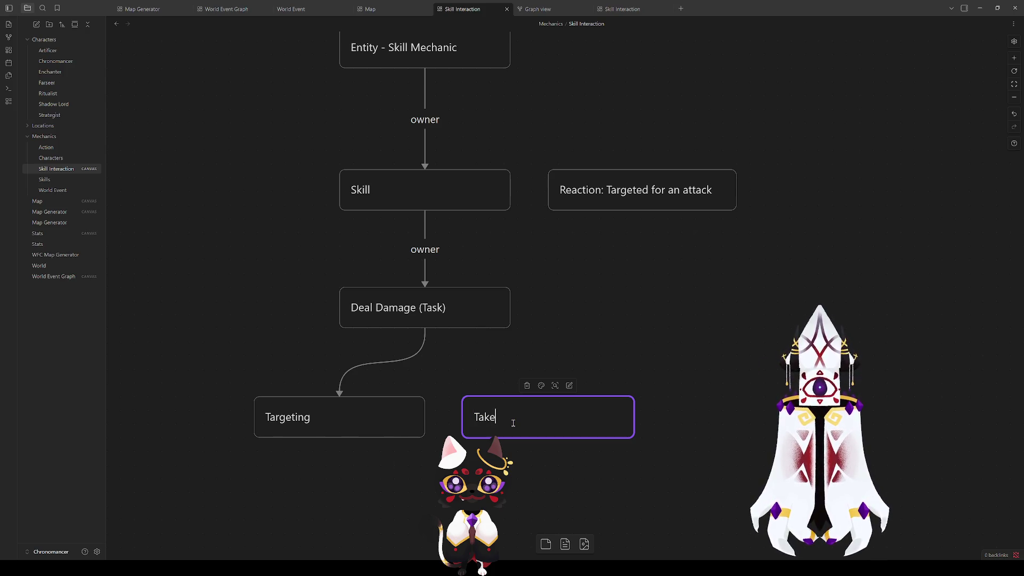
click(611, 482)
mouse_move(548, 423)
mouse_down()
mouse_move(548, 478)
mouse_move(507, 463)
mouse_move(494, 424)
mouse_move(522, 424)
mouse_up()
- Link Targeting to Take Damage labelled 'target', and Deal Damage (Task) to Take Damage
drag(368, 416, 330, 416)
click(423, 417)
double_click(423, 417)
text(target)
key(Escape)
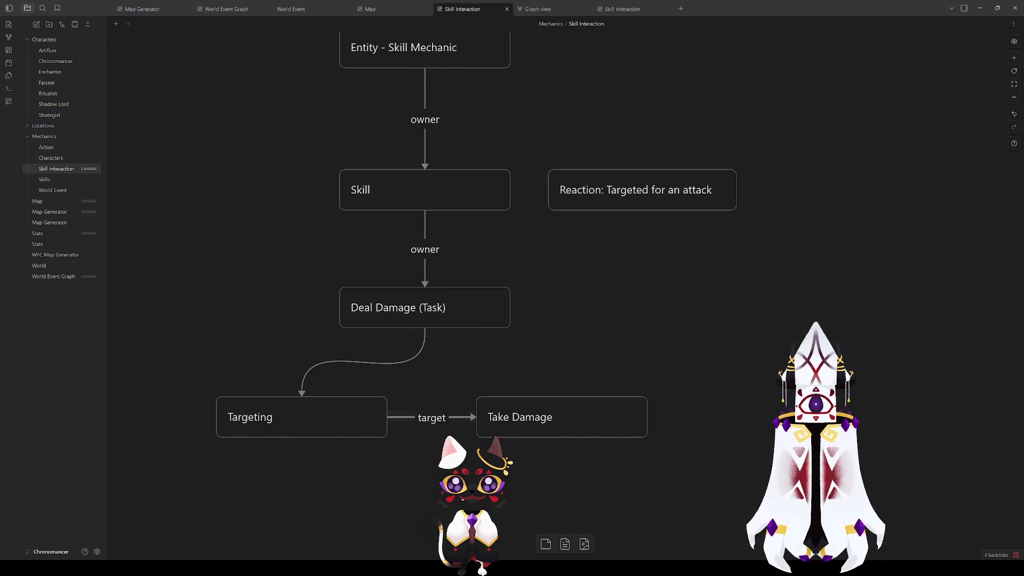
drag(426, 328, 555, 409)
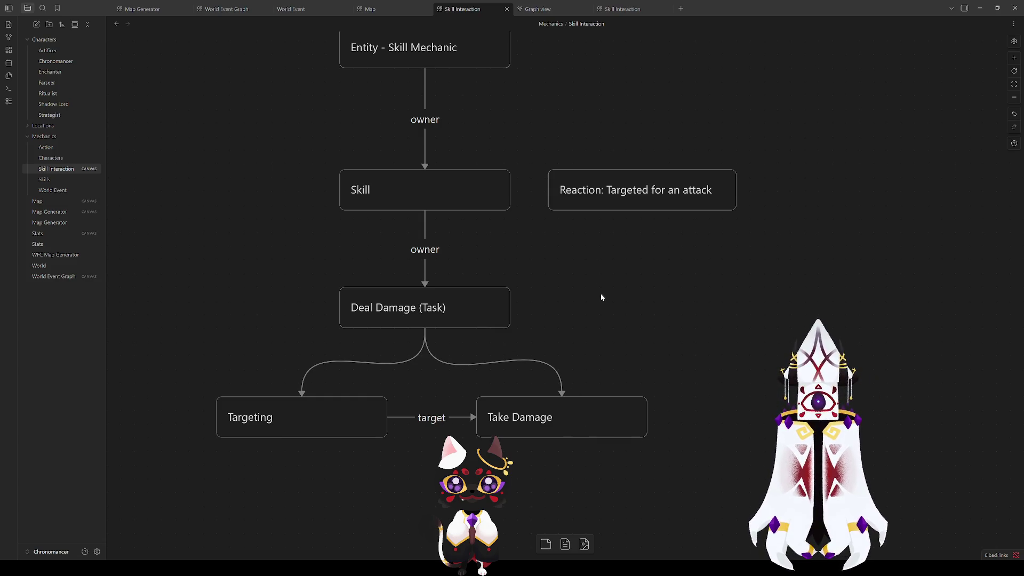
- Tidy the layout, nudging the Skill and Entity cards and aligning Reaction with Skill
scroll(601, 297, up, 3)
mouse_move(480, 286)
mouse_down()
mouse_move(480, 268)
mouse_move(480, 280)
mouse_up()
click(568, 340)
drag(460, 140, 461, 155)
key(Escape)
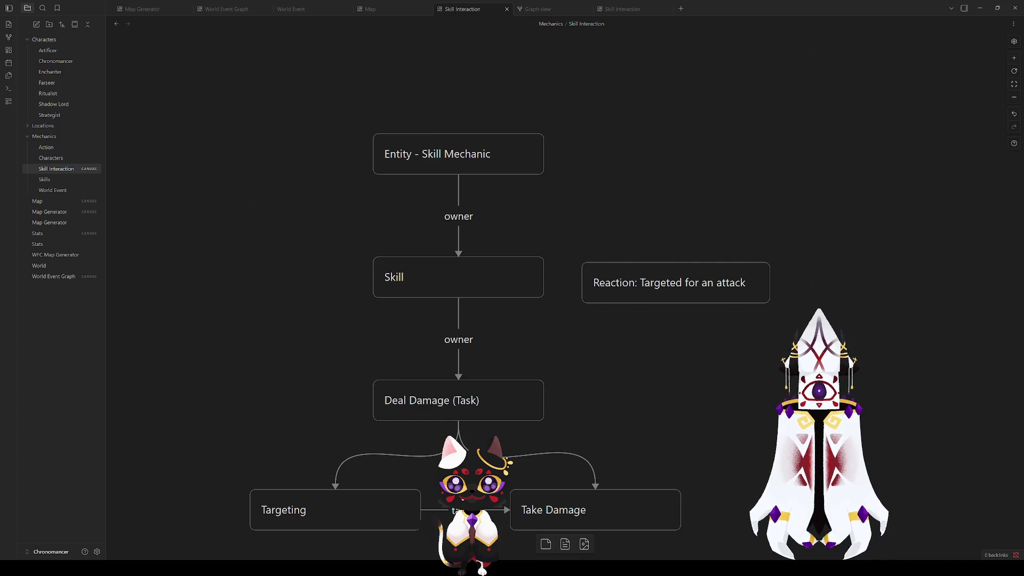
mouse_move(600, 450)
mouse_down()
mouse_move(578, 316)
mouse_move(570, 382)
mouse_up()
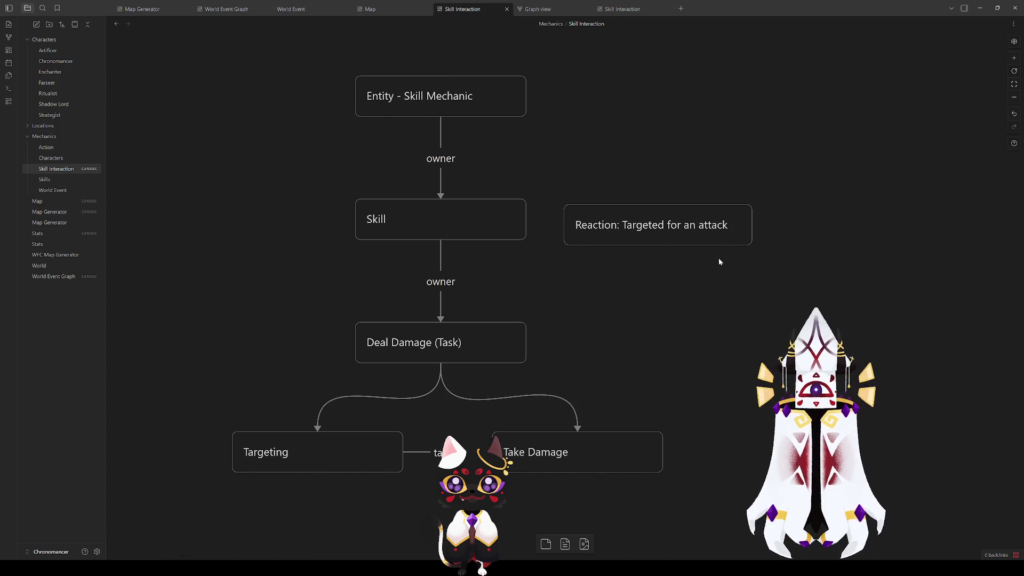
drag(663, 226, 655, 224)
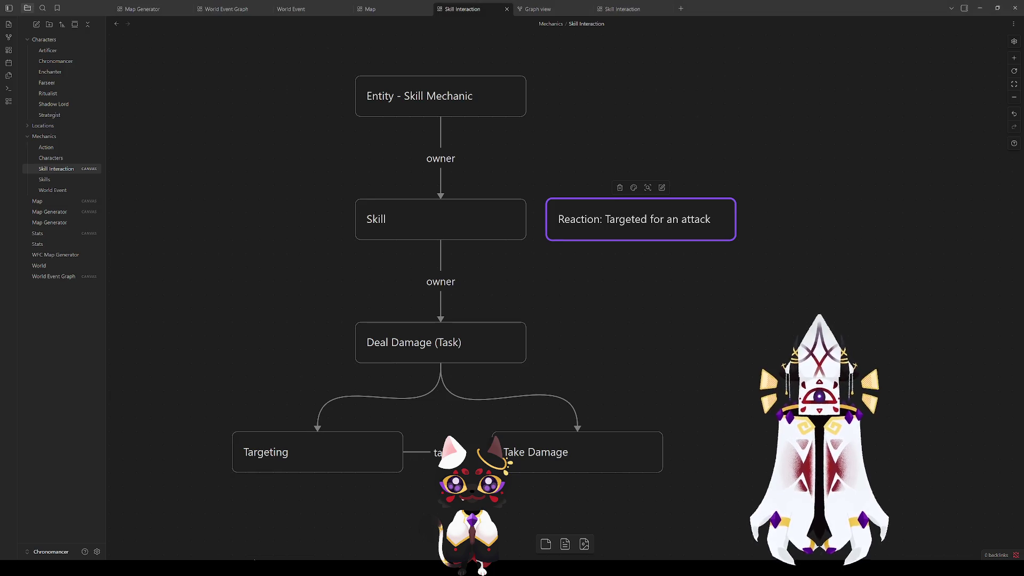
- Rearrange the canvas, moving the Reaction card further right to make room
scroll(628, 341, left, 2)
drag(642, 337, 642, 343)
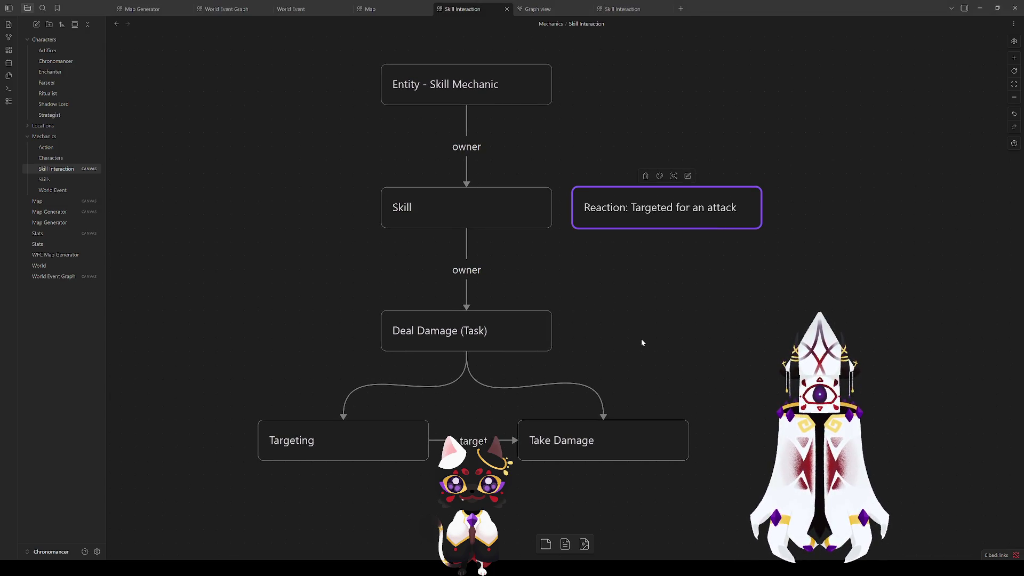
mouse_move(623, 209)
mouse_down()
mouse_move(624, 353)
mouse_move(732, 240)
mouse_move(705, 210)
mouse_up()
click(710, 288)
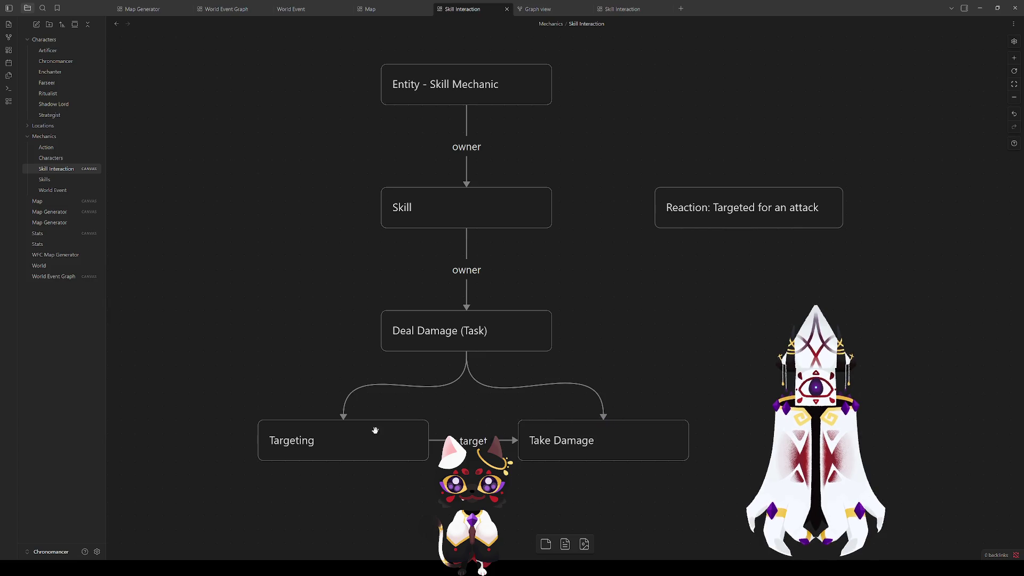
click(343, 435)
click(279, 373)
click(321, 447)
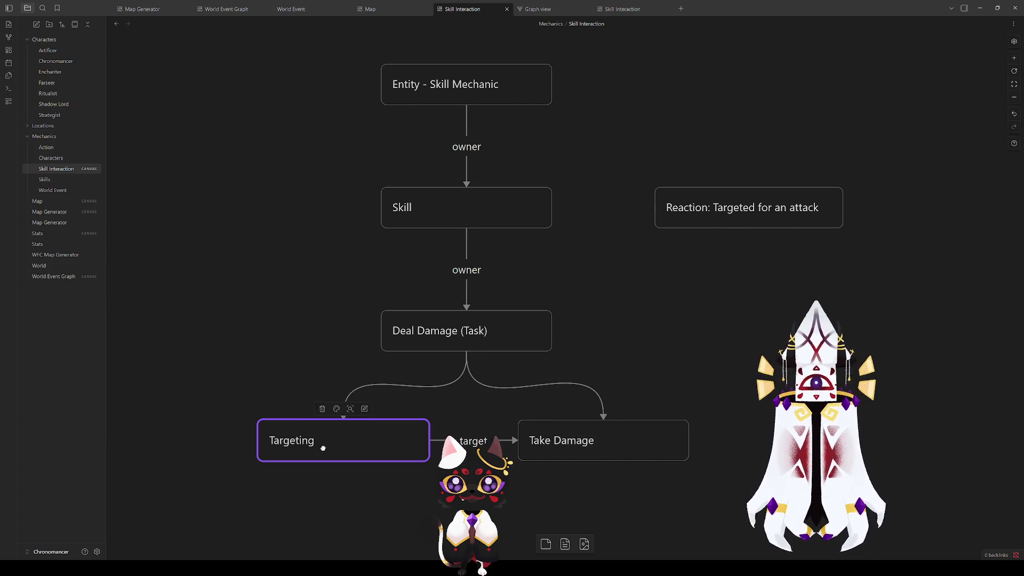
click(627, 263)
mouse_move(626, 263)
mouse_down()
mouse_move(548, 315)
mouse_move(451, 343)
mouse_up()
drag(523, 291, 619, 299)
- Add a 'Targets (Stat)' card beside Entity - Skill Mechanic
right_click(490, 275)
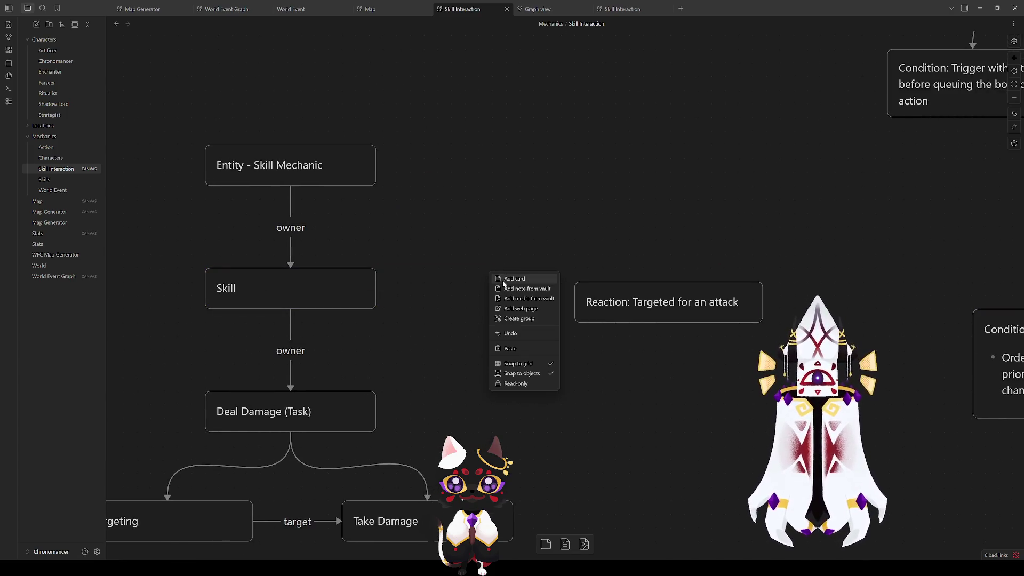
click(514, 279)
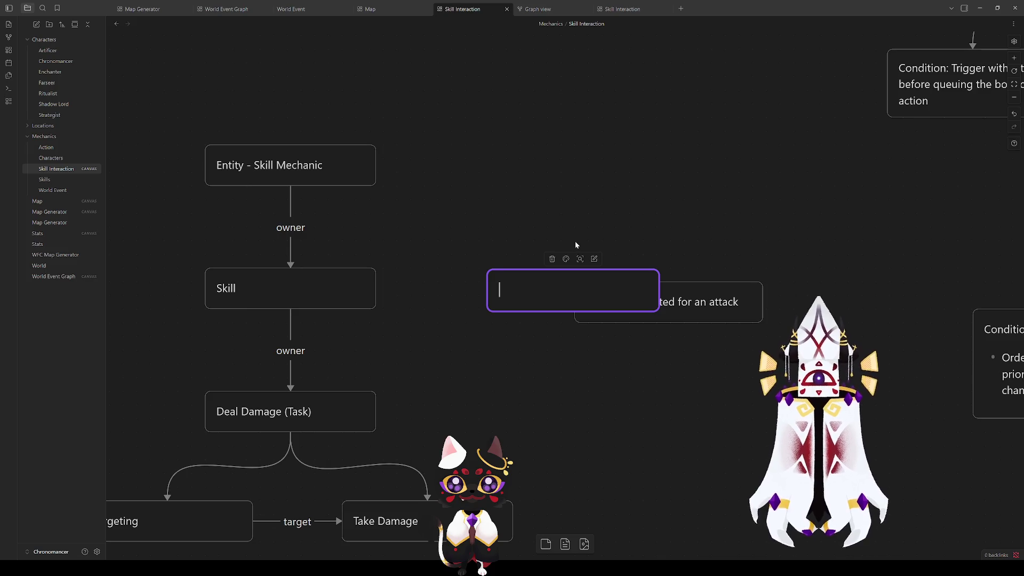
text(Movem)
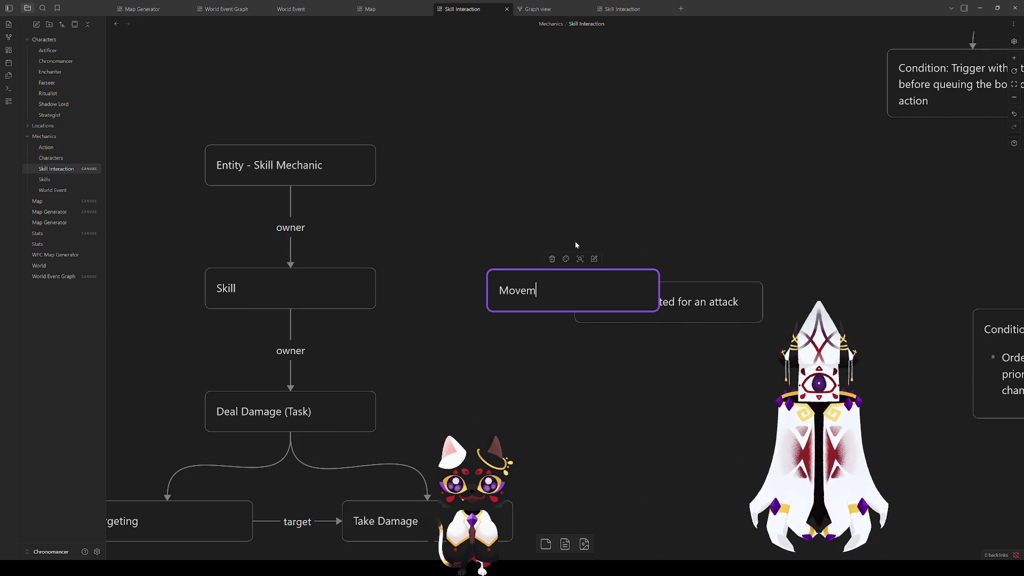
text(ent Target)
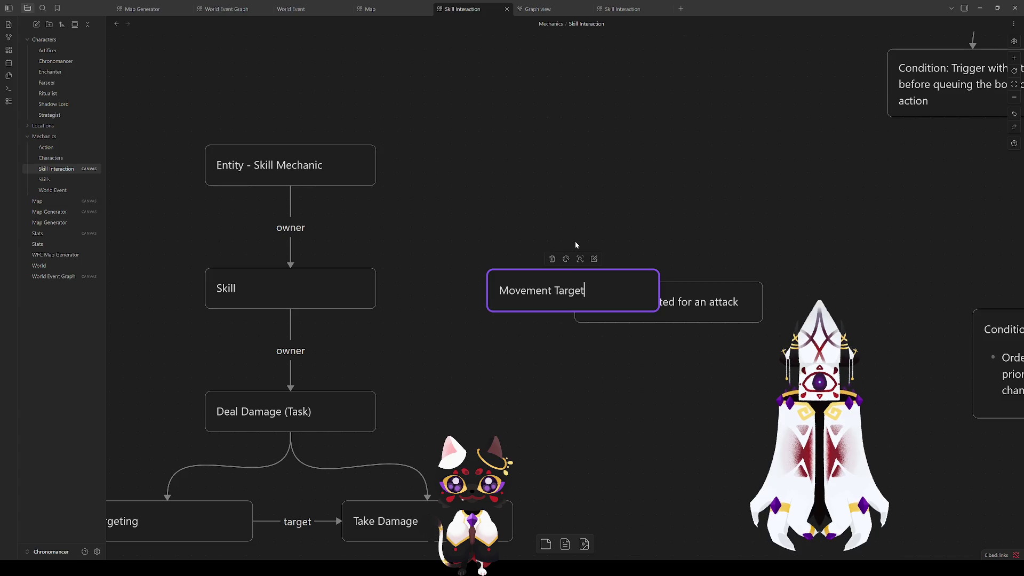
key(ctrl+a)
text(T)
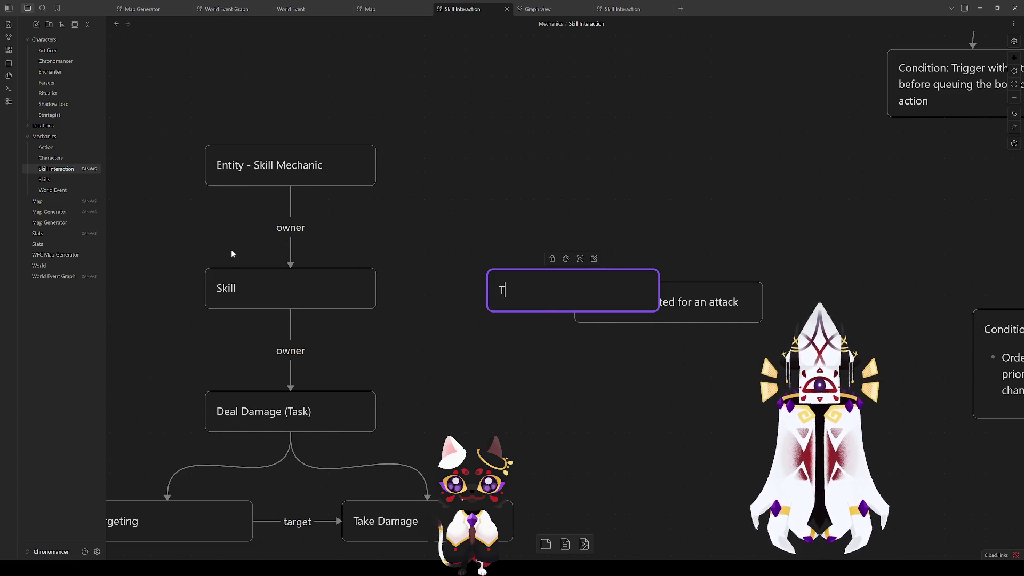
text(argets)
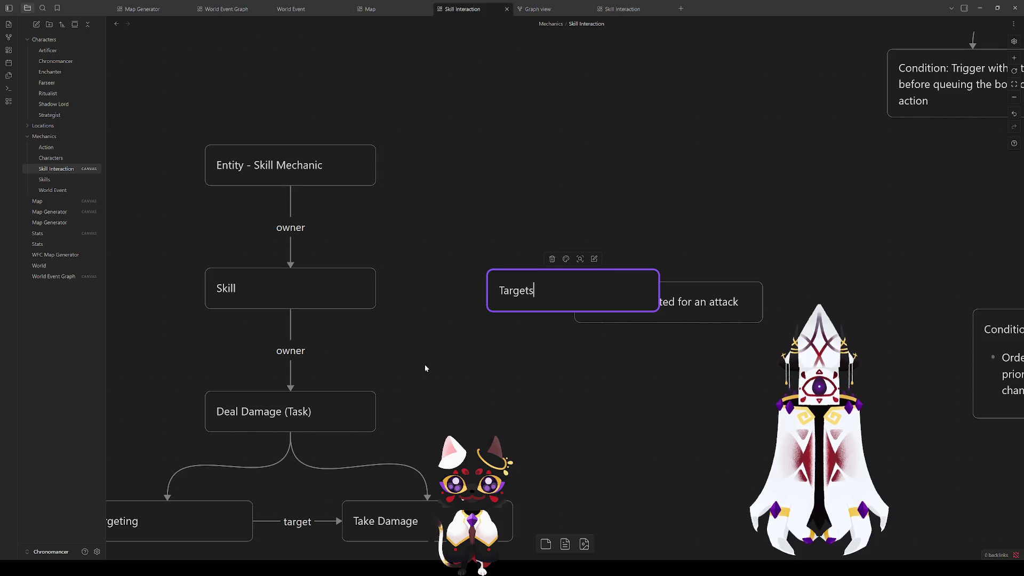
click(475, 336)
mouse_move(542, 289)
mouse_down()
mouse_move(464, 167)
mouse_move(478, 167)
mouse_up()
double_click(473, 169)
click(477, 170)
text((Stat)
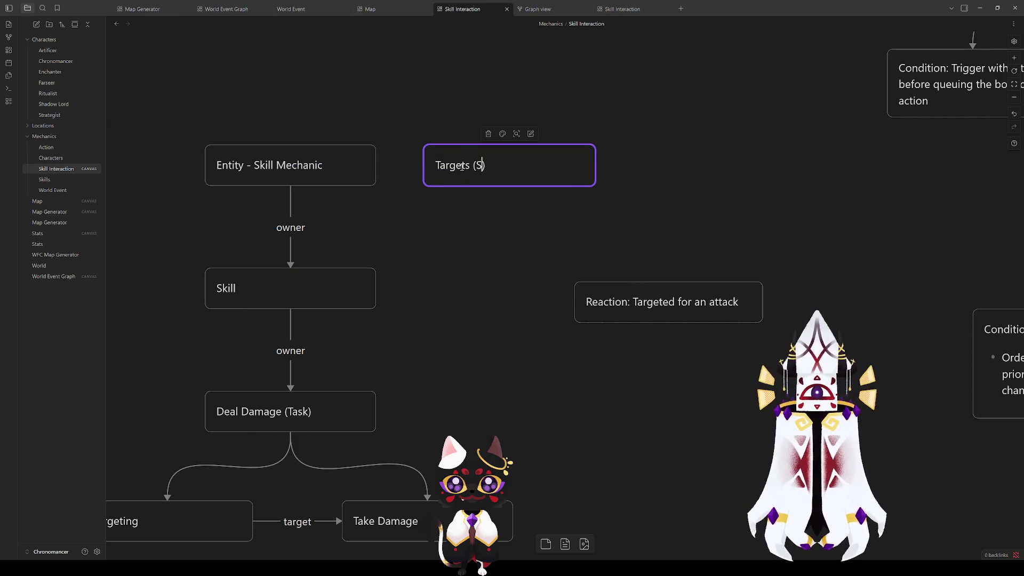
click(461, 212)
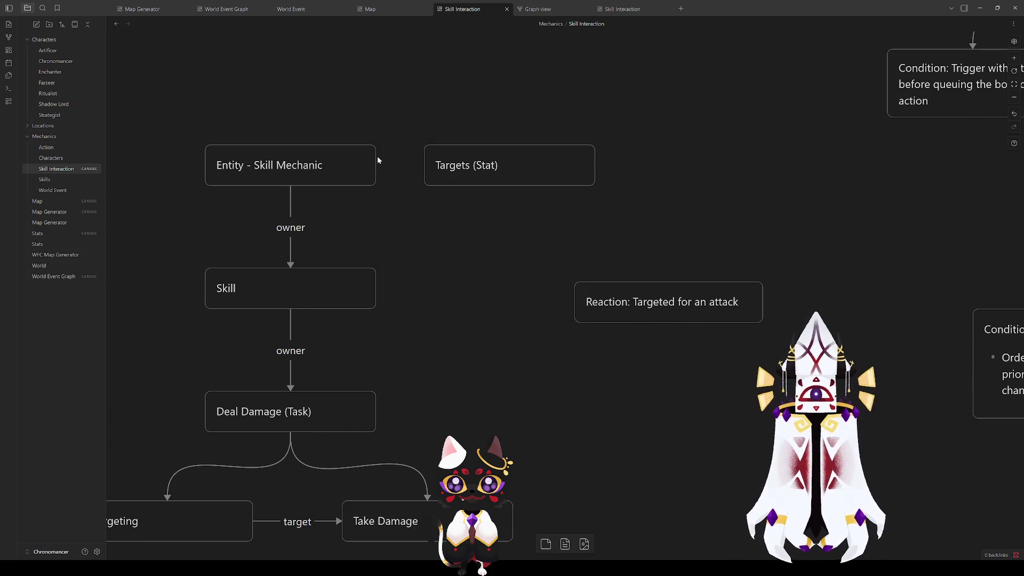
- Link Entity - Skill Mechanic to Targets (Stat), then Targets (Stat) and Skill to Reaction
mouse_move(375, 165)
mouse_down()
mouse_move(423, 164)
mouse_move(443, 178)
mouse_up()
click(444, 239)
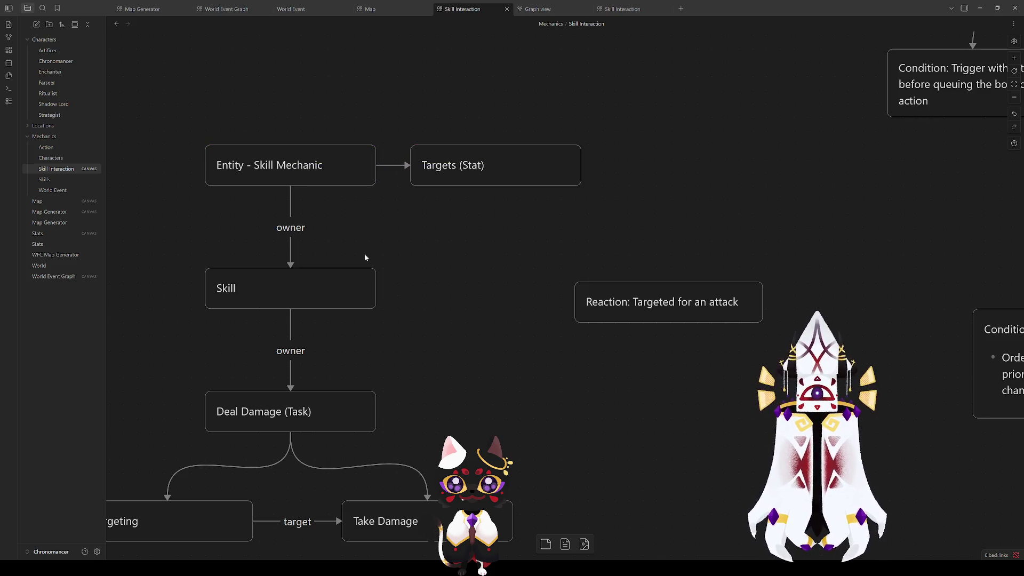
mouse_move(643, 286)
mouse_down()
mouse_move(479, 276)
mouse_move(627, 279)
mouse_up()
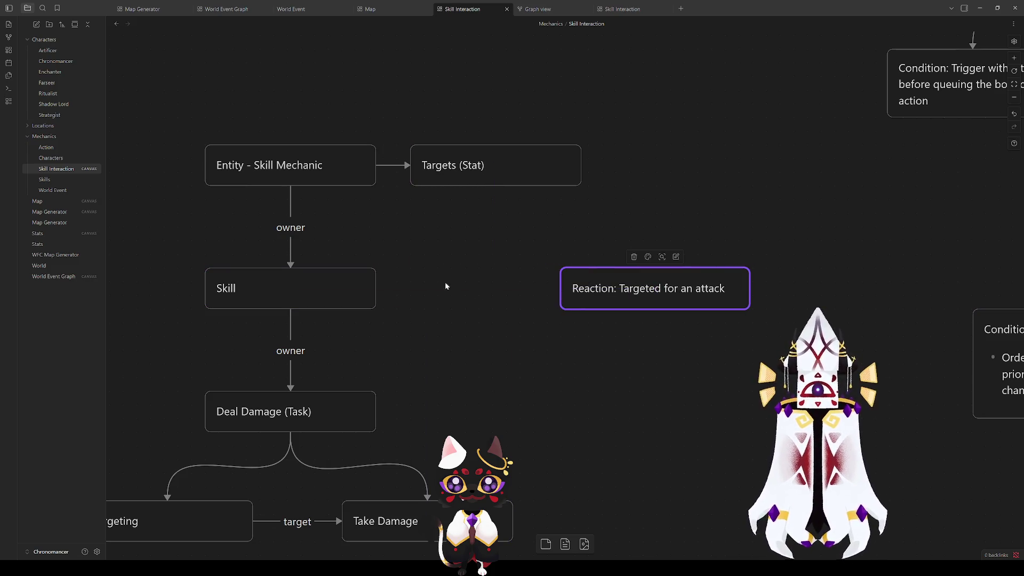
mouse_move(491, 190)
mouse_down()
mouse_move(542, 283)
mouse_move(536, 275)
mouse_move(647, 278)
mouse_up()
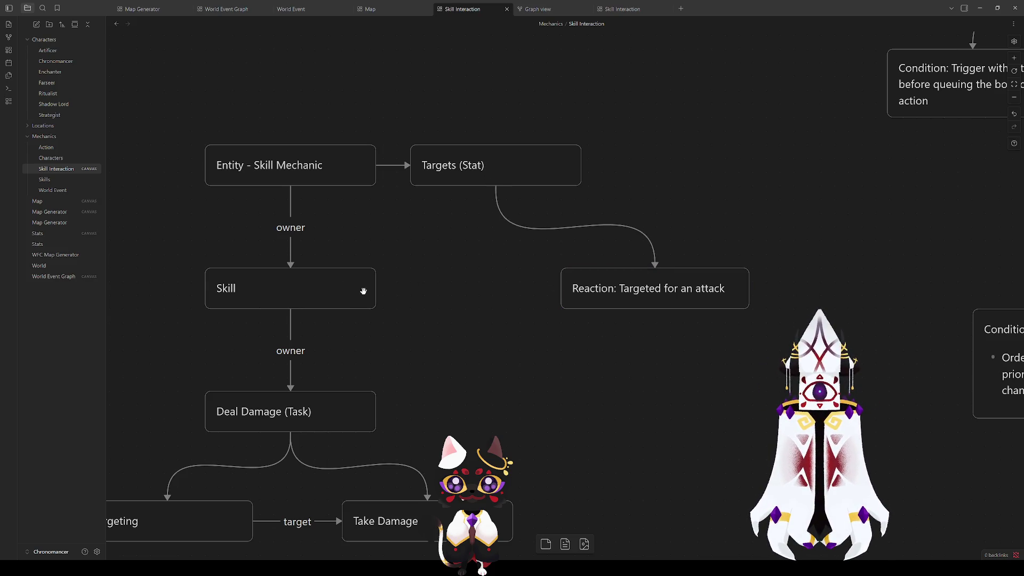
mouse_move(376, 290)
mouse_down()
mouse_move(562, 288)
mouse_move(441, 286)
mouse_up()
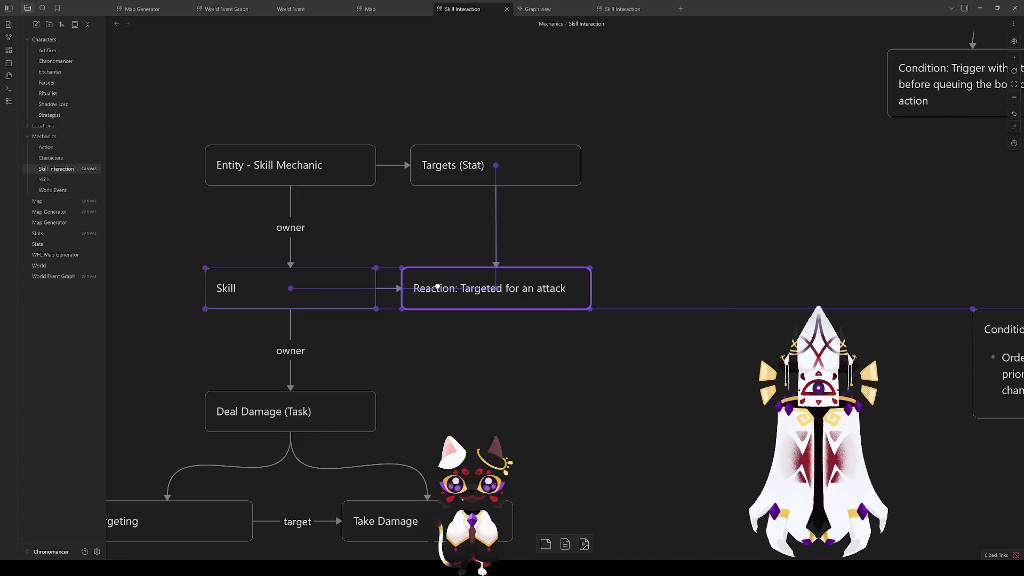
click(637, 357)
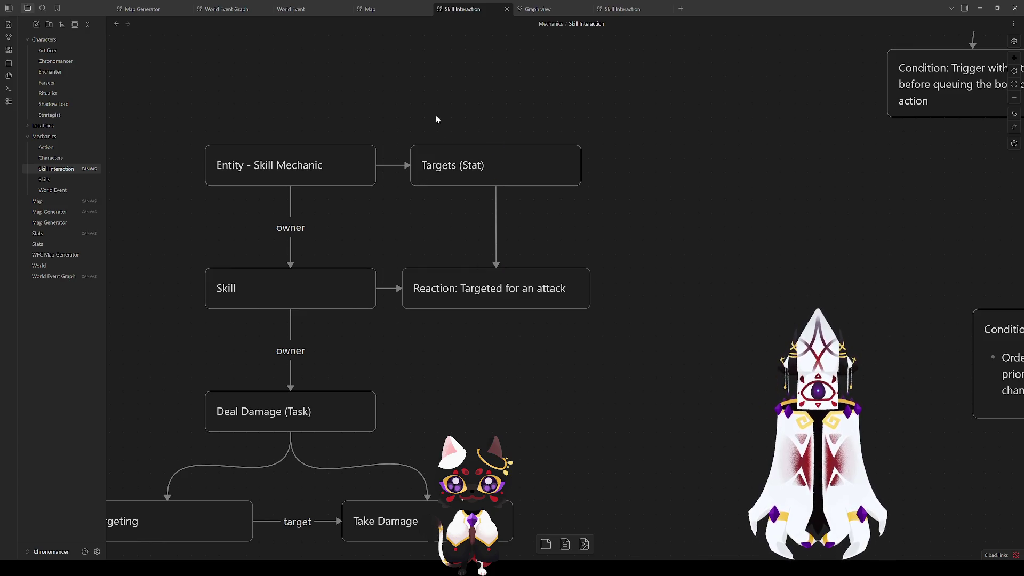
click(279, 292)
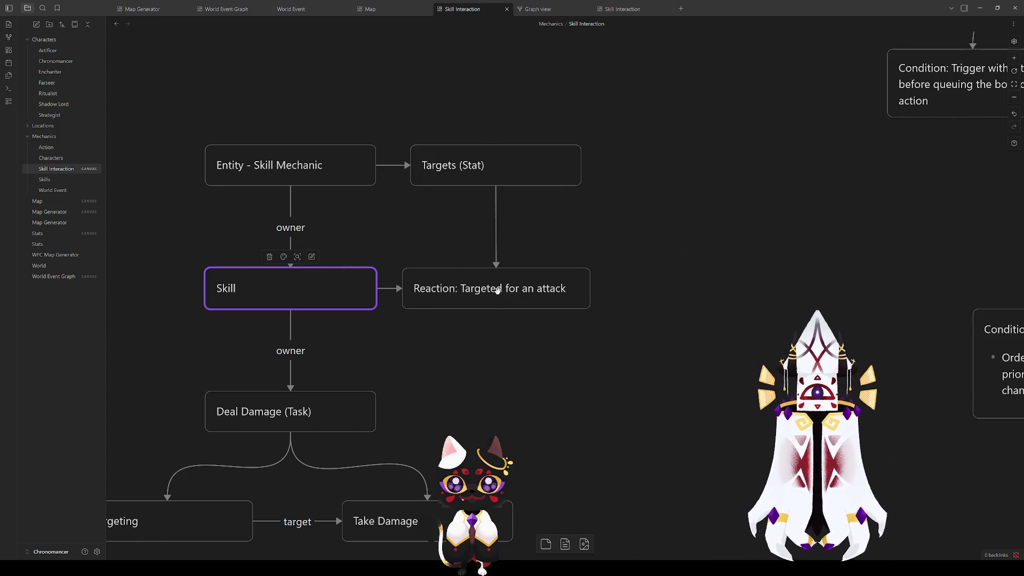
- Label the Skill to Reaction link 'Skill Start'
drag(497, 289, 582, 303)
click(443, 298)
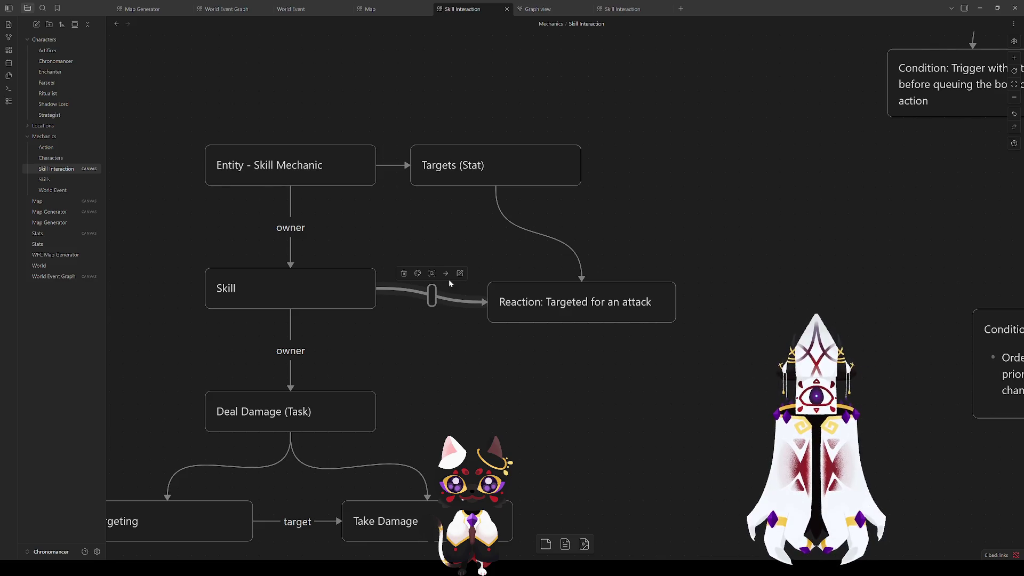
text(Skill Start)
key(Escape)
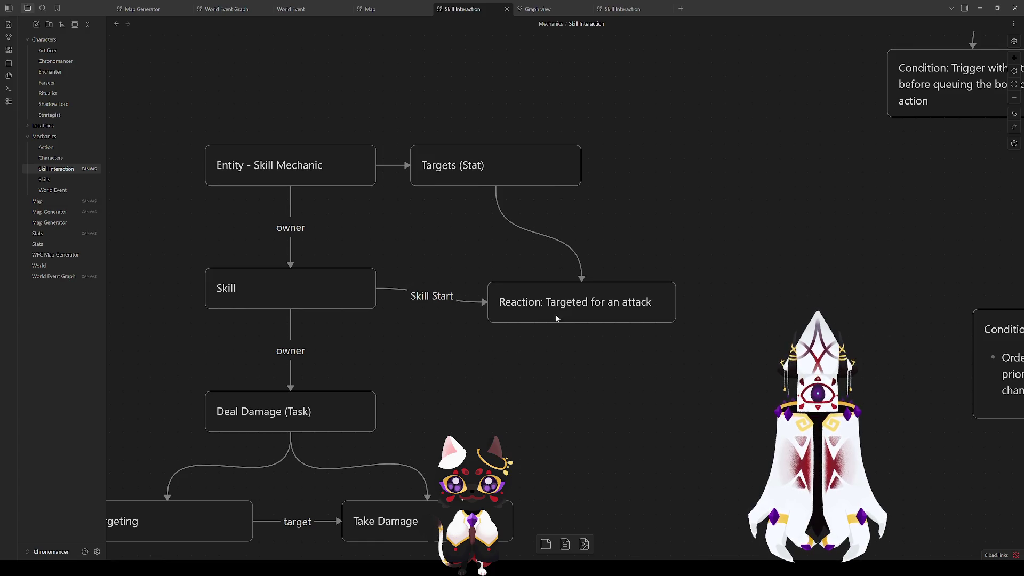
- Label the Targets (Stat) to Reaction link 'Target List'
click(530, 231)
double_click(530, 231)
text(Pr)
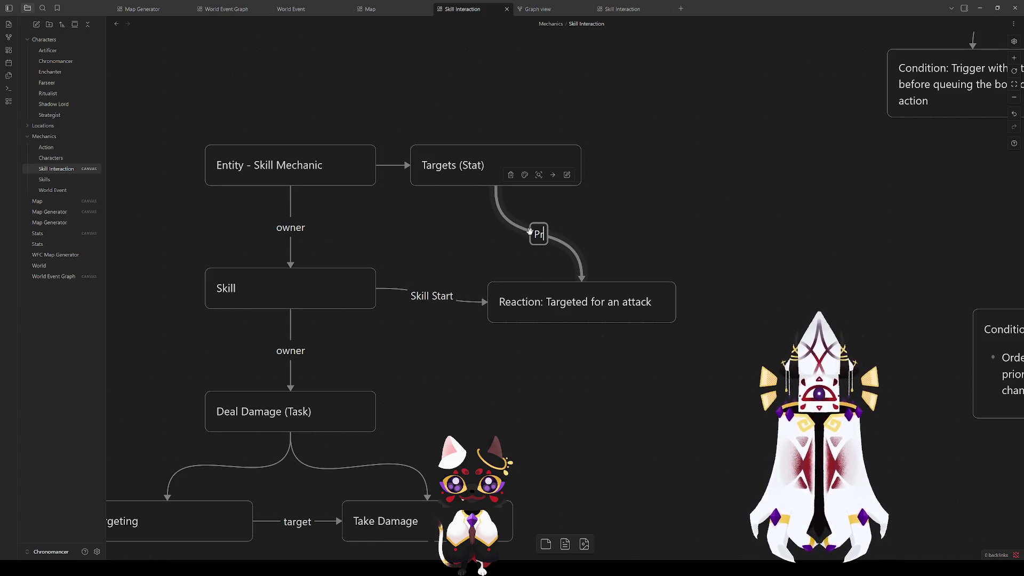
key(BackSpace)
key(BackSpace)
text(Tar)
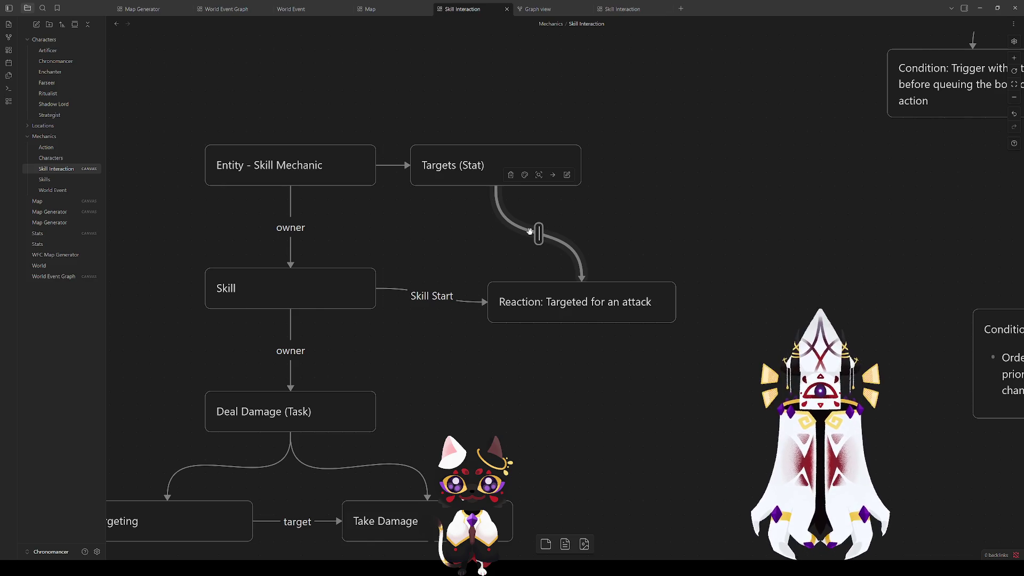
text(get List)
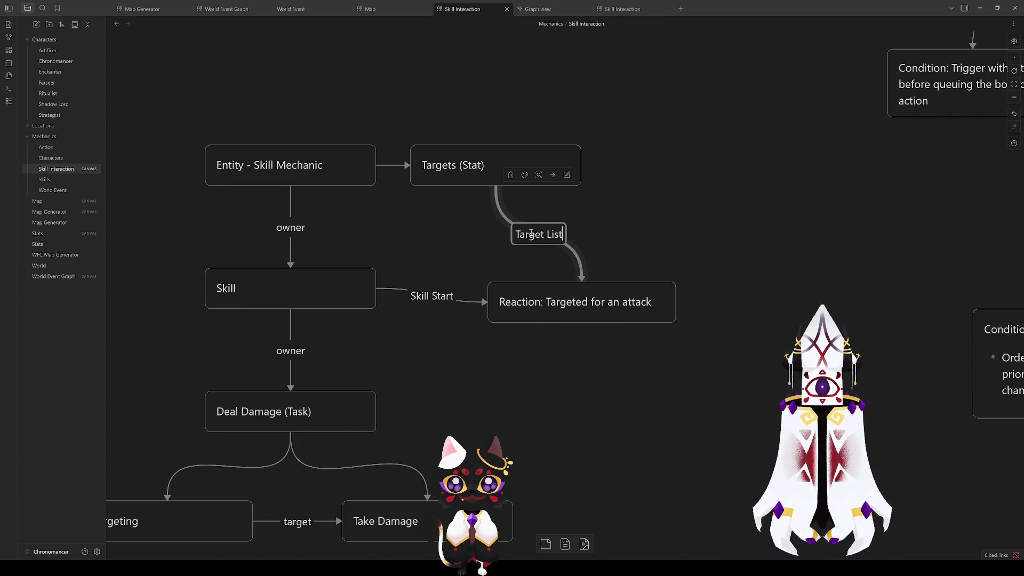
click(463, 384)
click(526, 233)
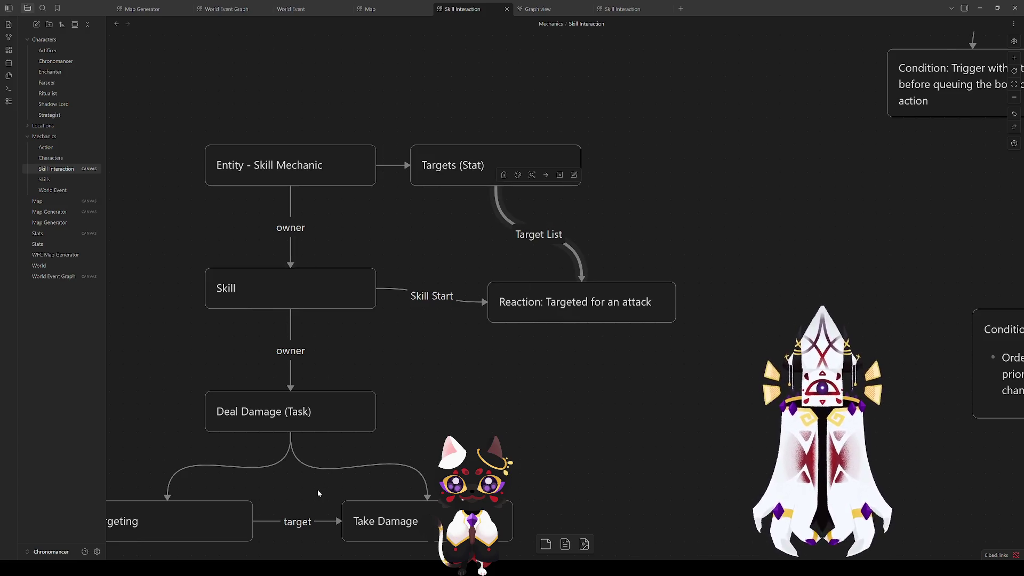
- Capitalise the labels to 'Target', 'Owner' and 'Owner', and raise Reaction level with Skill
double_click(297, 522)
text(Target)
click(293, 356)
double_click(292, 356)
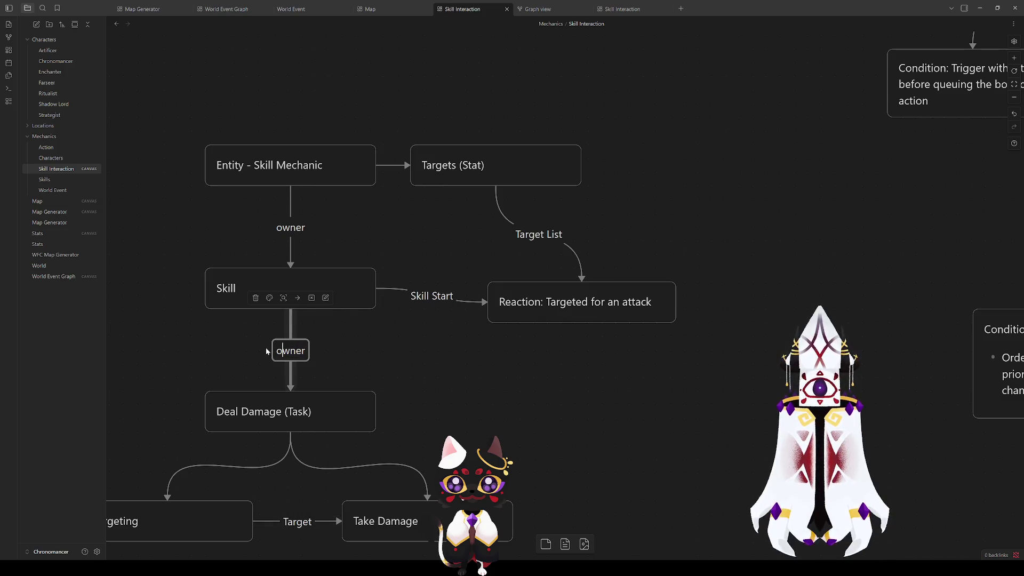
key(shift+Left)
text(O)
key(Escape)
click(292, 243)
double_click(273, 231)
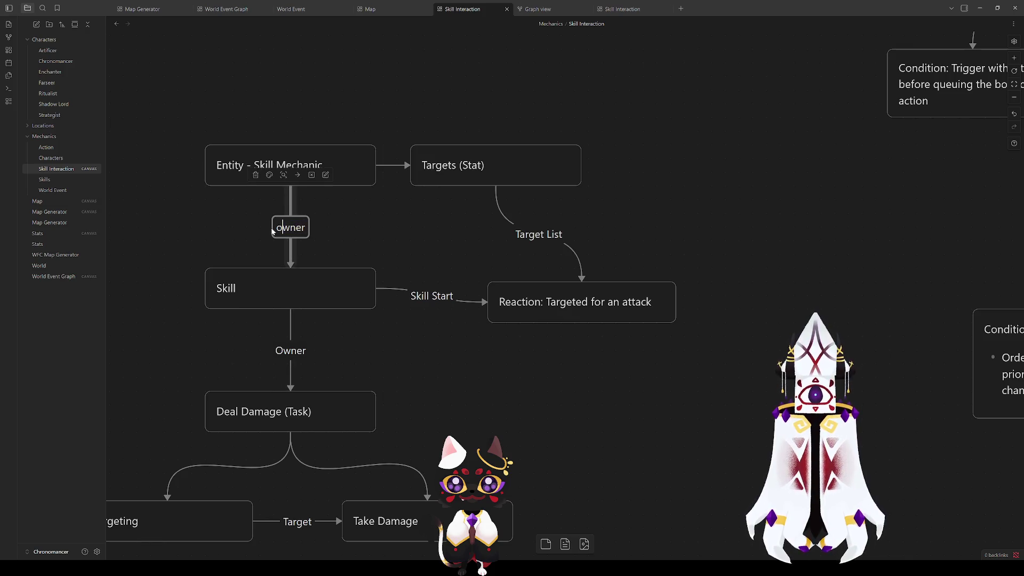
key(shift+Left)
text(O)
key(Escape)
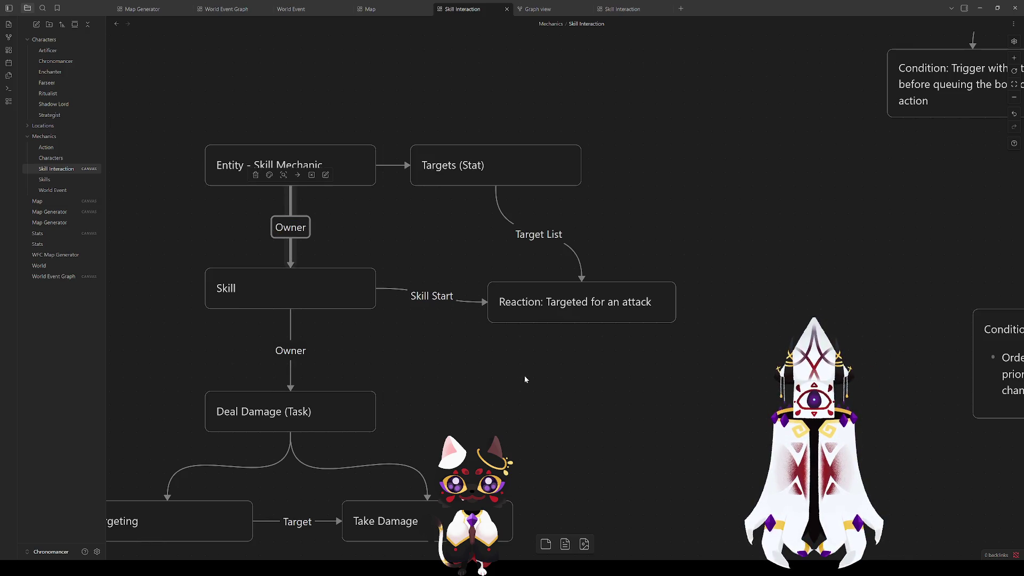
drag(554, 291, 545, 277)
click(530, 267)
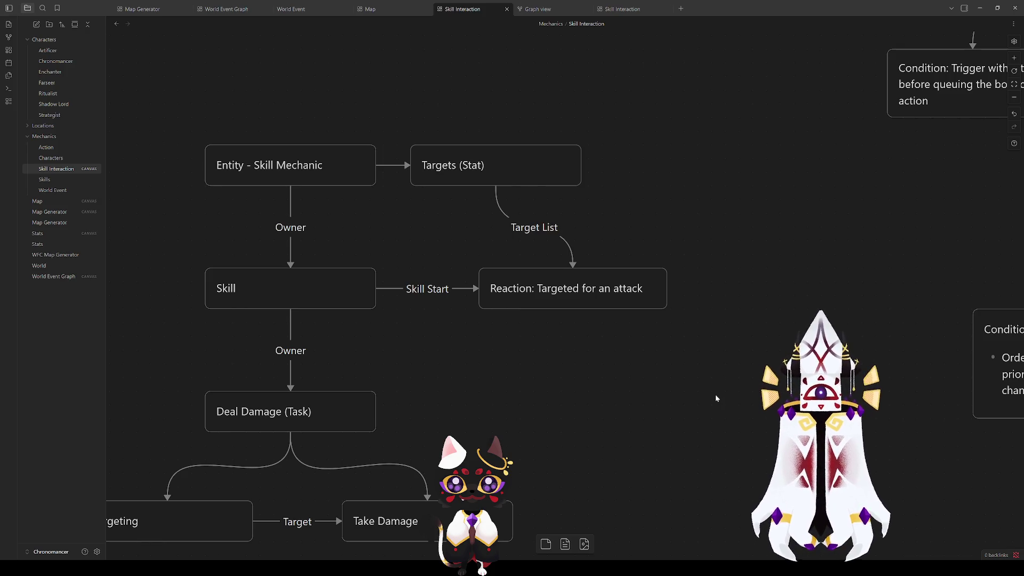
- Pan the canvas to bring the Entity and Targets cards back into view
drag(426, 450, 576, 344)
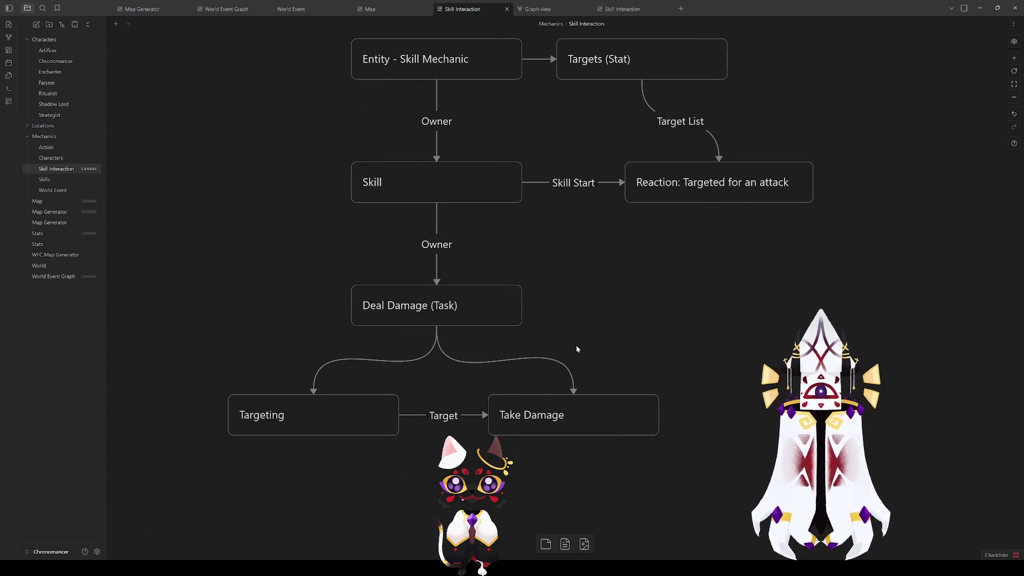
click(329, 427)
click(313, 478)
scroll(437, 375, left, 5)
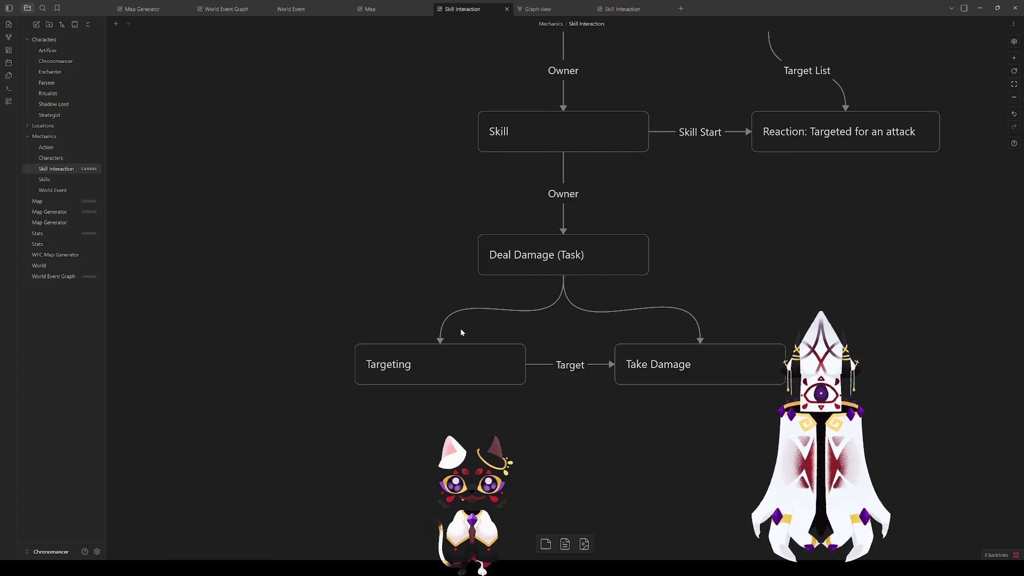
mouse_move(743, 242)
mouse_down()
mouse_move(723, 286)
mouse_move(523, 387)
mouse_move(512, 367)
mouse_up()
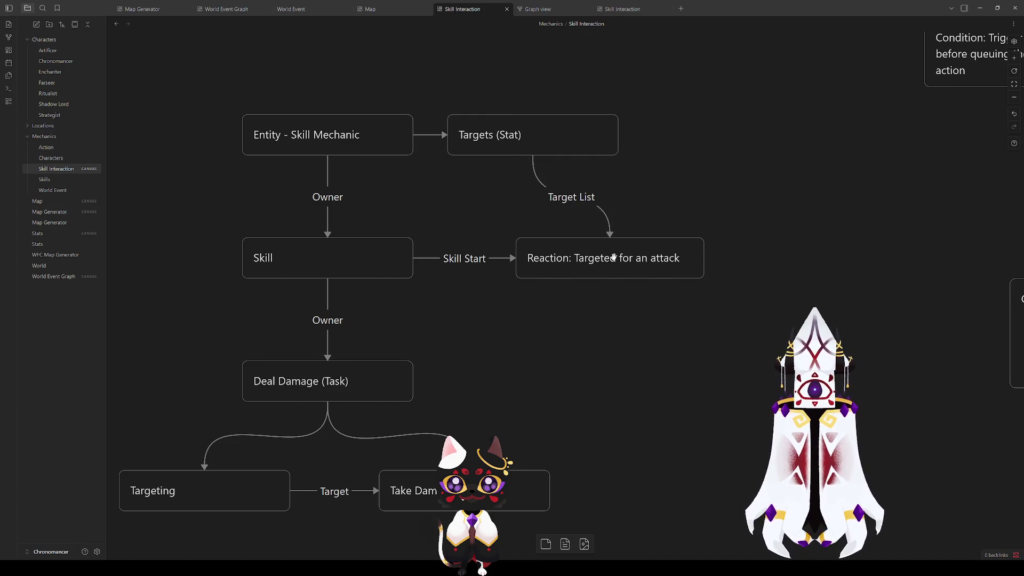
- Append ' (Focus)' to the Target List link label so it reads Target List (Focus)
double_click(572, 198)
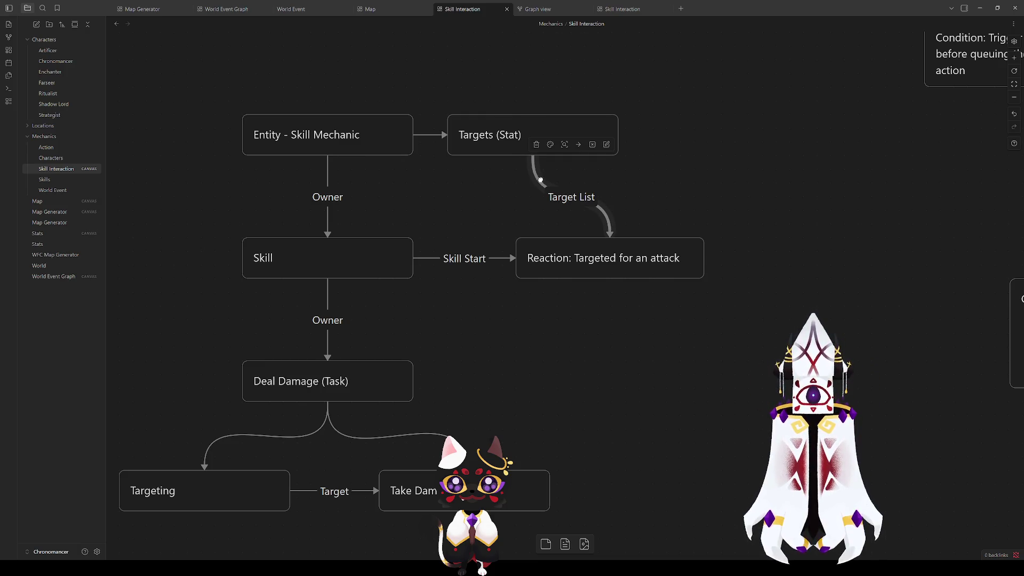
key(End)
text((Focus))
click(654, 164)
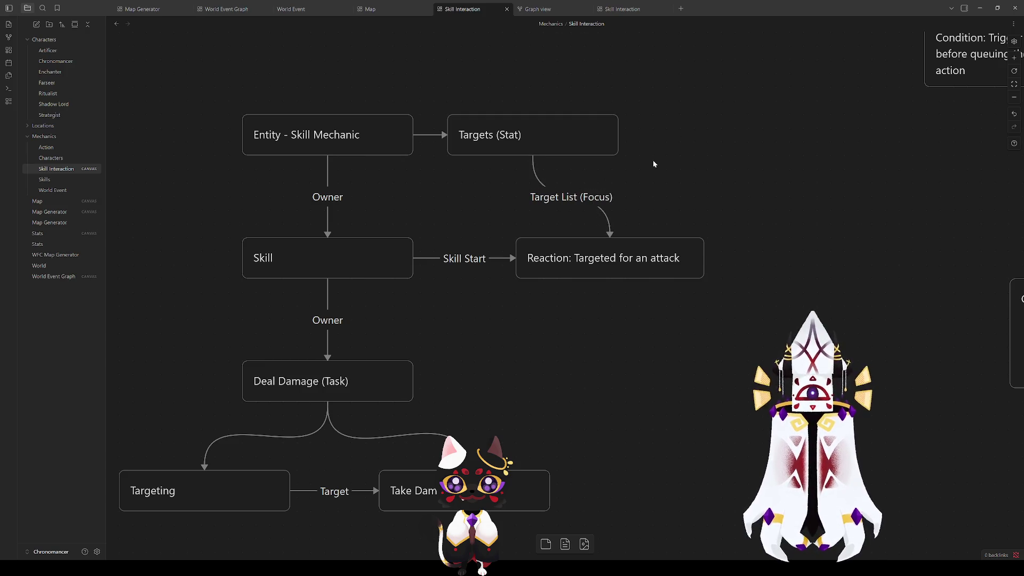
- Recentre the Skill Interaction diagram on the canvas
scroll(678, 369, up, 5)
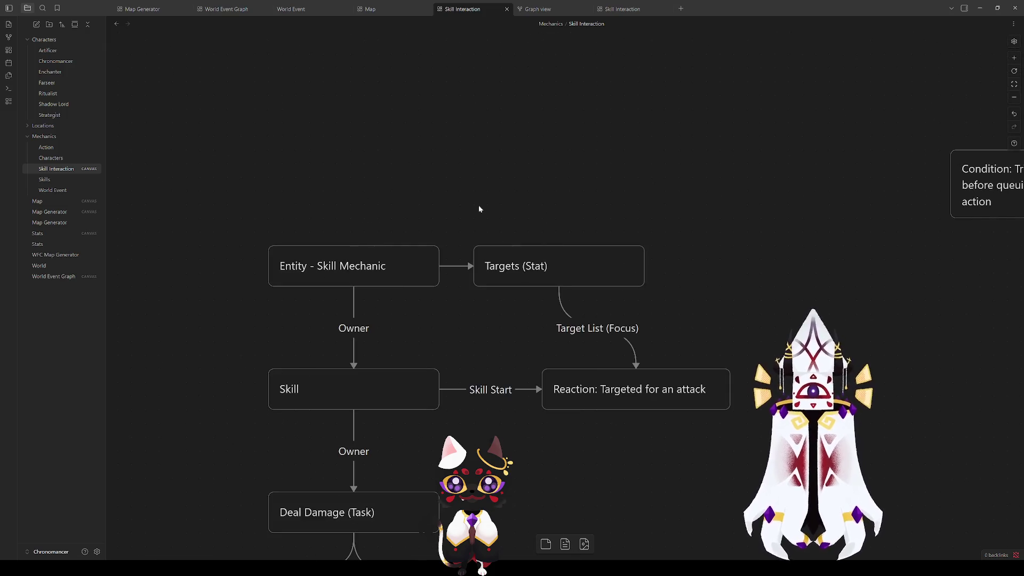
scroll(451, 305, down, 5)
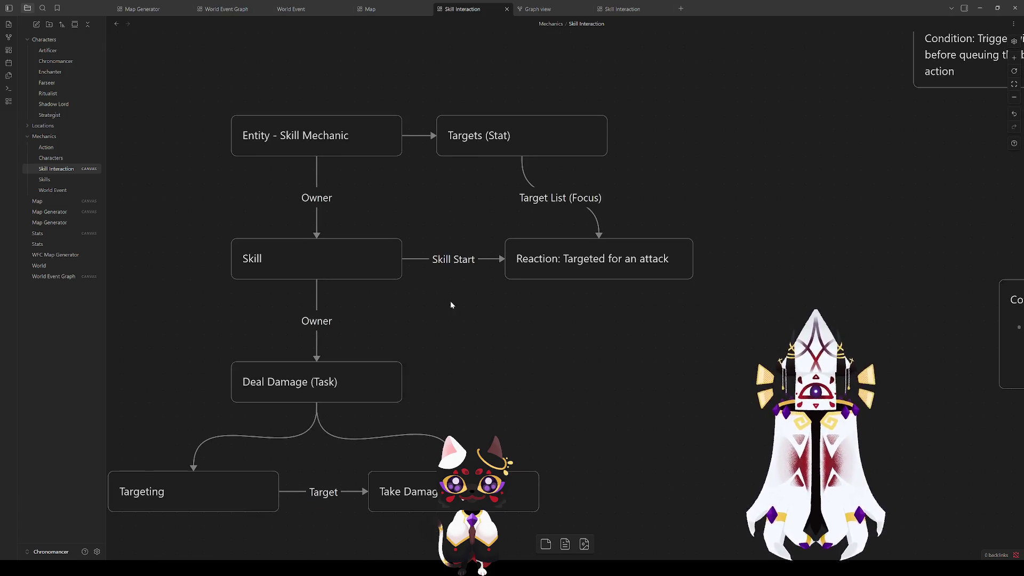
mouse_move(532, 366)
mouse_down()
mouse_move(629, 320)
mouse_move(586, 324)
mouse_up()
scroll(580, 170, up, 4)
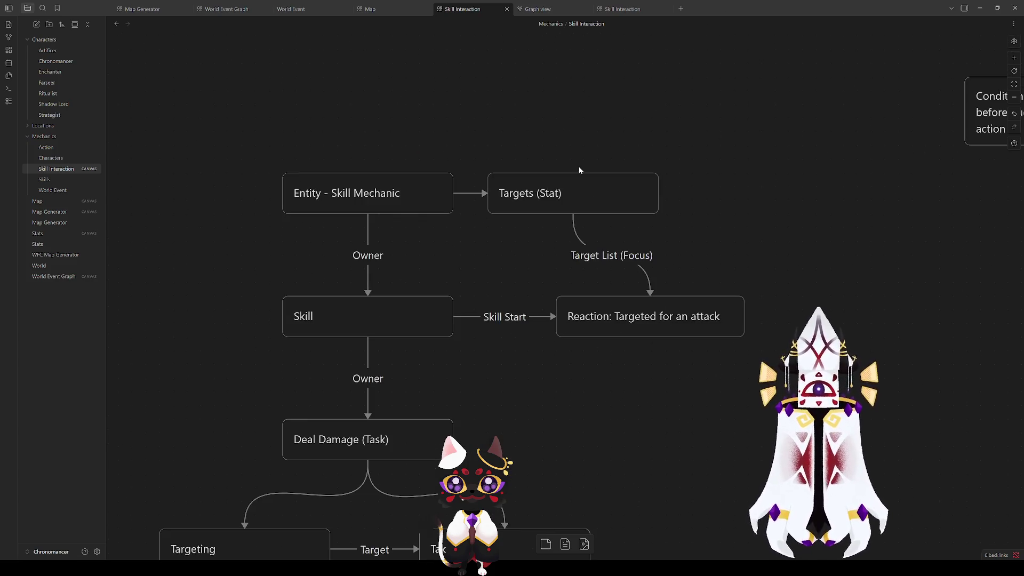
scroll(613, 384, down, 2)
- Select and deselect the Skill and Targets (Stat) cards to look them over
click(398, 268)
click(532, 298)
click(427, 258)
click(556, 181)
click(533, 152)
click(459, 292)
click(410, 274)
click(459, 288)
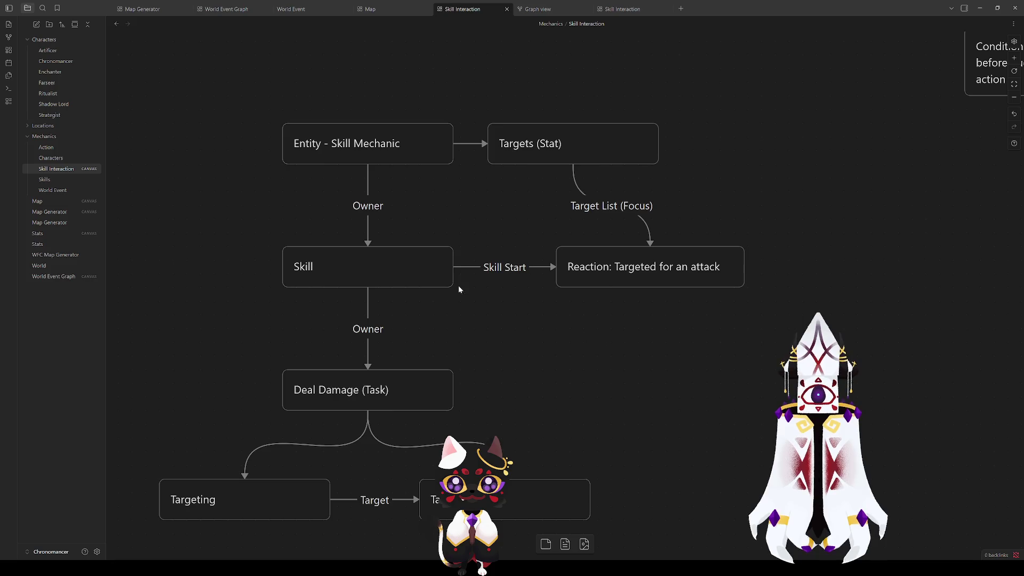
click(355, 271)
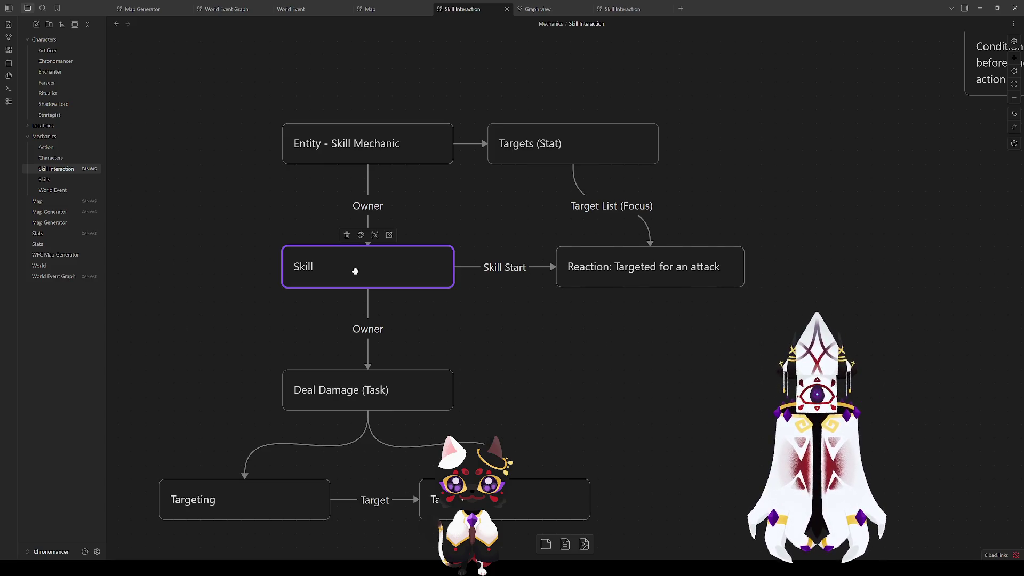
click(555, 323)
click(389, 263)
click(613, 321)
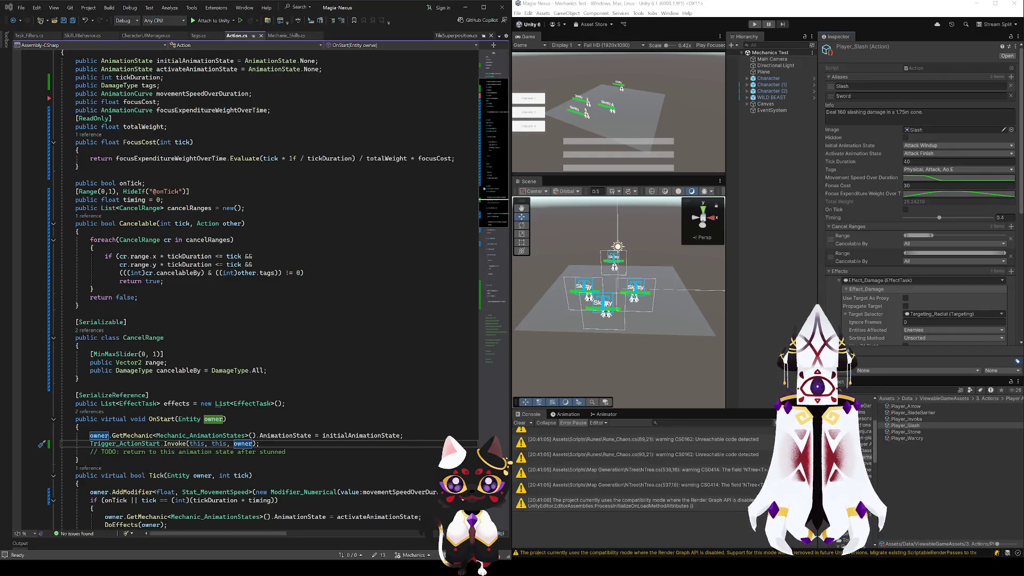
- Check the Character's stats, run the mechanics scene, pause it and inspect WILD BEAST
scroll(917, 192, down, 2)
click(768, 77)
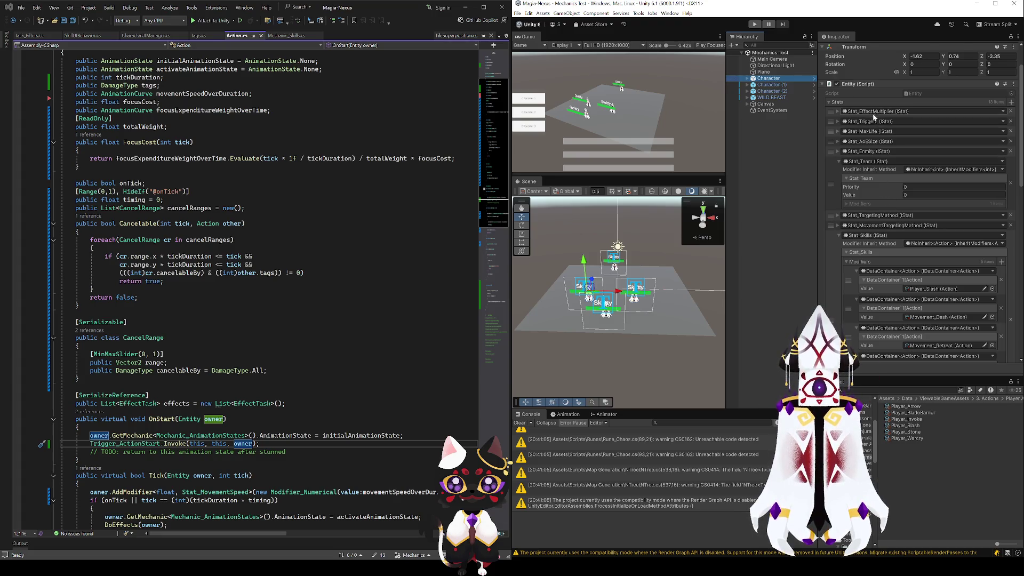
click(754, 24)
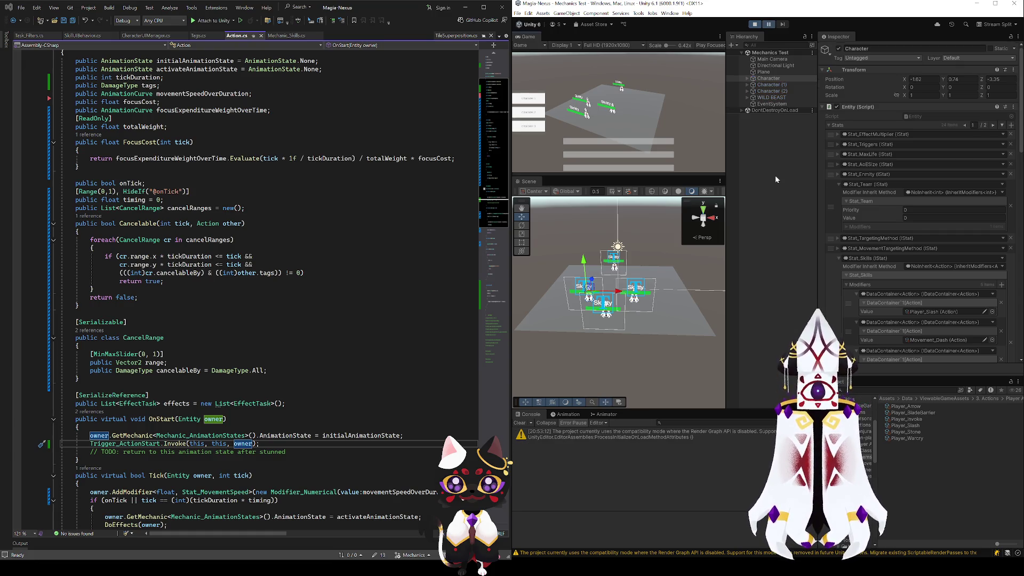
click(769, 25)
click(772, 97)
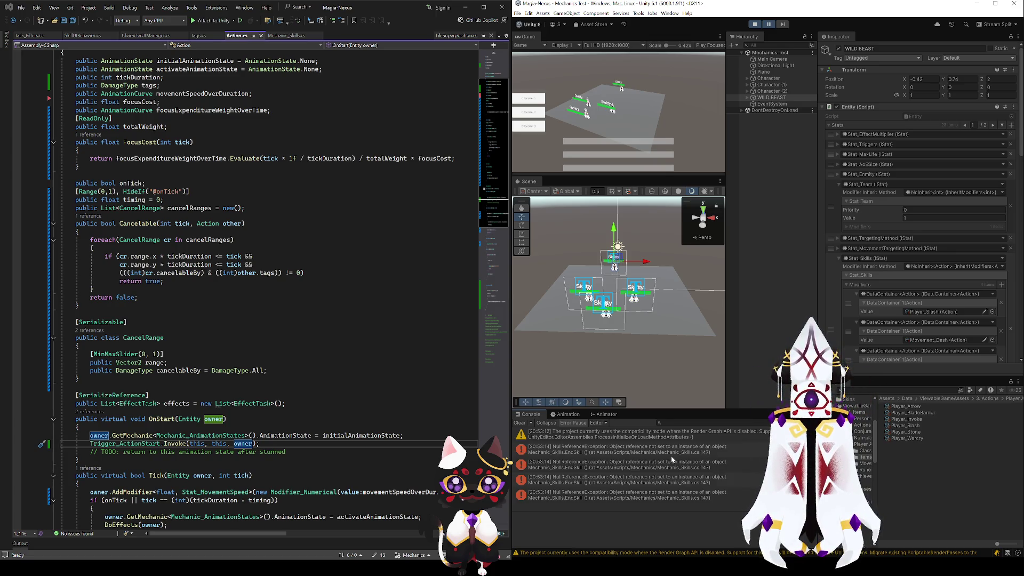
- Open the NullReferenceException's source in Mechanic_Skills.cs EndSkill and stop Play mode
click(671, 456)
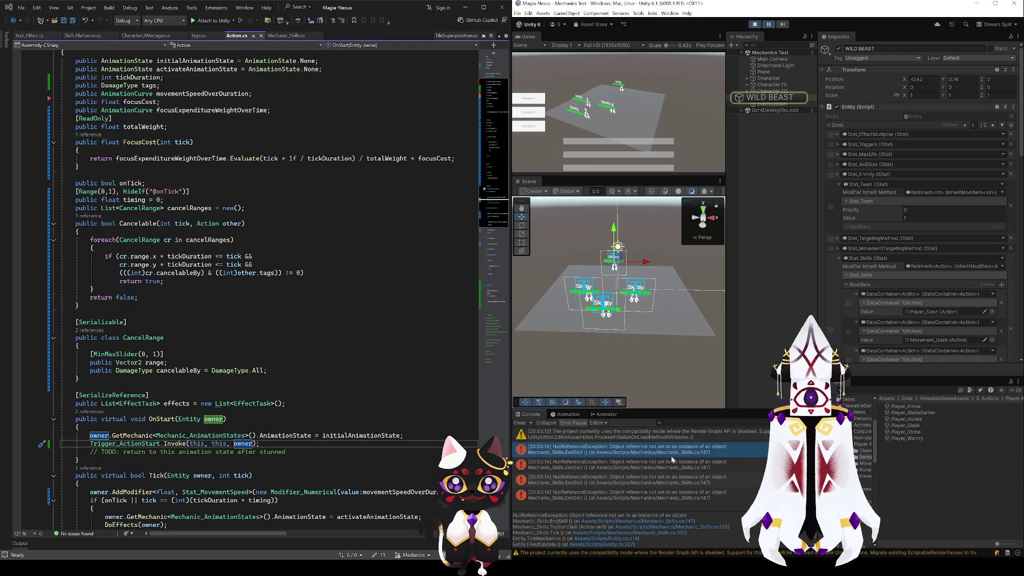
double_click(672, 456)
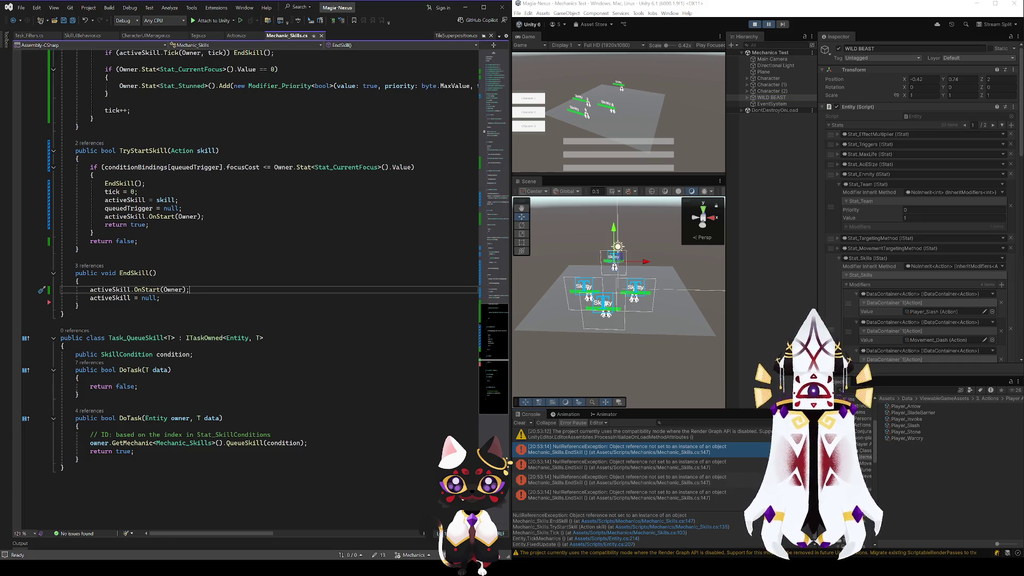
click(755, 24)
click(131, 290)
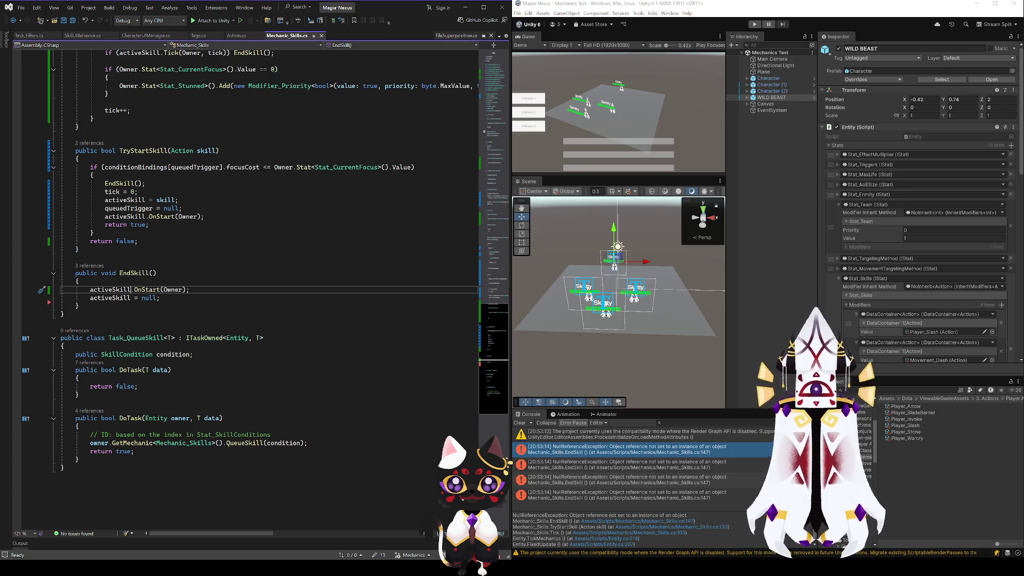
- Make the call activeSkill?.OnStart(Owner) null-safe, save, and check Stat_TargetingMethod's details
text(?)
key(ctrl+s)
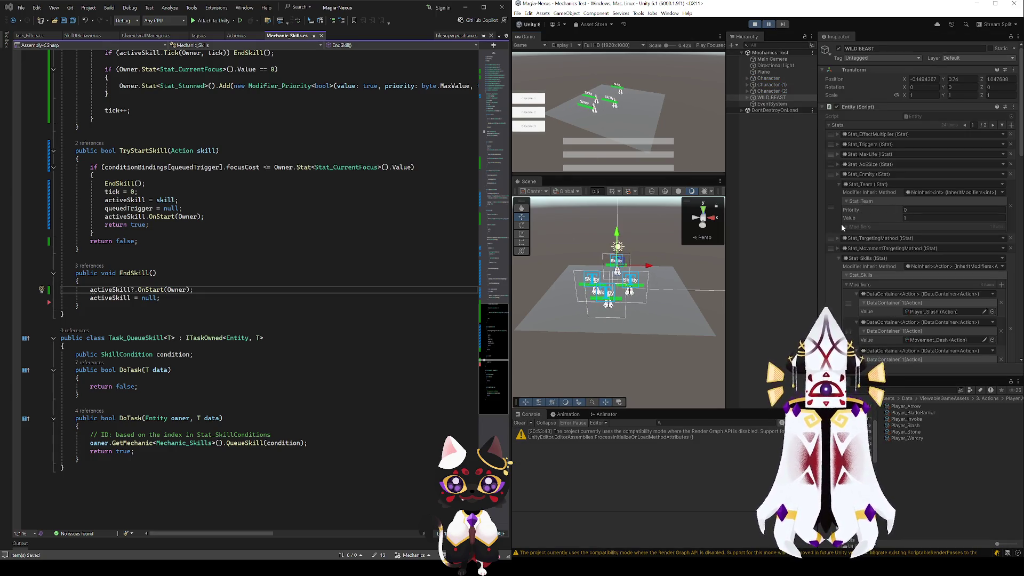
scroll(841, 223, down, 5)
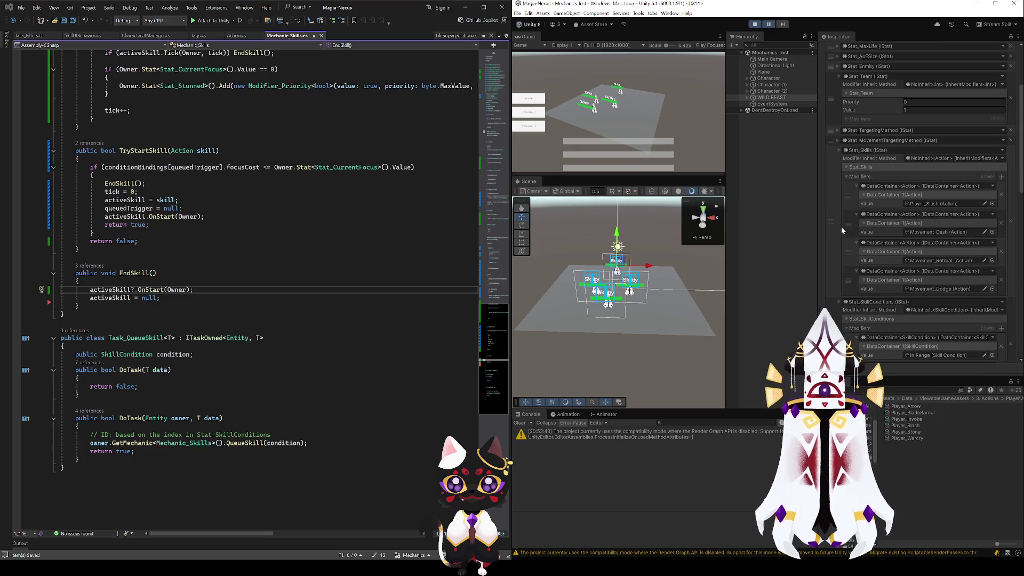
click(836, 140)
click(836, 140)
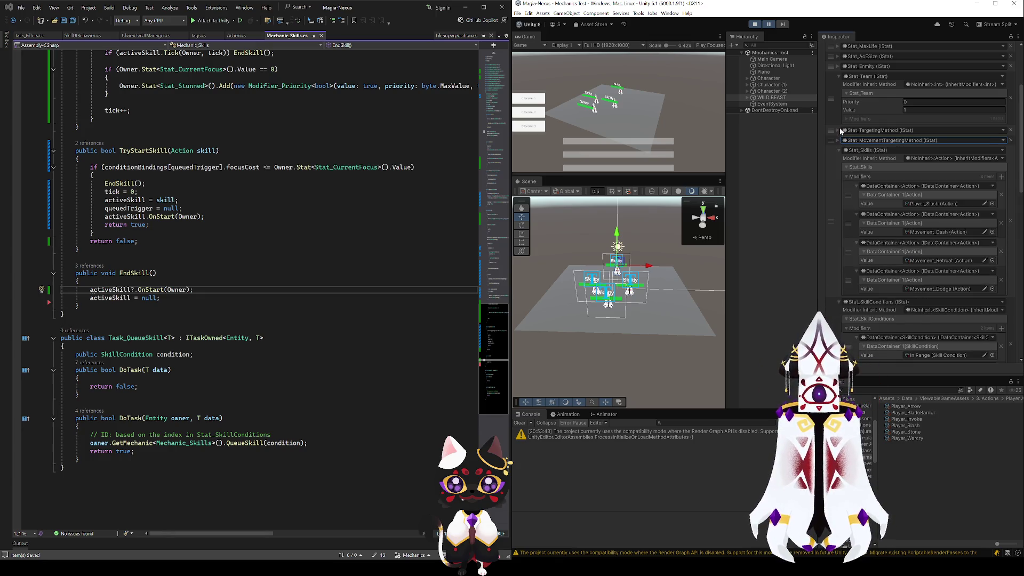
click(840, 130)
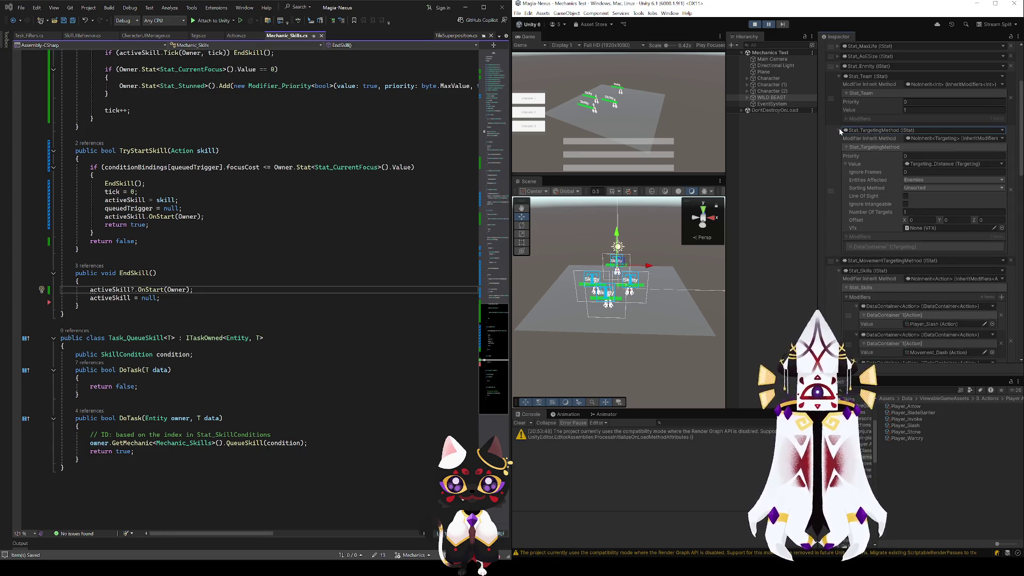
click(839, 130)
- Browse to the second page of WILD BEAST's stats and fold away Stat_Stunned
scroll(861, 242, down, 3)
scroll(861, 242, down, 3)
scroll(851, 215, down, 2)
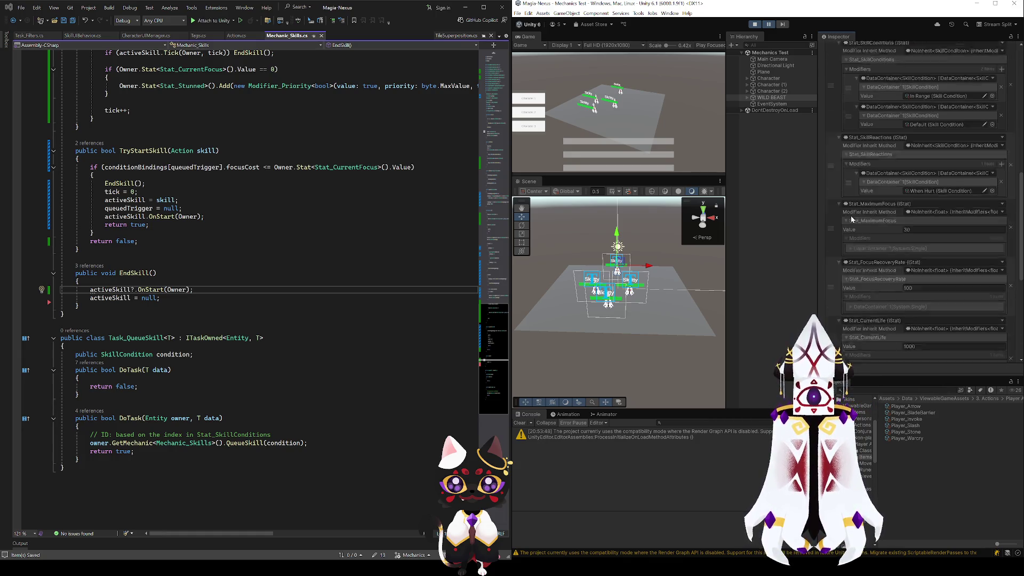
scroll(852, 219, down, 5)
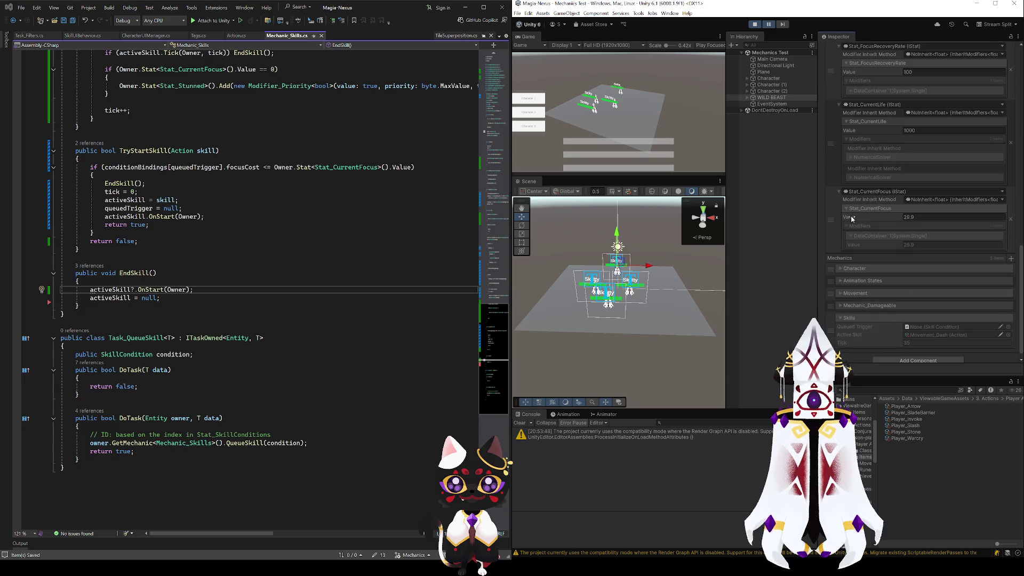
scroll(854, 218, up, 15)
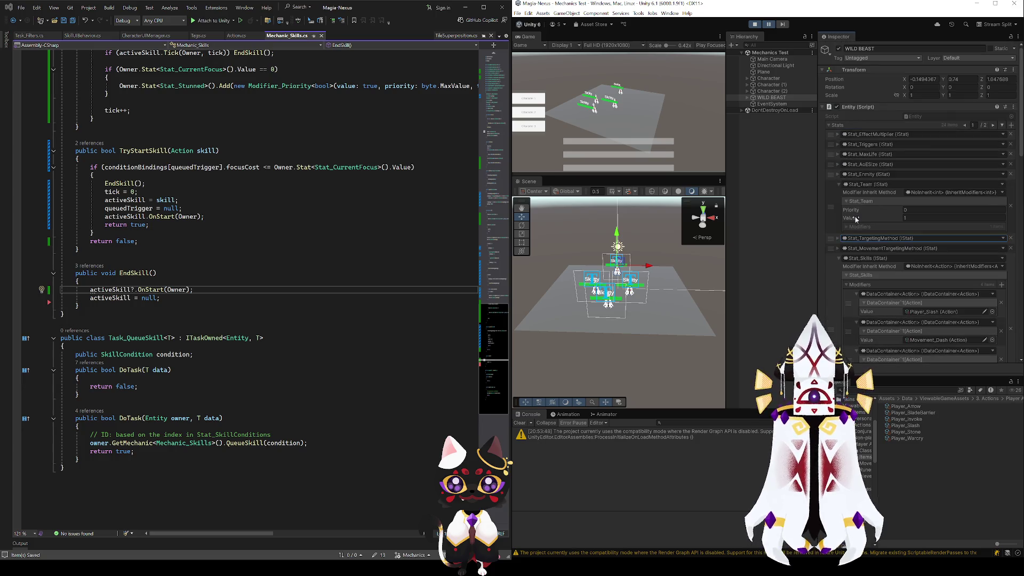
click(993, 125)
click(839, 134)
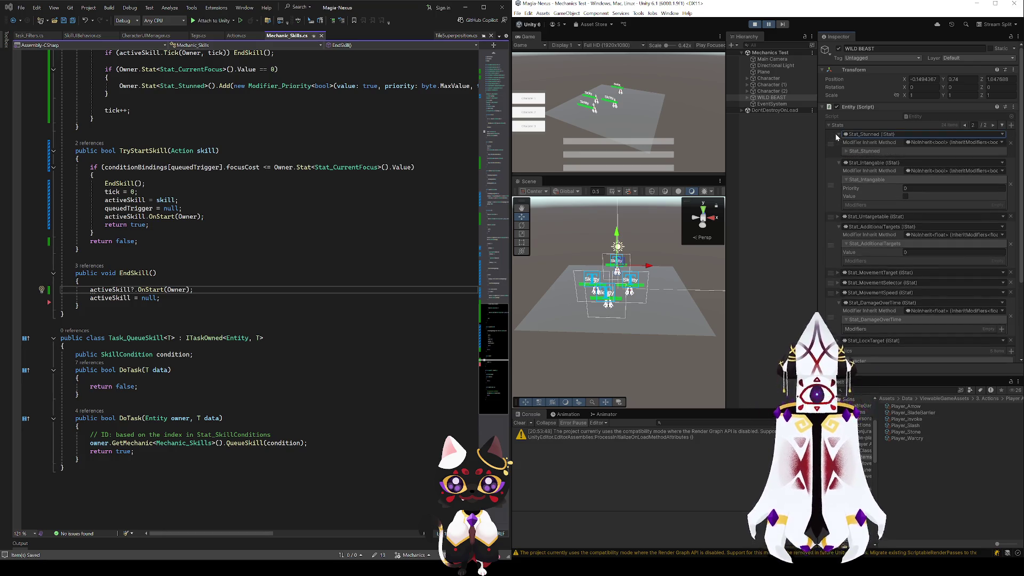
click(846, 151)
click(846, 151)
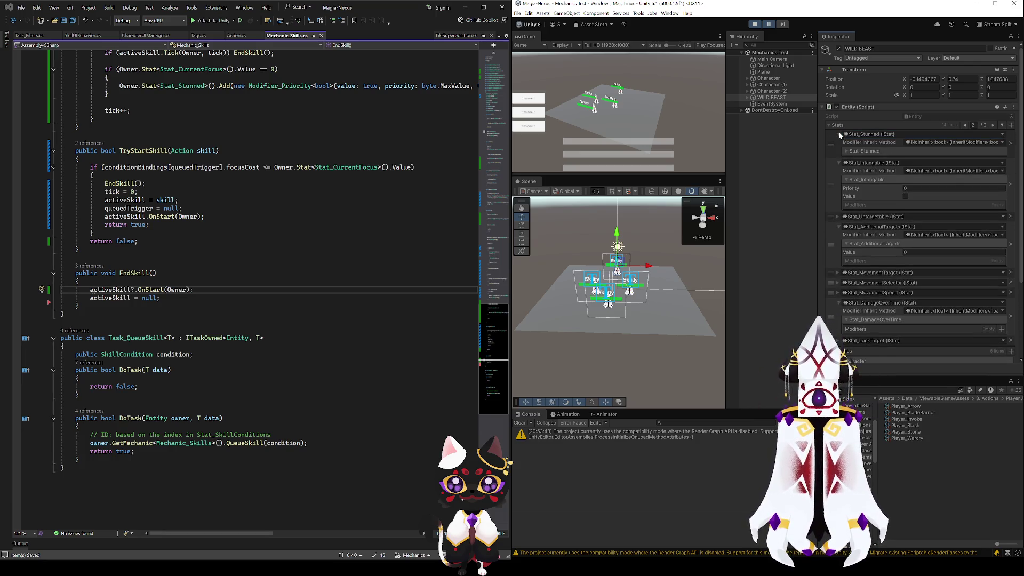
click(838, 135)
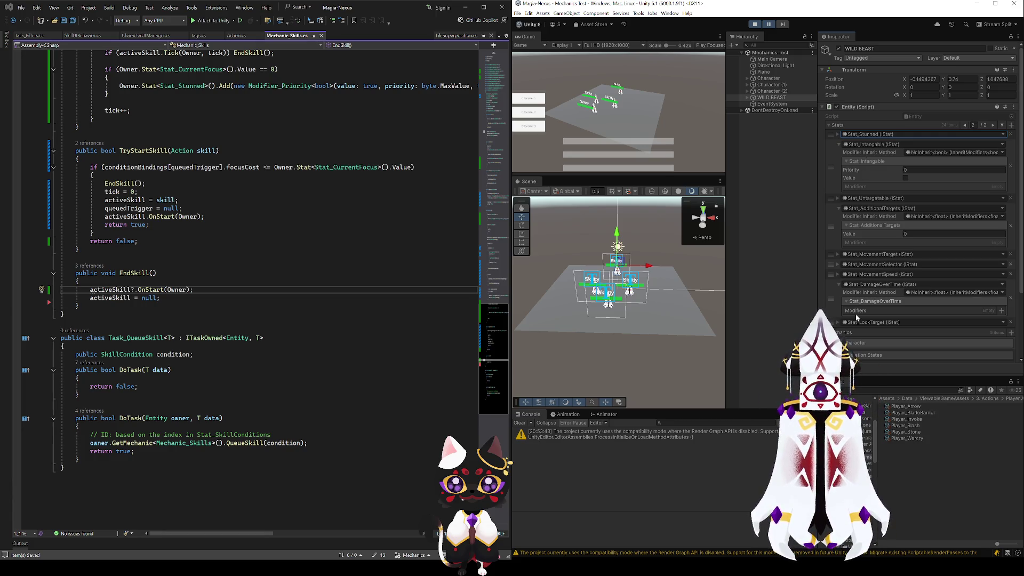
- Collapse Stat_AdditionalTargets, expand Stat_MovementTarget, and check Stat_MovementSelector and Stat_LockTarget values
click(841, 208)
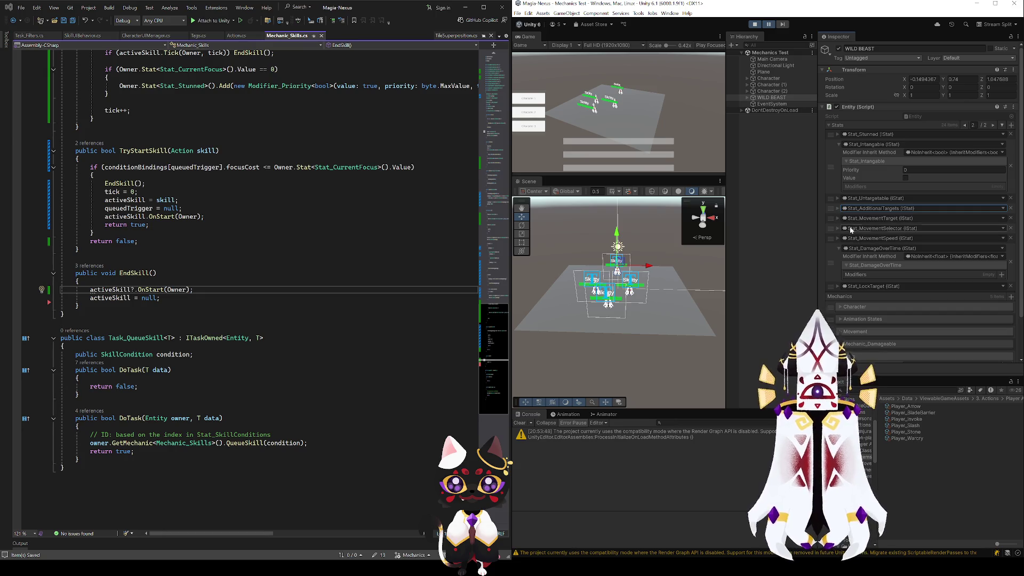
click(838, 218)
click(846, 235)
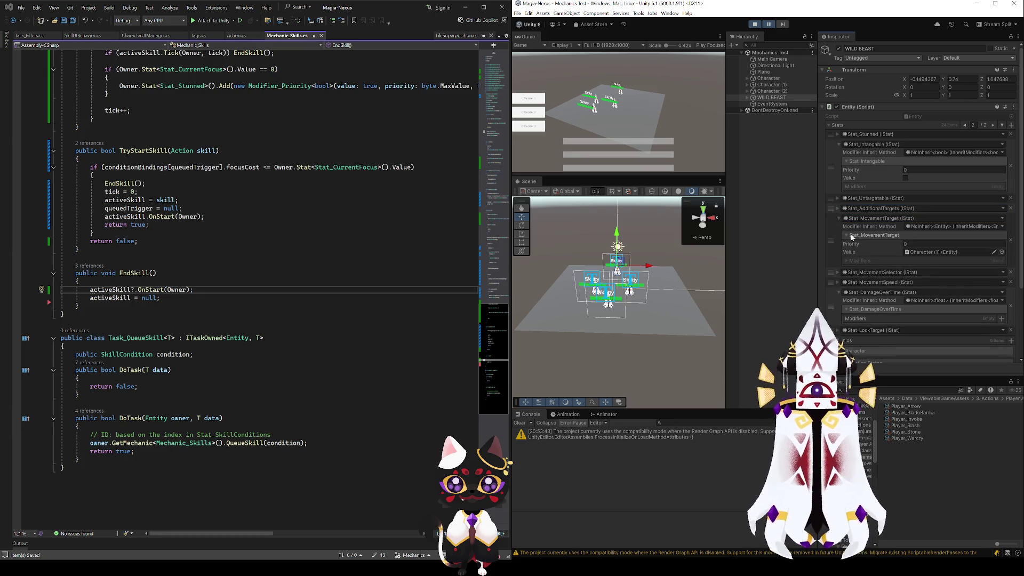
click(839, 273)
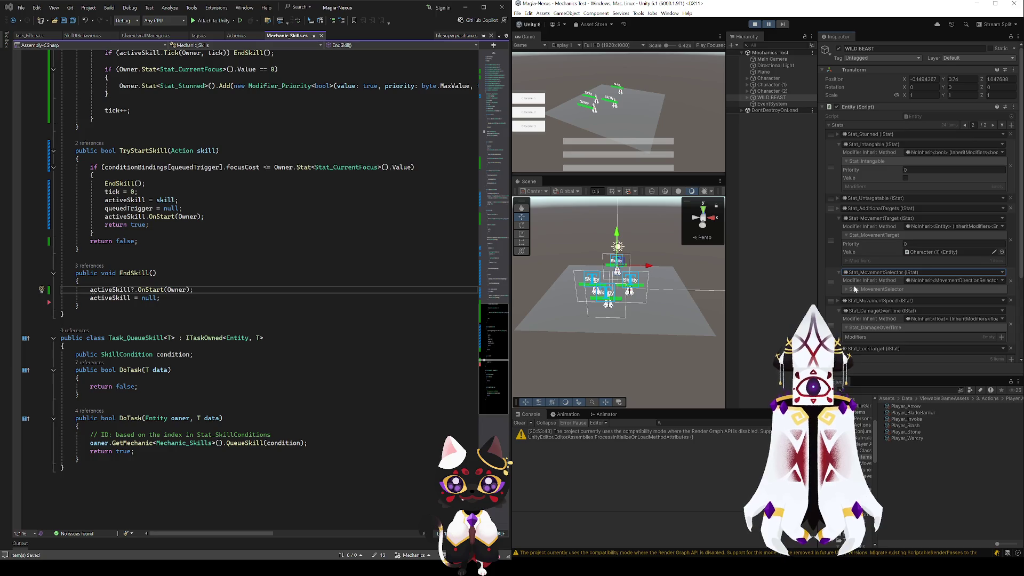
click(847, 290)
click(847, 290)
click(839, 273)
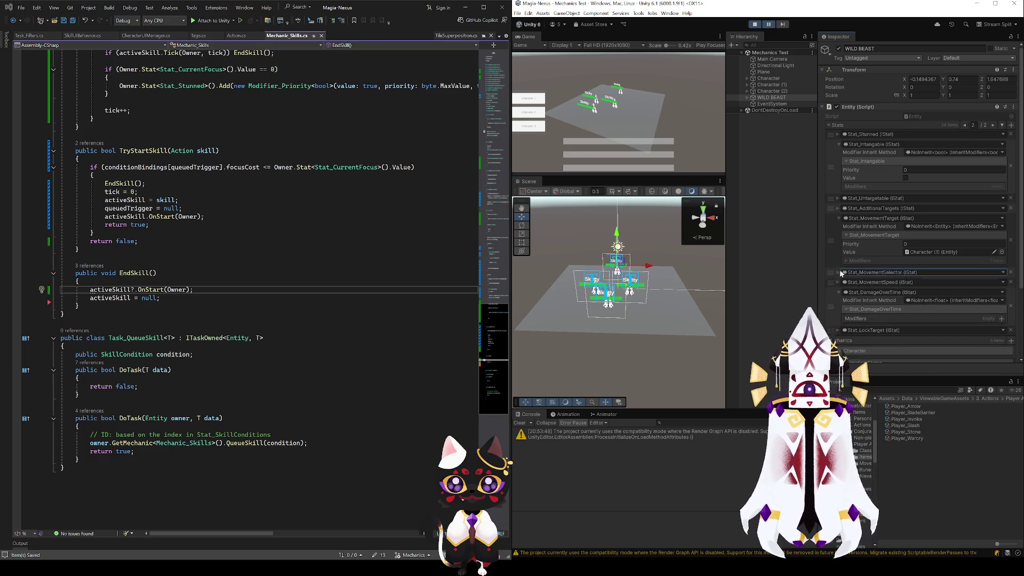
click(840, 330)
scroll(848, 320, down, 2)
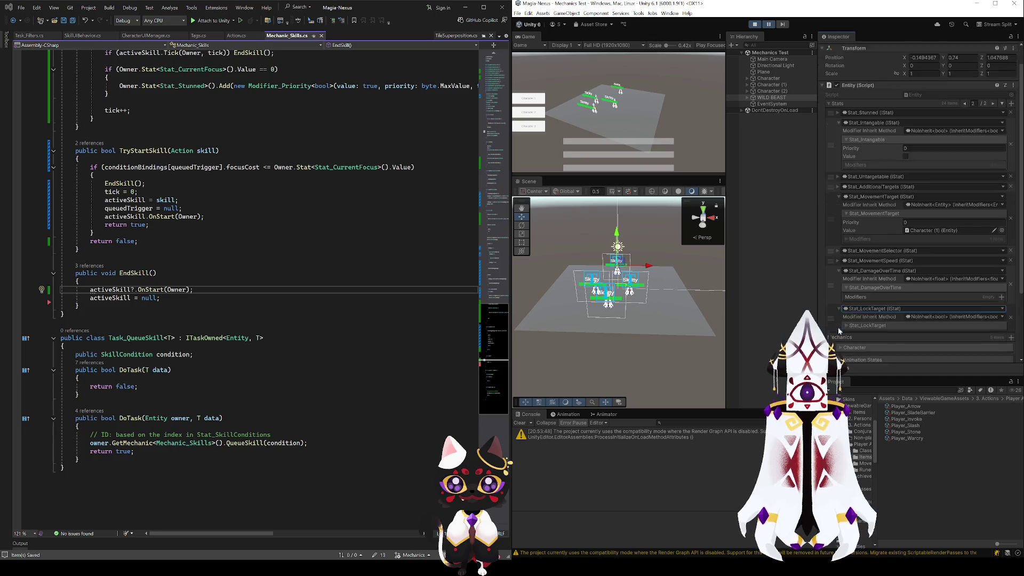
click(847, 303)
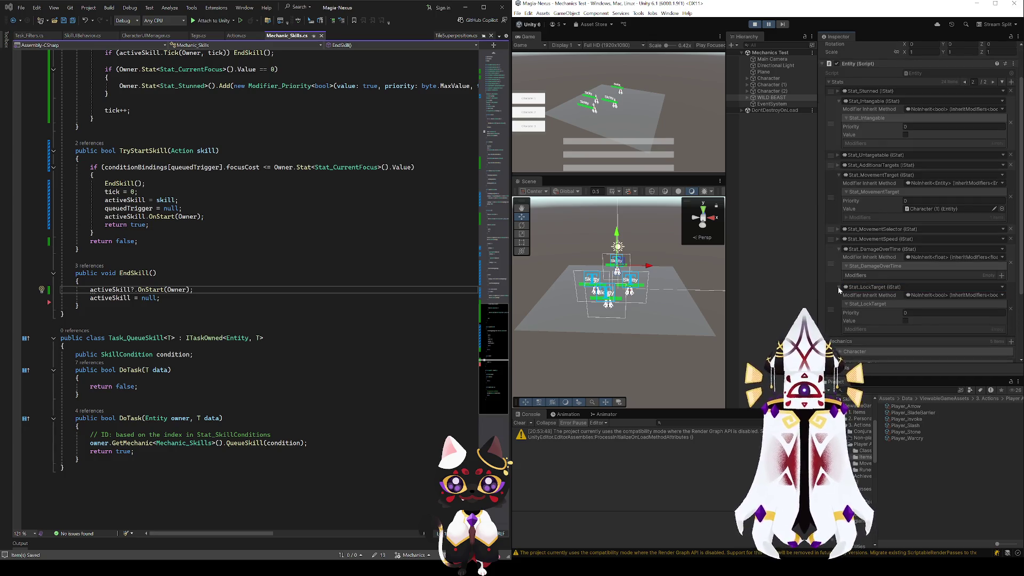
click(840, 287)
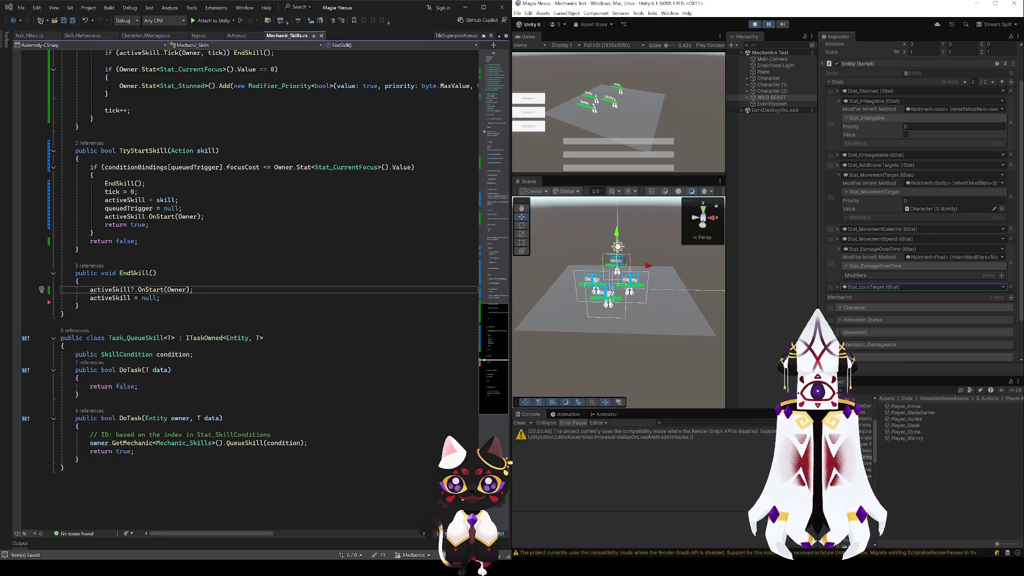
- Switch from Mechanic_Skills.cs to Action.cs and review the OnStart and Tick methods
click(272, 355)
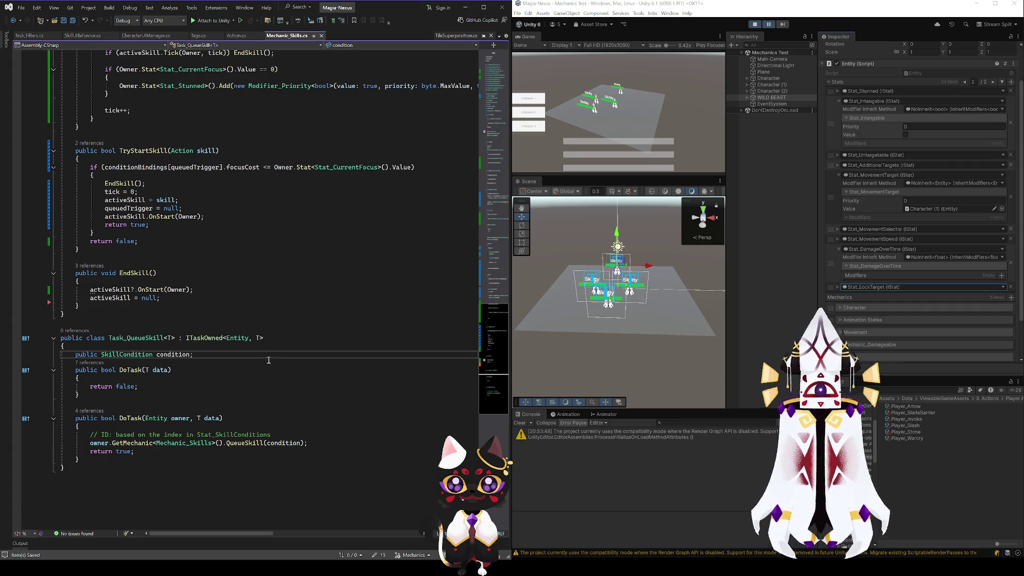
scroll(269, 361, up, 15)
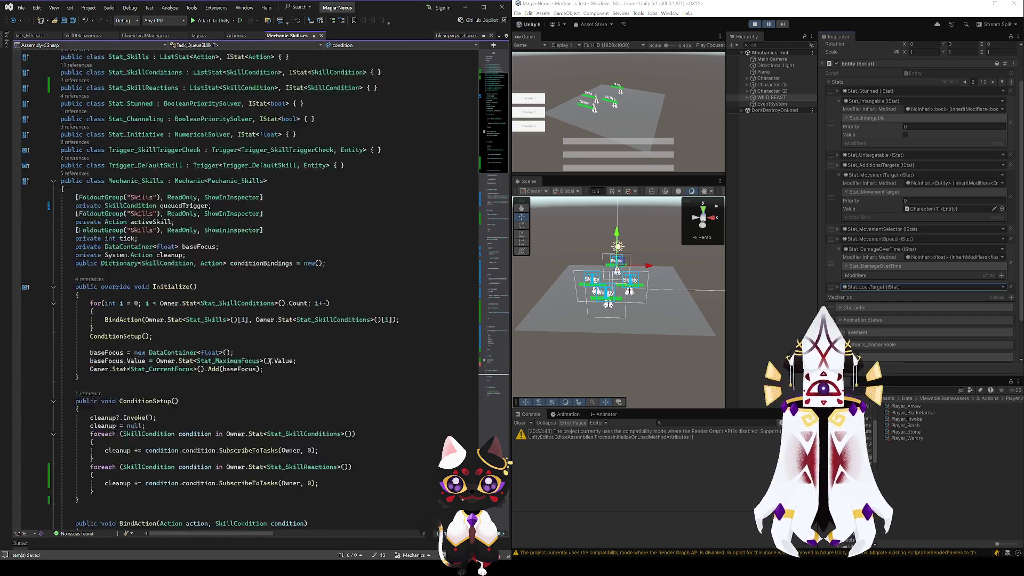
scroll(271, 362, down, 15)
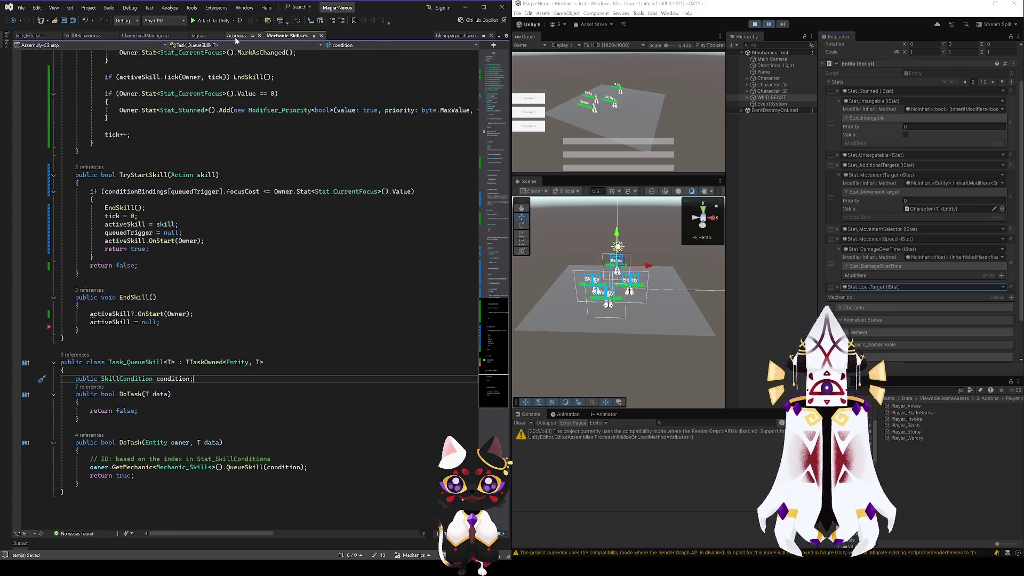
click(235, 36)
scroll(313, 308, up, 3)
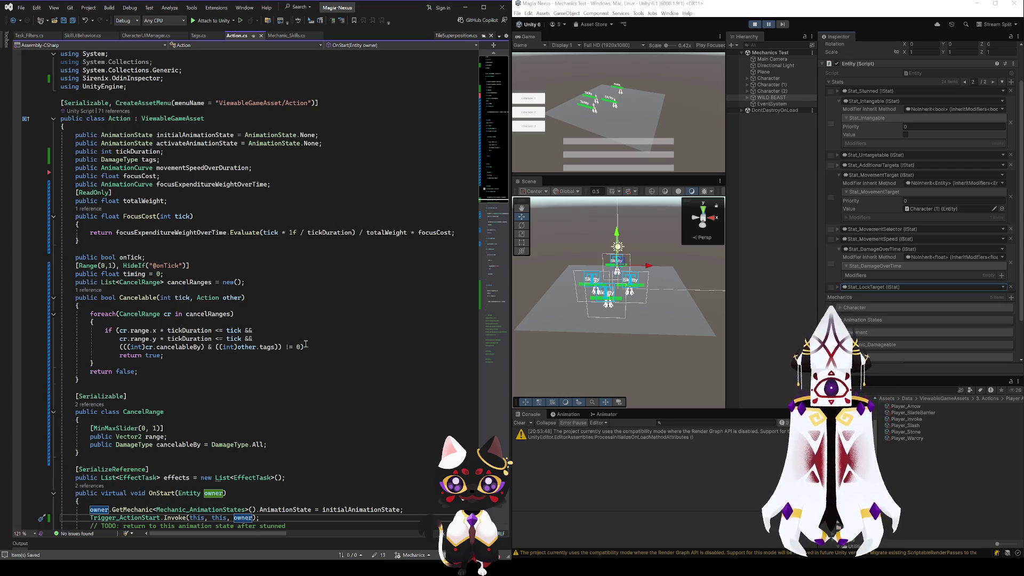
scroll(134, 154, down, 5)
scroll(219, 220, up, 5)
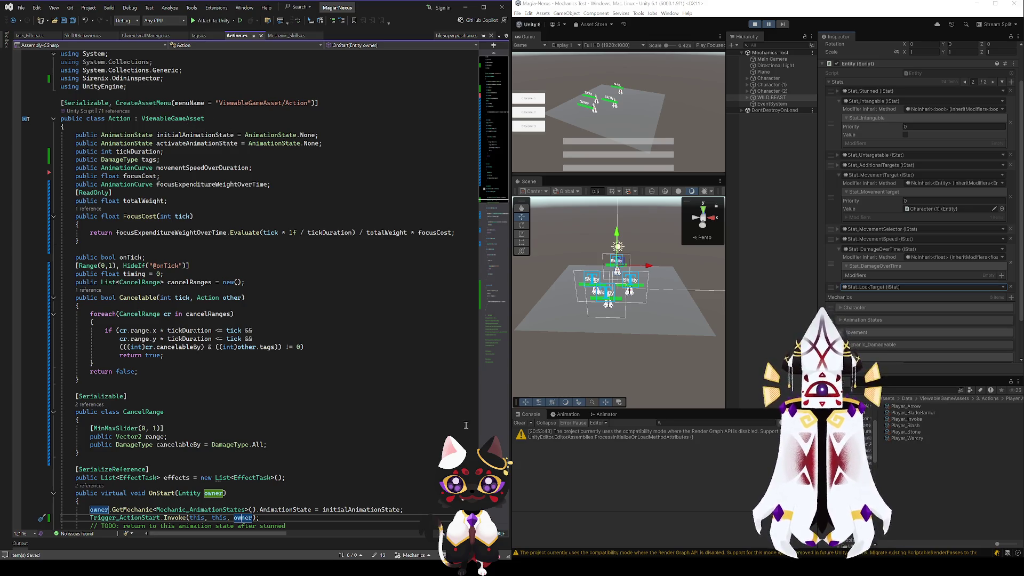
scroll(333, 345, down, 5)
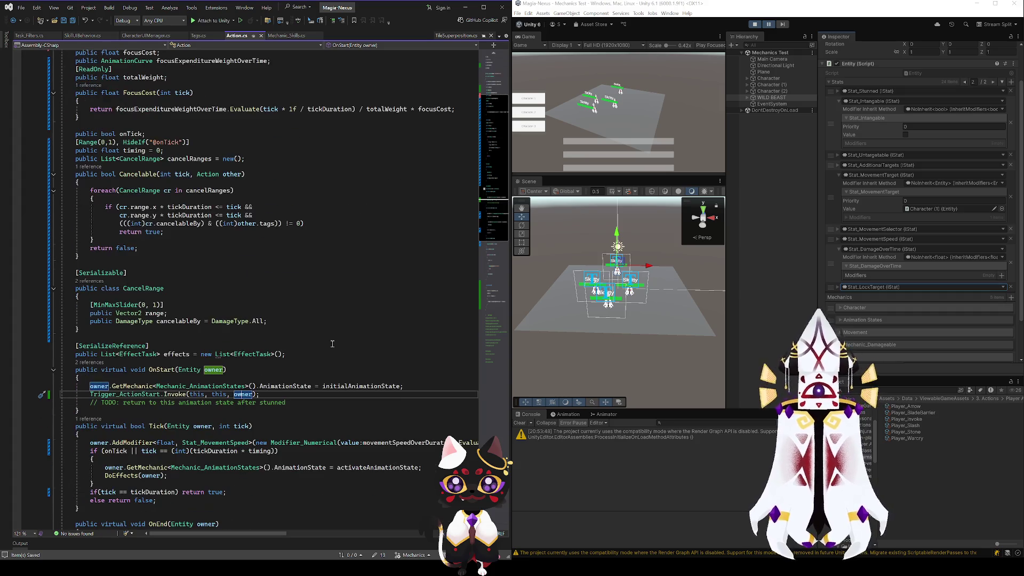
key(Up)
key(Up)
key(Up)
key(Down)
key(Down)
key(Down)
scroll(293, 299, up, 5)
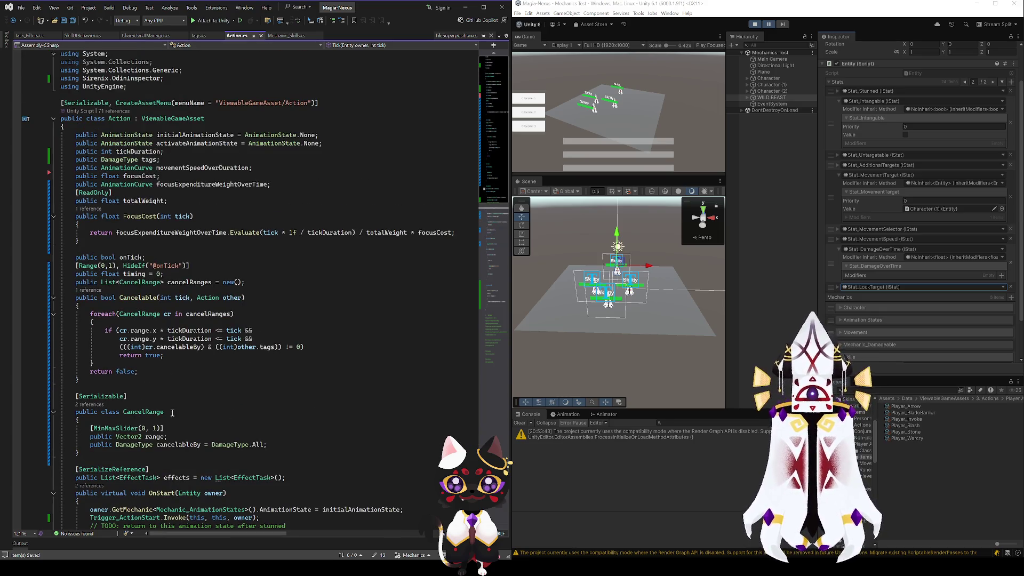
click(312, 394)
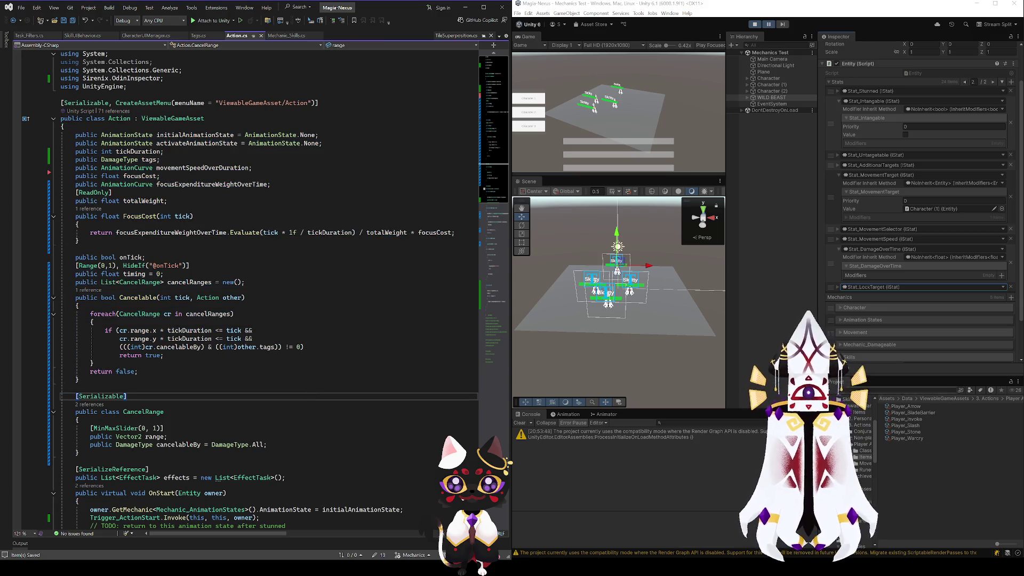
scroll(298, 427, down, 10)
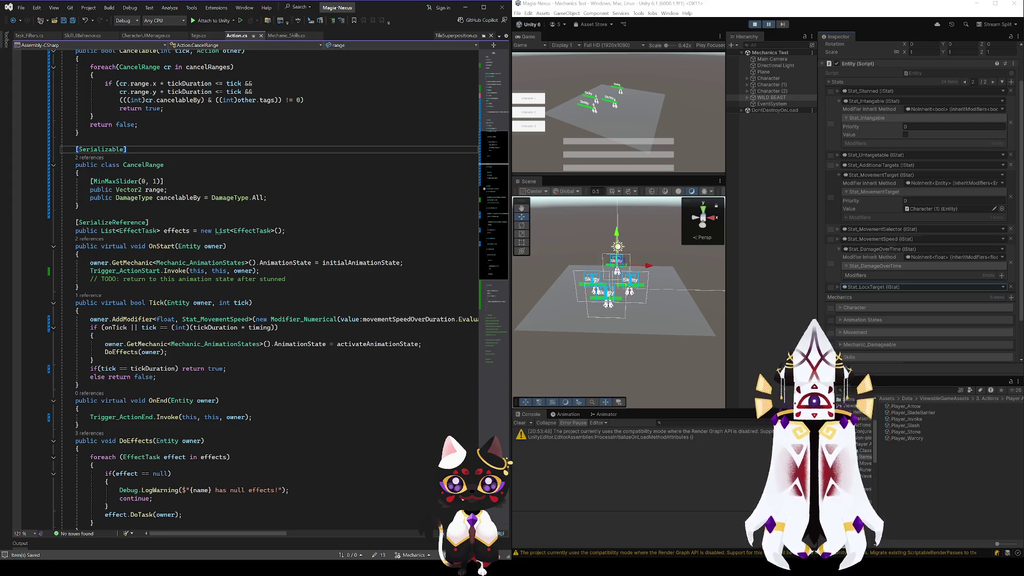
- Highlight the Trigger_ActionStart and Invoke uses in OnStart, then bring up Task_Filters.cs
click(258, 272)
click(176, 271)
click(141, 273)
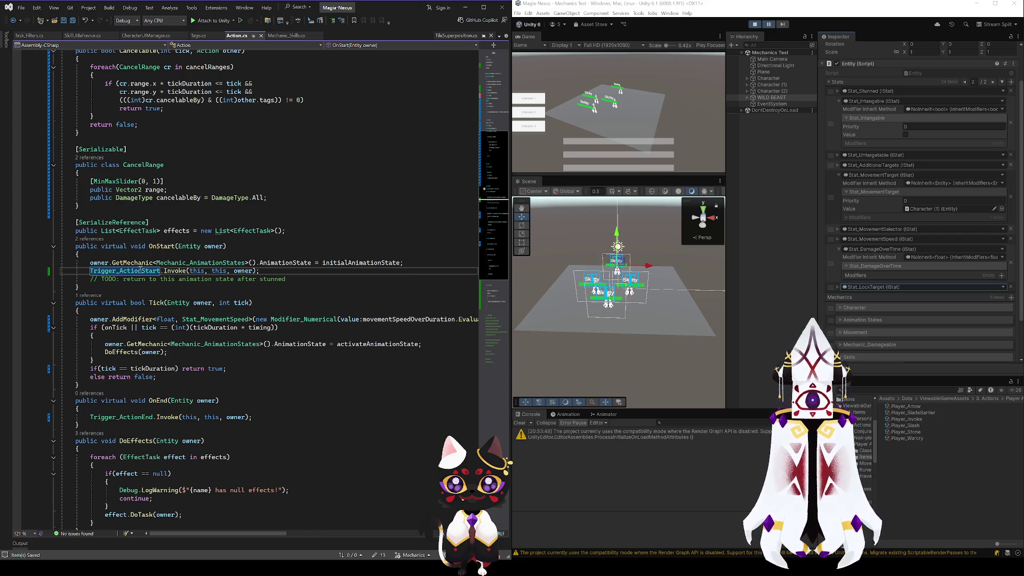
scroll(388, 320, down, 4)
scroll(388, 320, down, 10)
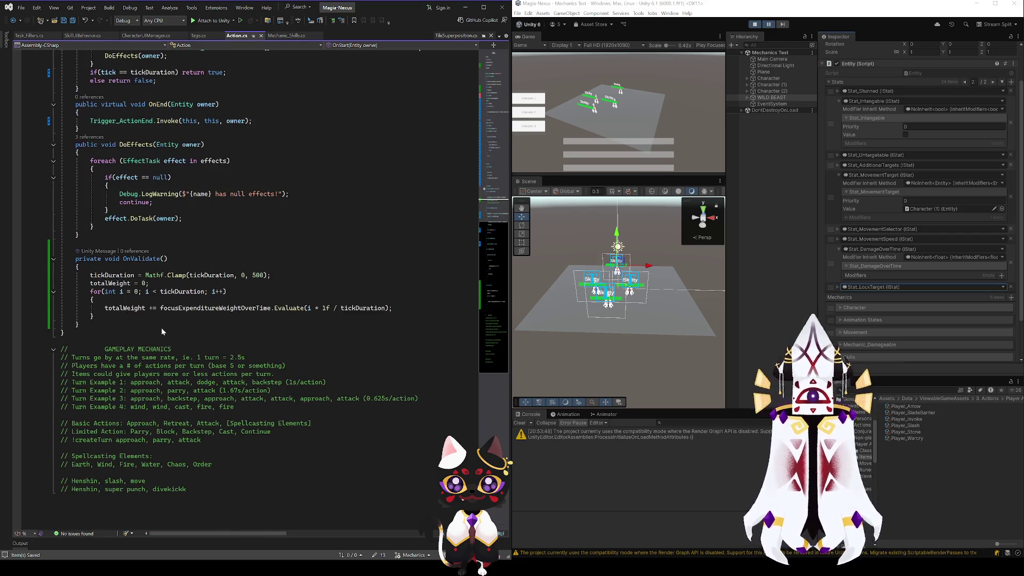
scroll(161, 327, up, 9)
click(26, 36)
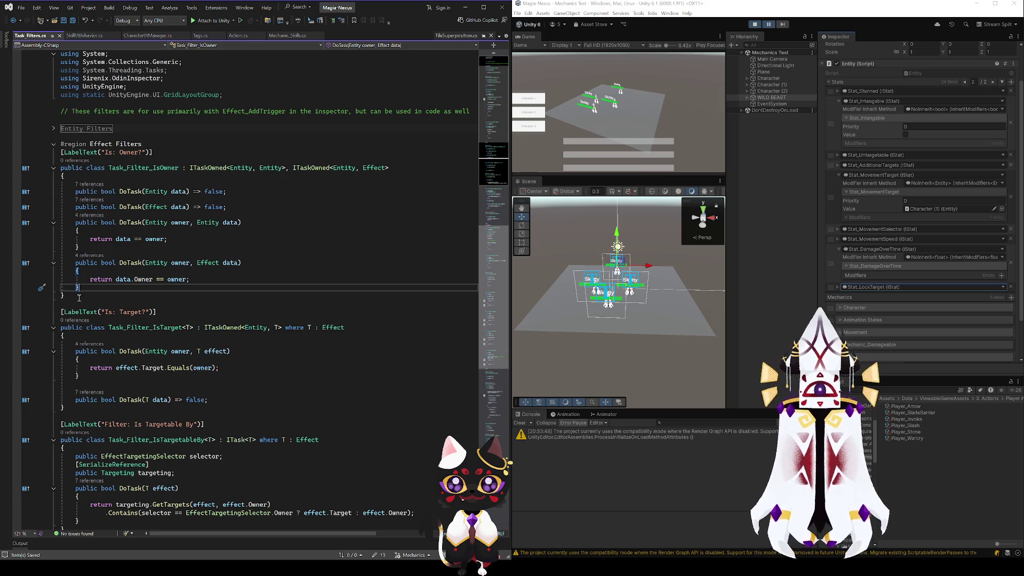
- Begin adding an ITask<Action type to Task_Filter_IsTarget's declaration
click(173, 330)
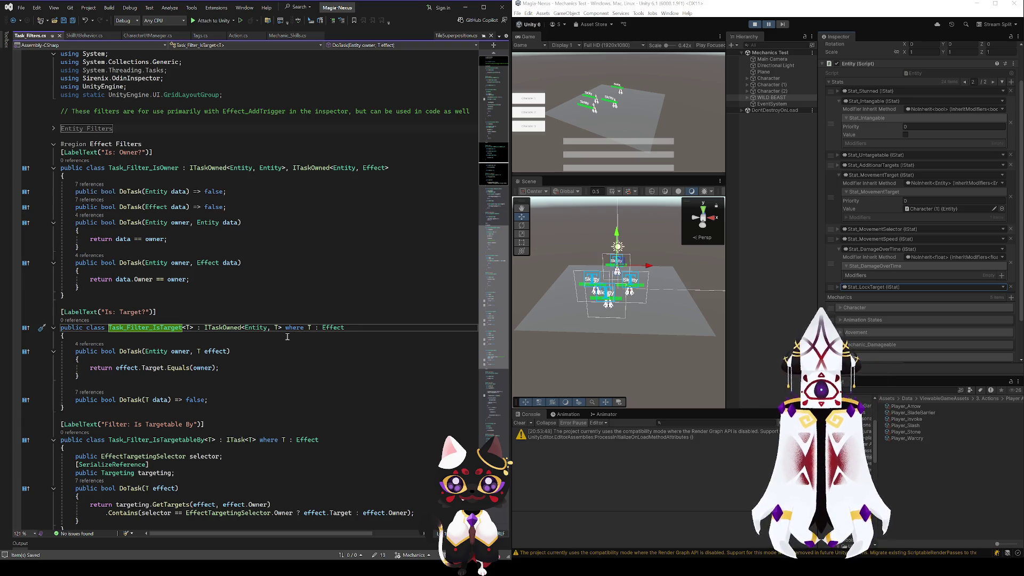
click(333, 328)
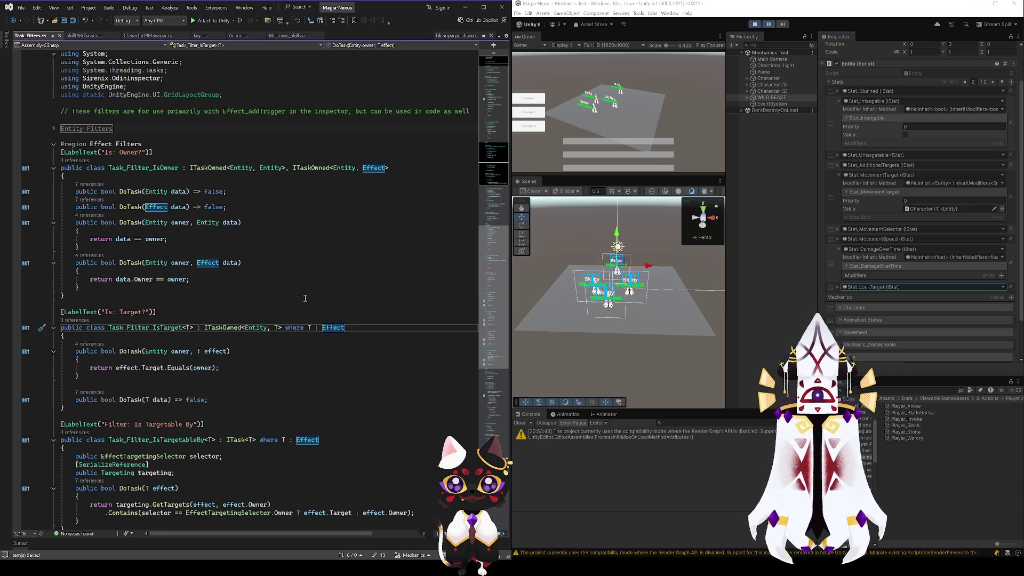
text(, )
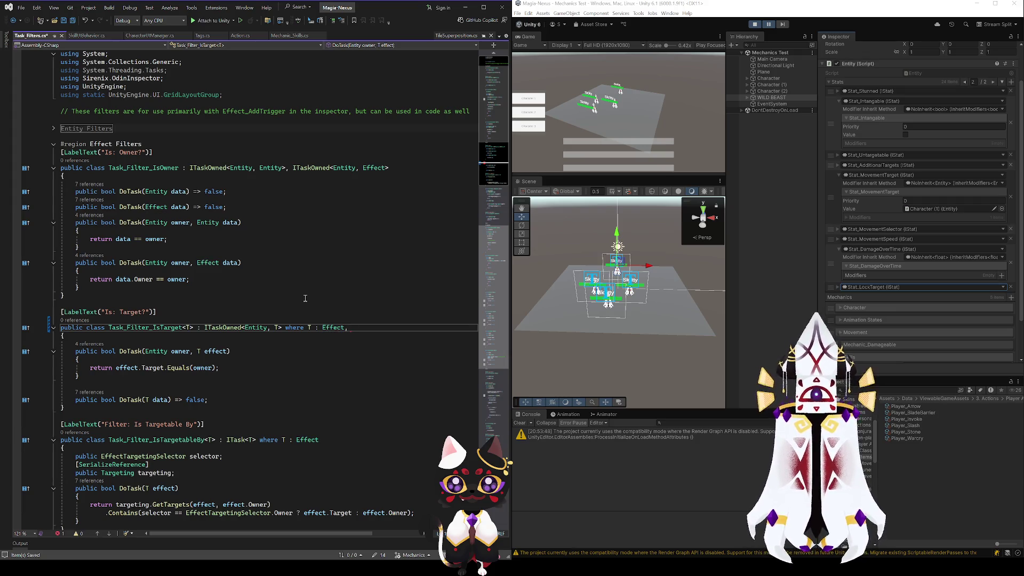
text(ITaskOwned<E>)
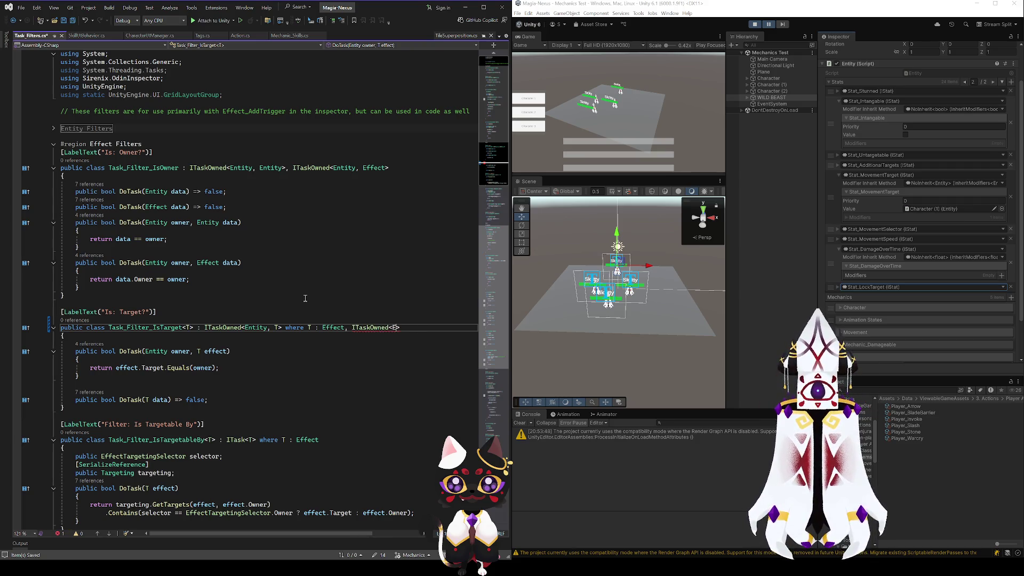
key(BackSpace)
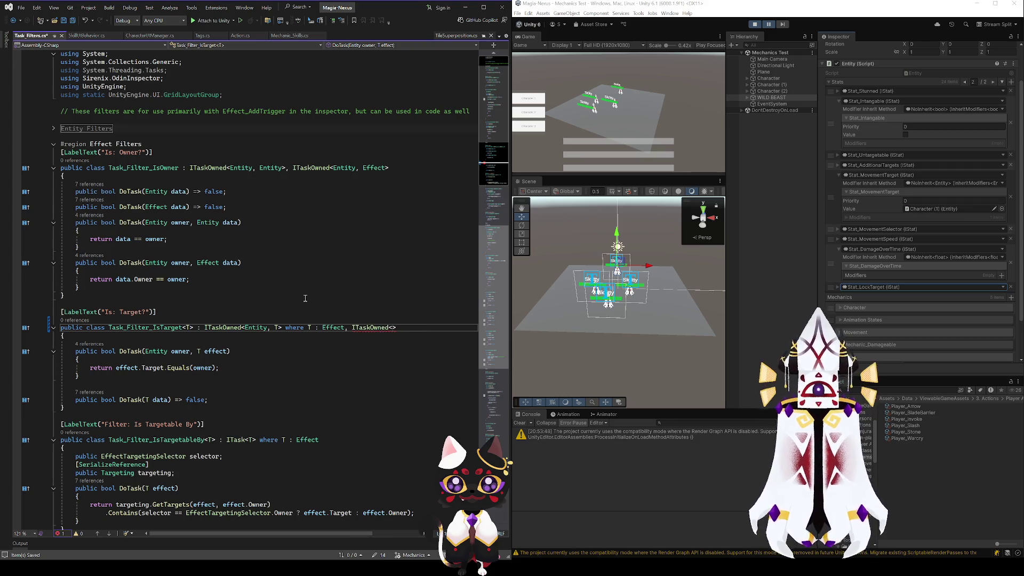
key(BackSpace)
key(BackSpace)
key(BackSpace)
text(<)
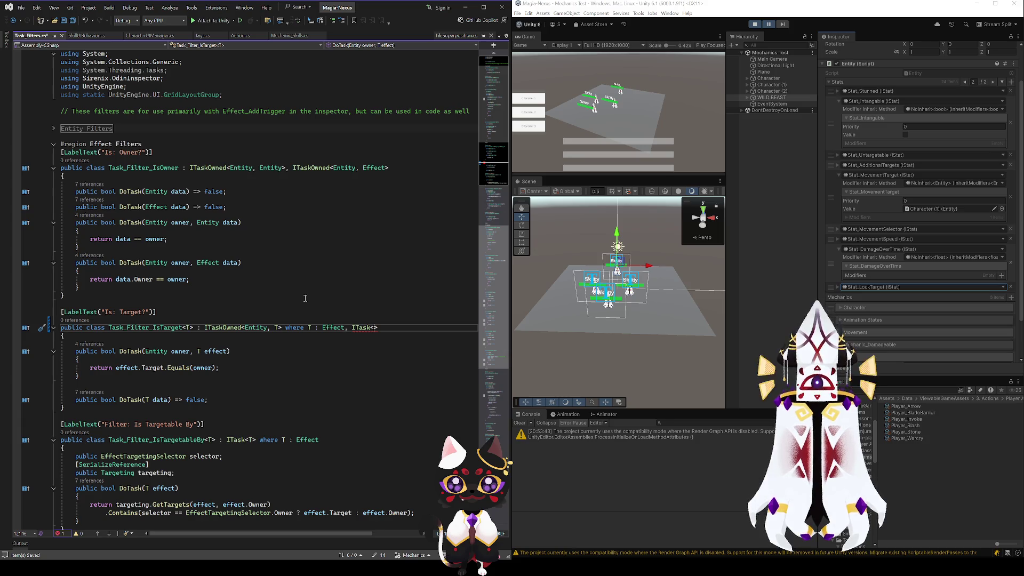
text(Action)
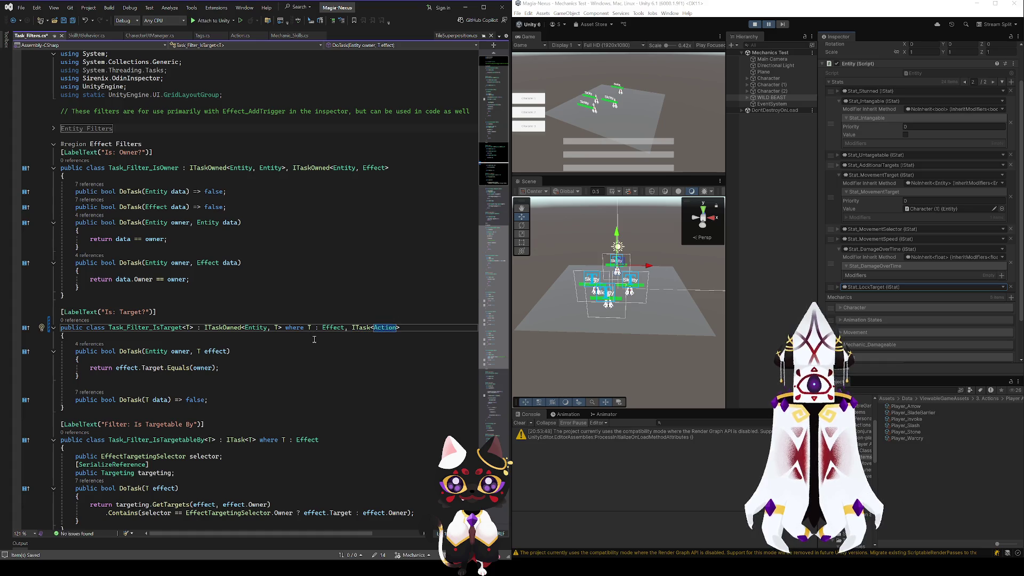
- Complete the added type as ITaskOwned<Entity, Action>
click(373, 327)
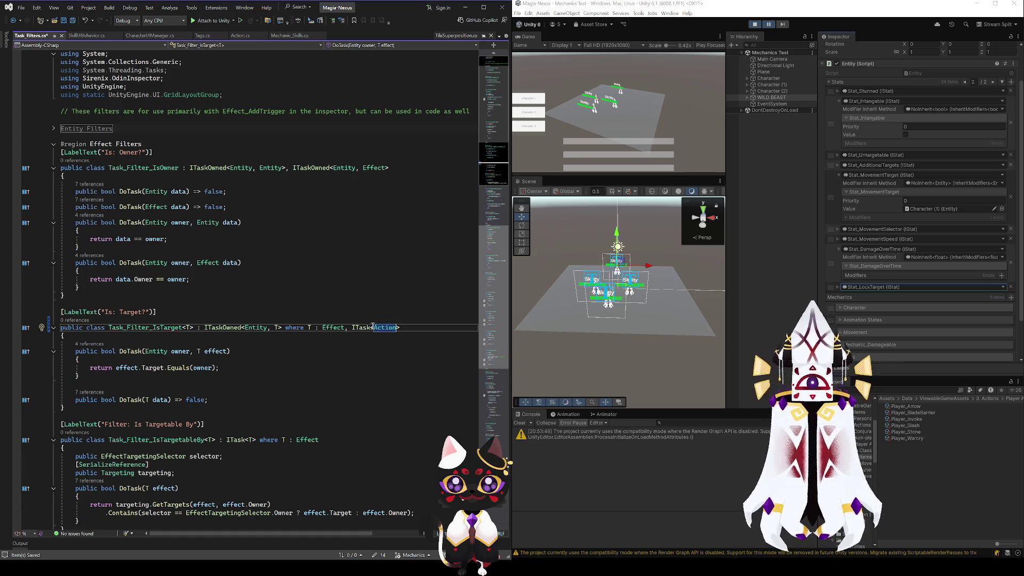
text(Ent)
key(Tab)
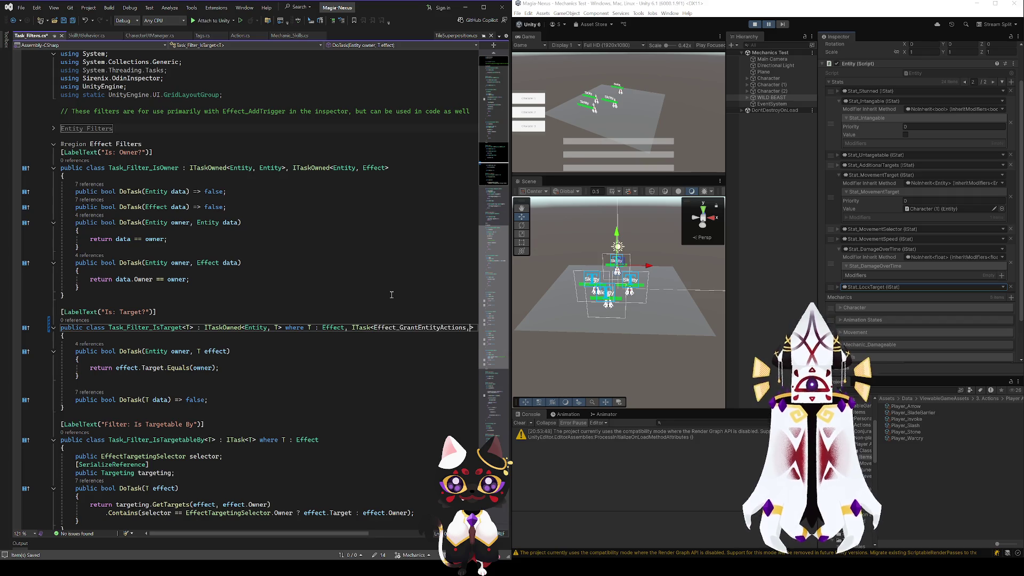
key(ctrl+z)
text(ity,)
double_click(408, 327)
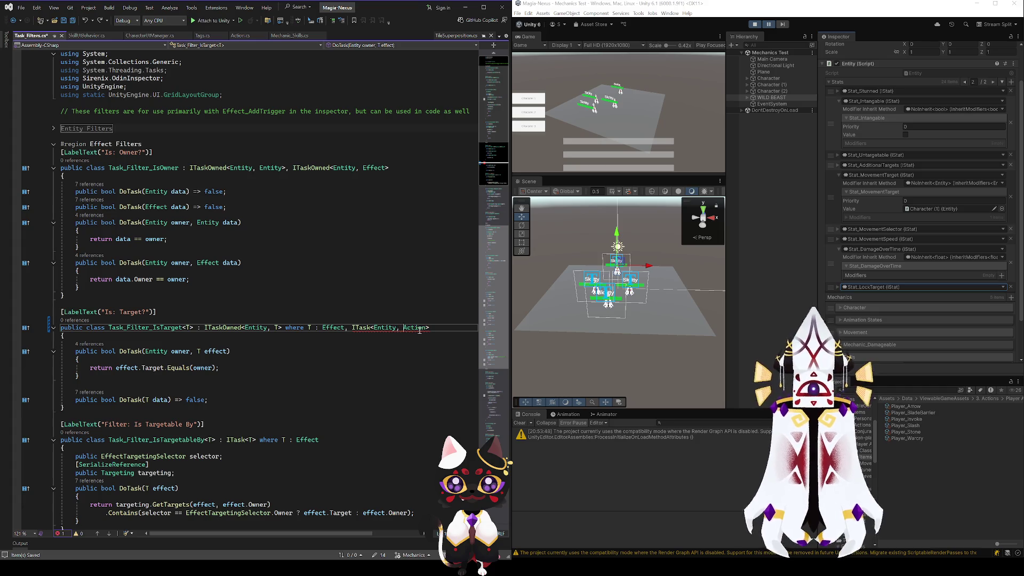
click(367, 327)
text(Owned)
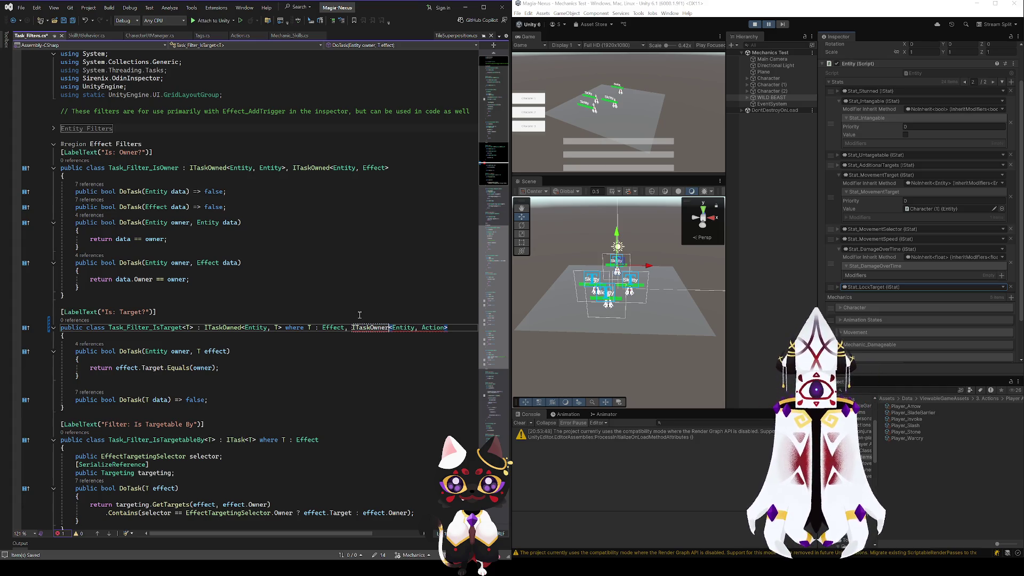
text(d)
key(End)
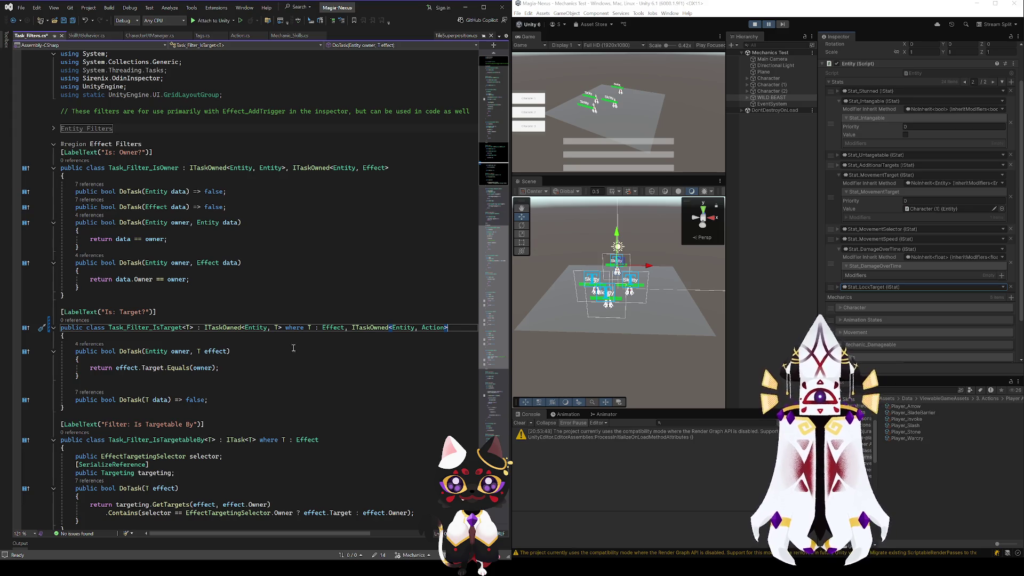
- Move ITaskOwned<Entity, Action> into the implemented interfaces and generate its DoTask stubs
click(234, 399)
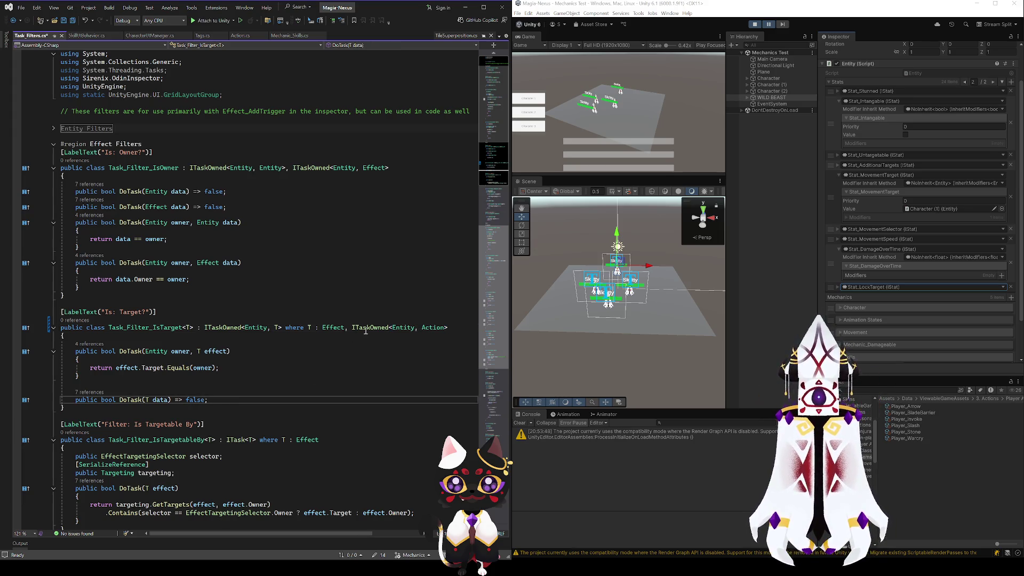
drag(352, 327, 453, 328)
key(BackSpace)
key(BackSpace)
key(BackSpace)
key(ctrl+Left)
key(ctrl+Left)
key(ctrl+Left)
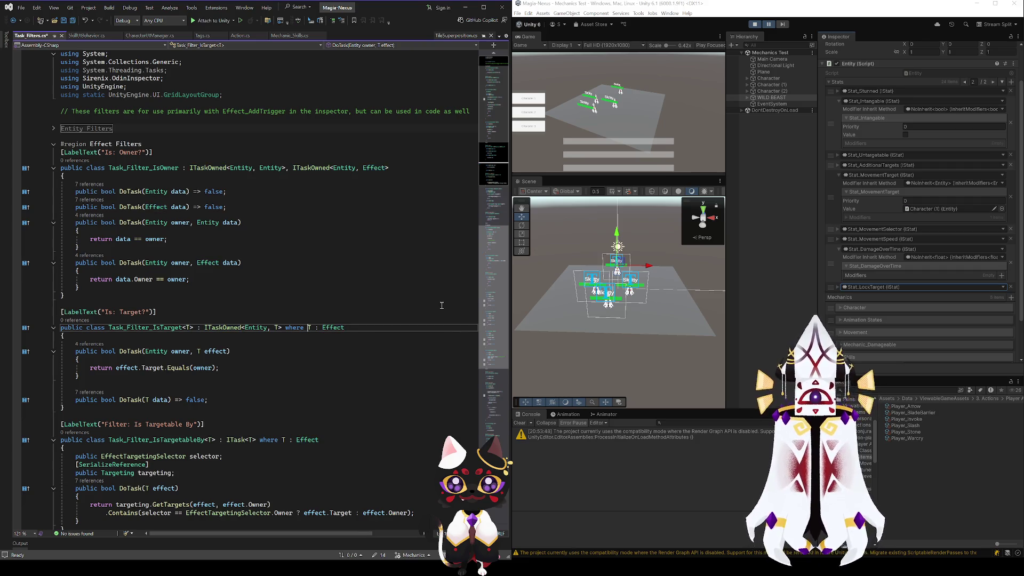
key(ctrl+z)
key(ctrl+z)
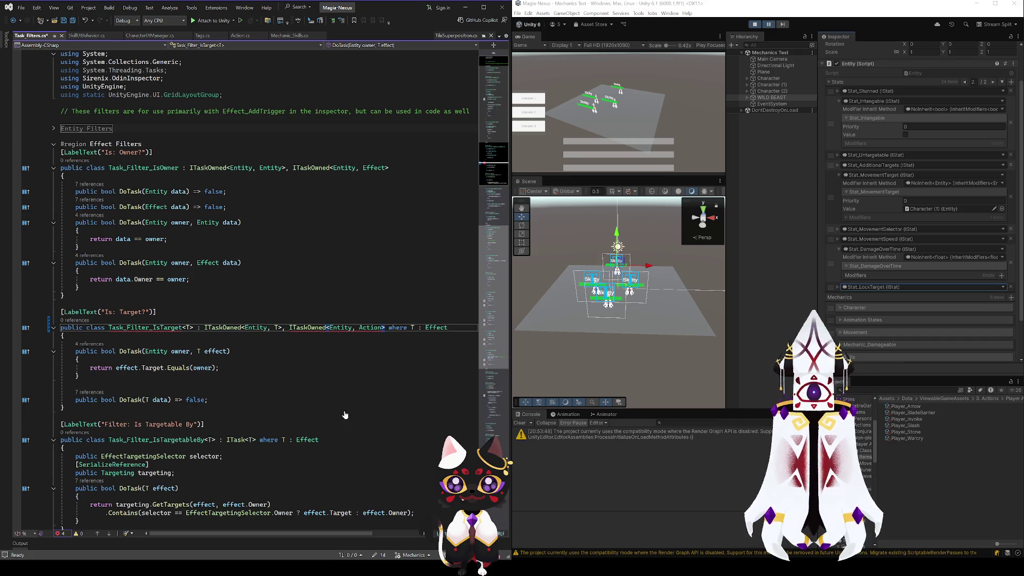
key(ctrl+period)
key(Return)
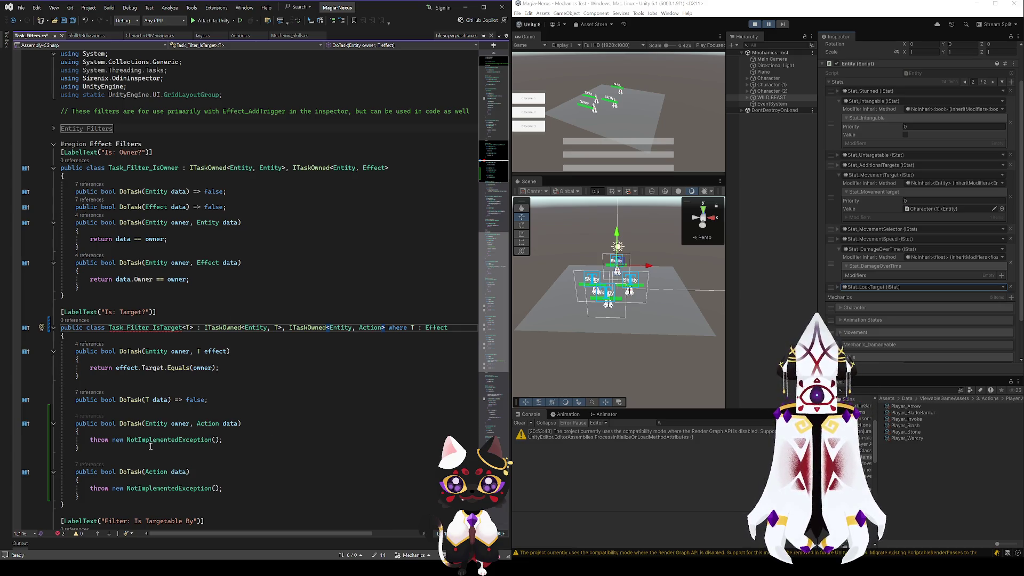
- Replace the NotImplementedException throw in DoTask(Entity owner, Action data) with return
click(178, 424)
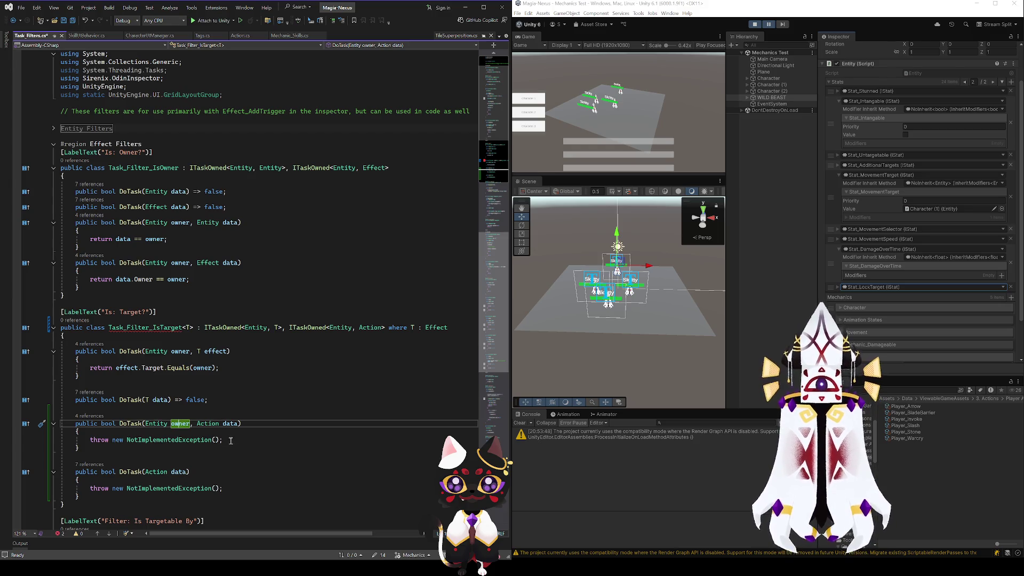
drag(223, 440, 90, 439)
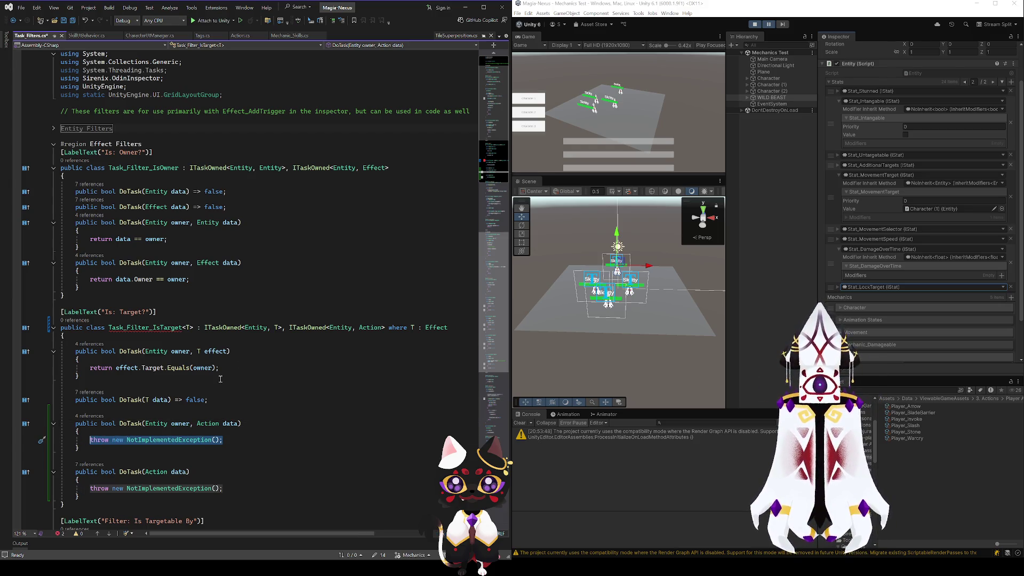
key(BackSpace)
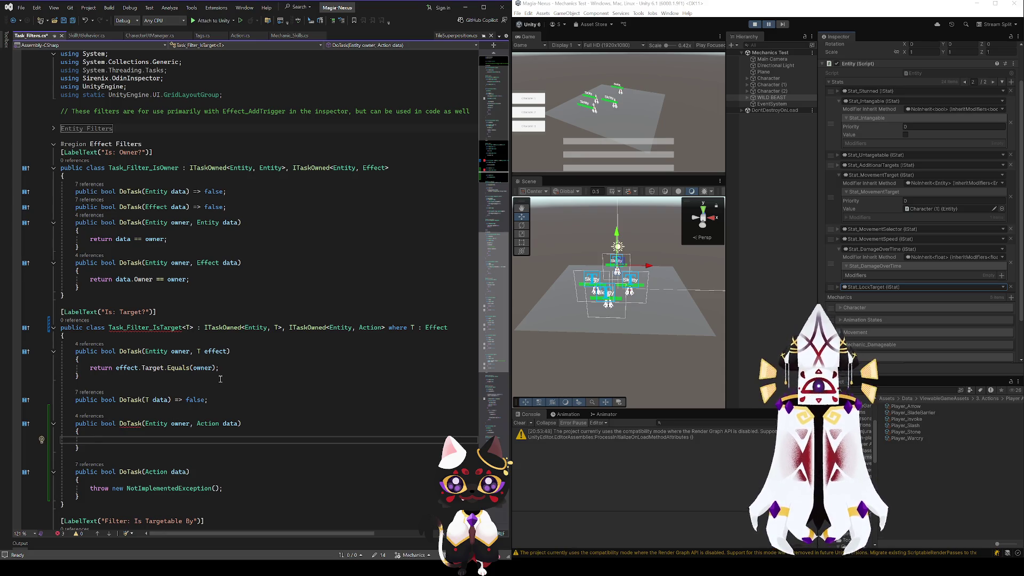
text(owner)
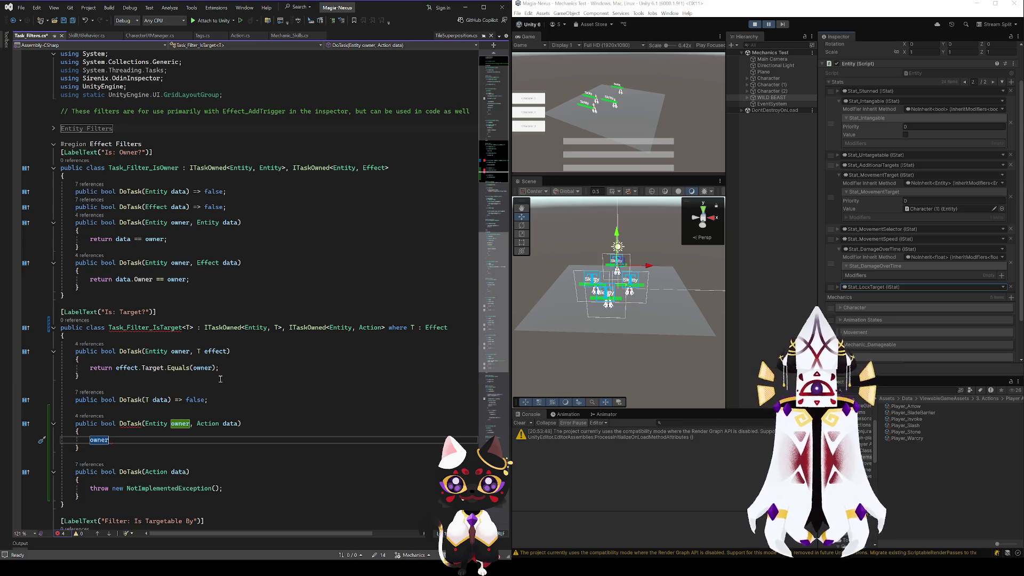
click(161, 328)
key(ctrl+minus)
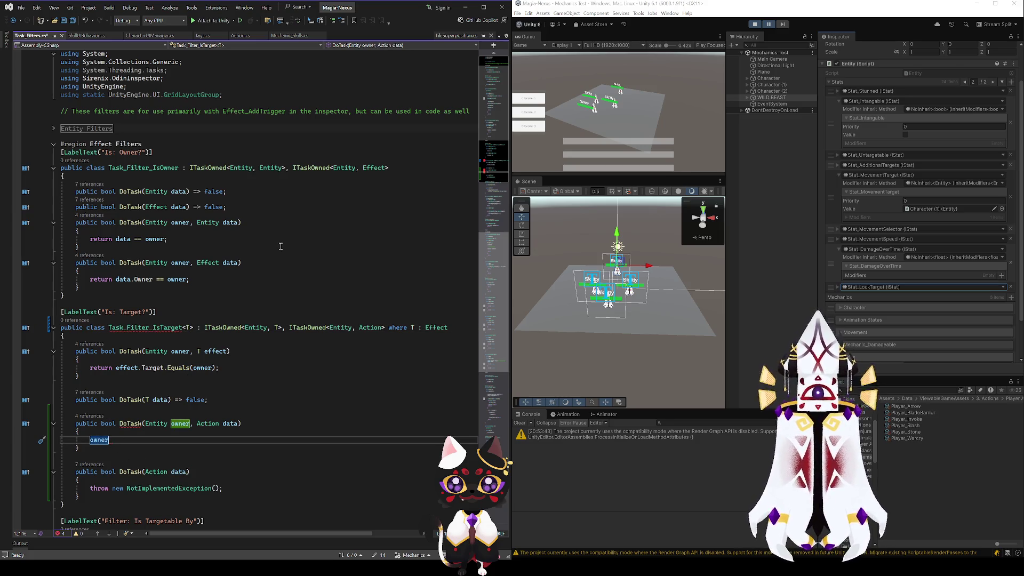
key(BackSpace)
key(BackSpace)
key(BackSpace)
text(return)
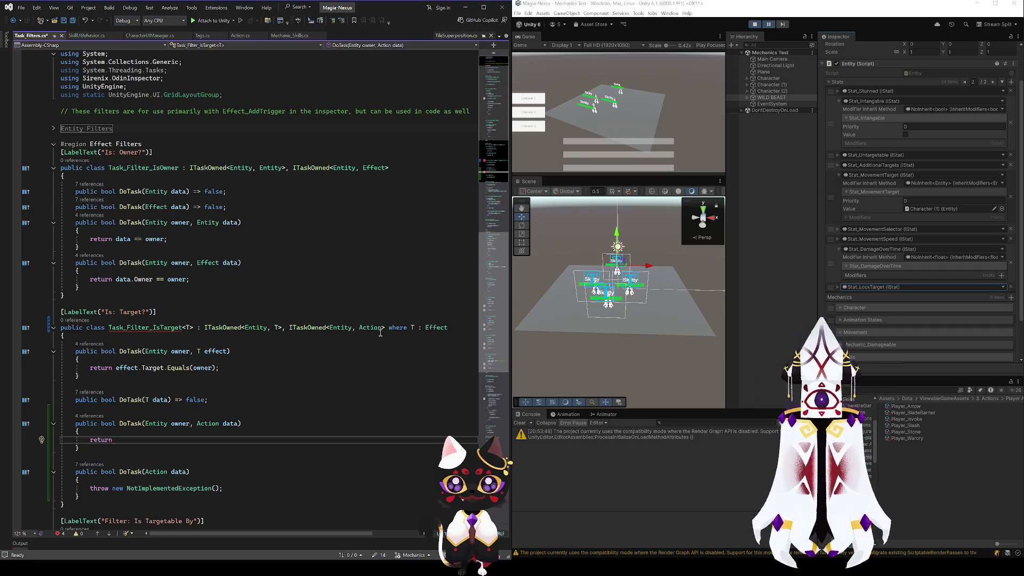
- View the ITaskOwned definition, then navigate back to DoTriggerTasks in Trigger.cs
click(309, 327)
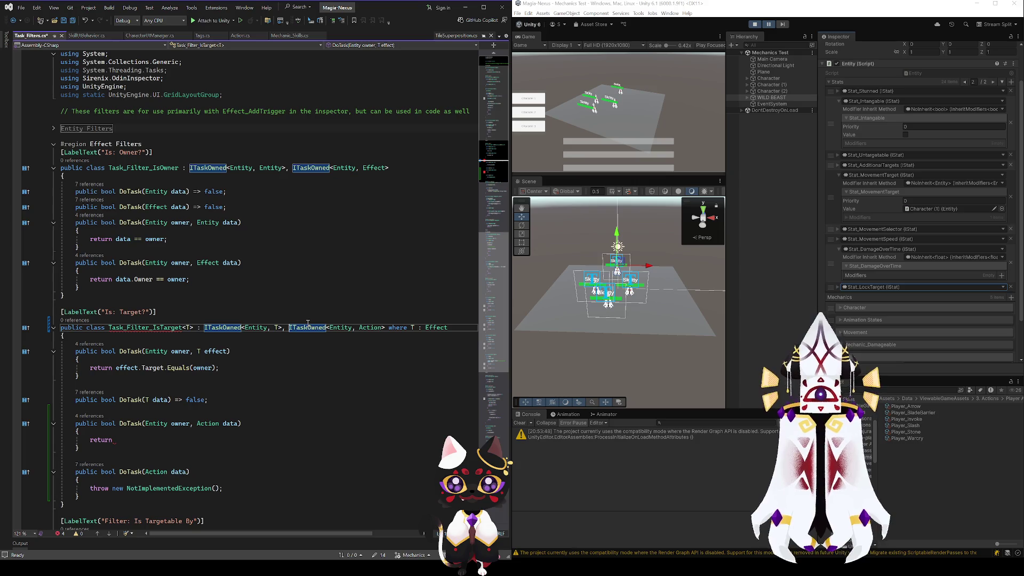
key(F12)
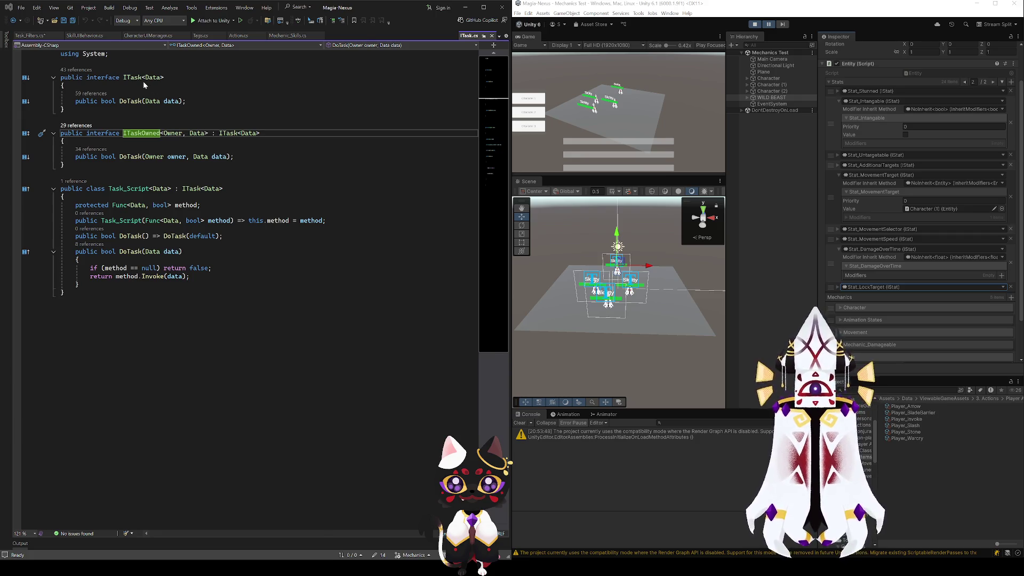
key(ctrl+minus)
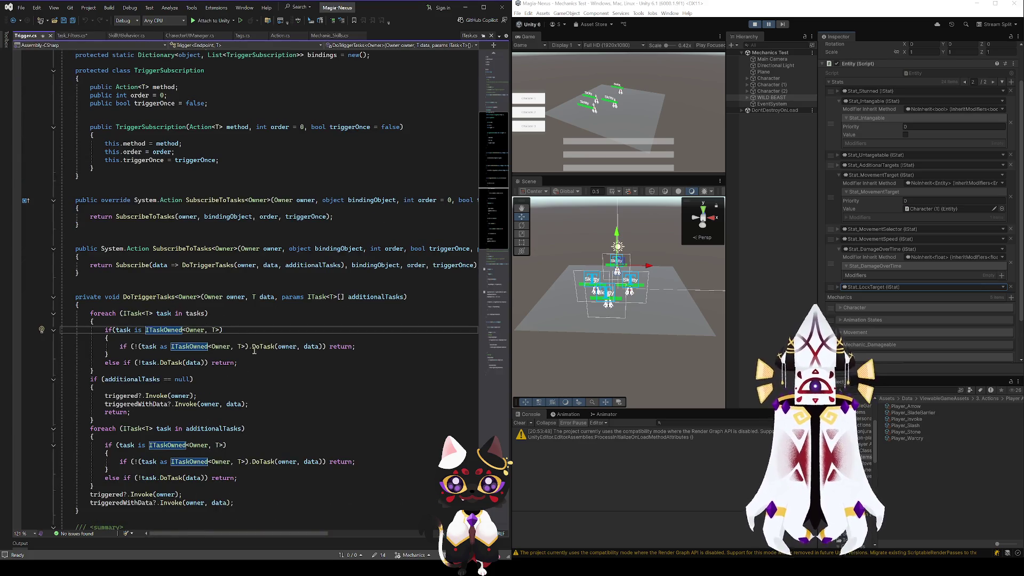
- Review DoTriggerTasks and its SubscribeToTasks callers in Trigger.cs
click(286, 346)
key(F12)
click(134, 297)
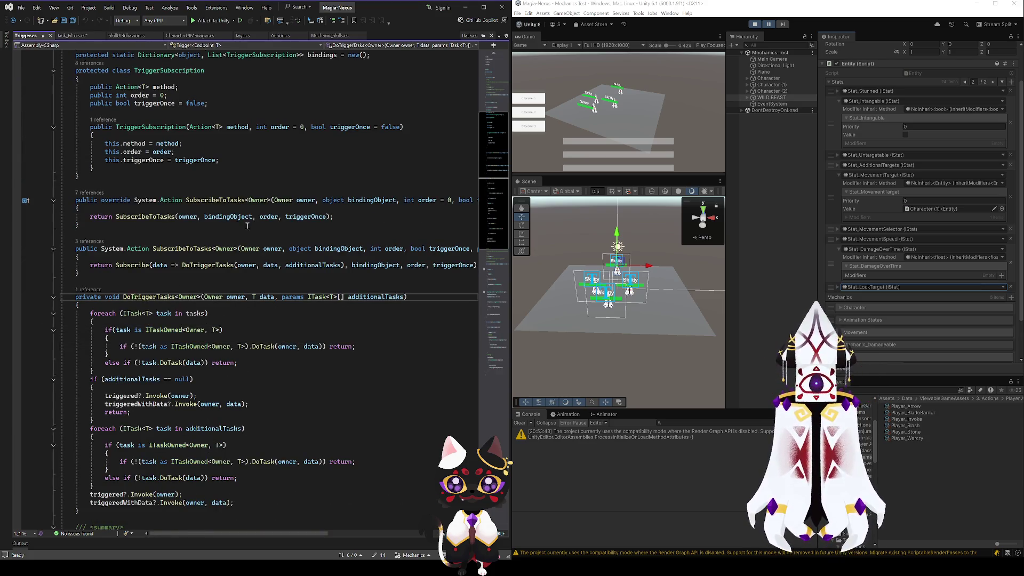
click(196, 246)
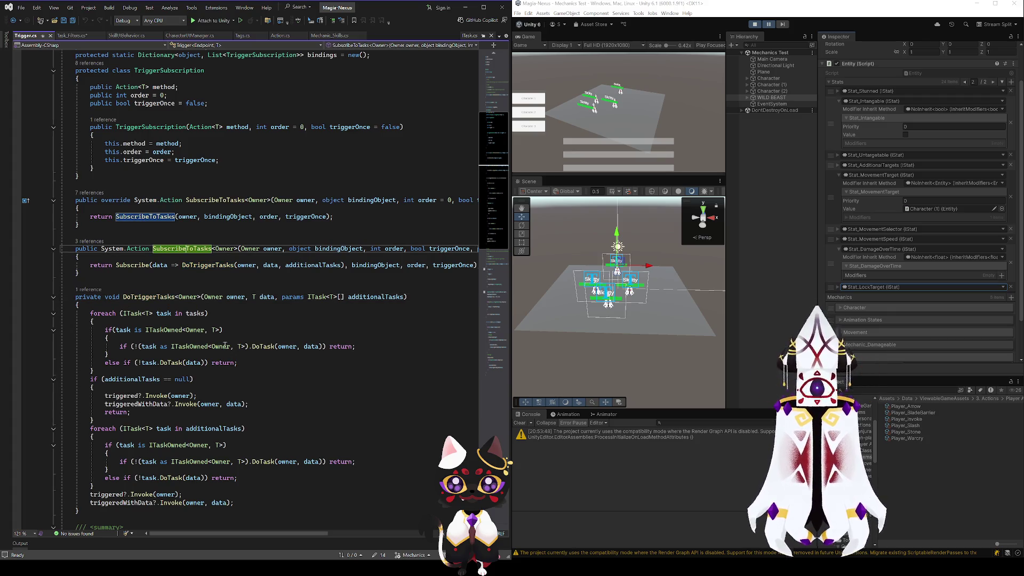
scroll(258, 320, up, 5)
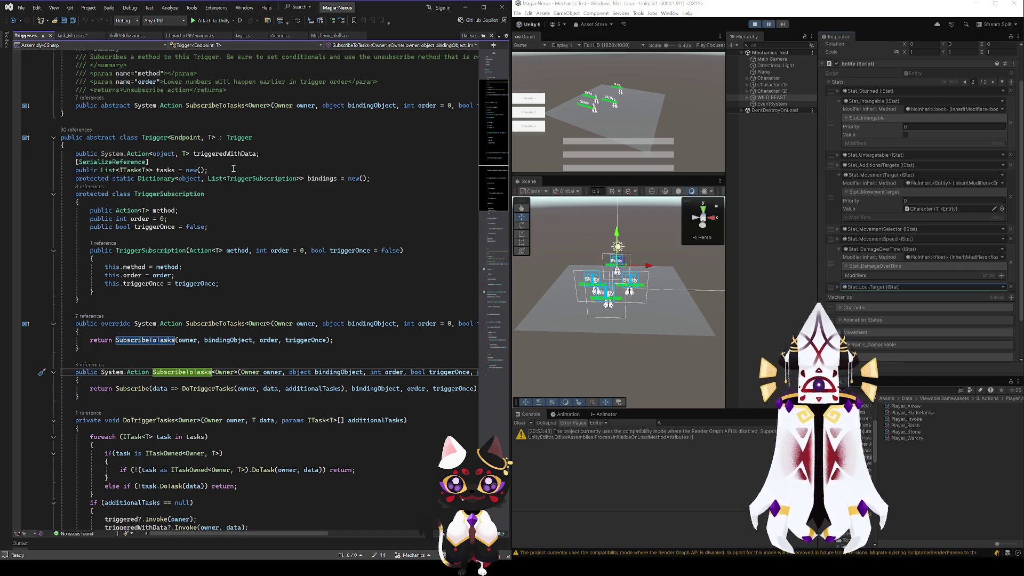
scroll(179, 288, down, 4)
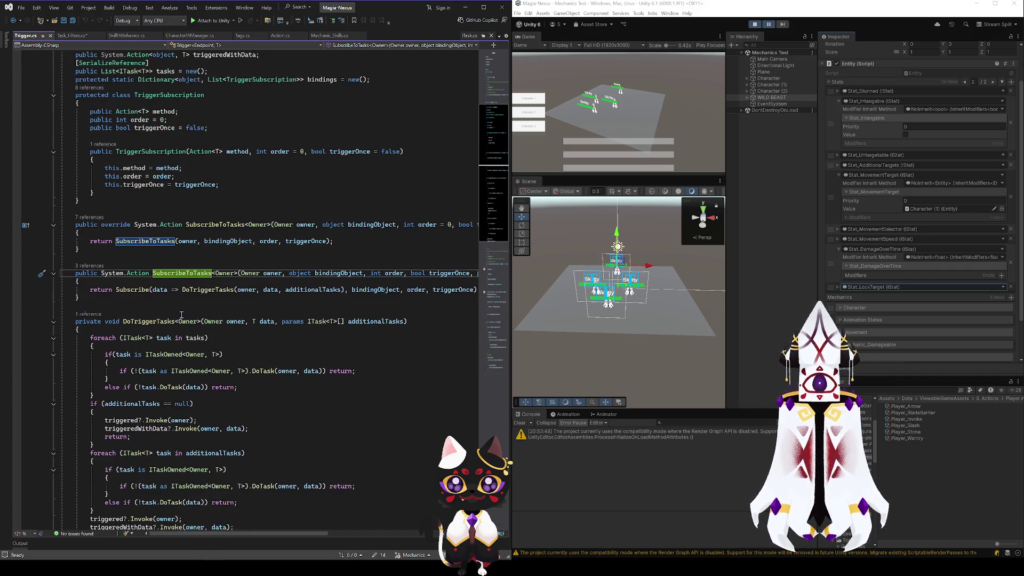
scroll(180, 312, up, 5)
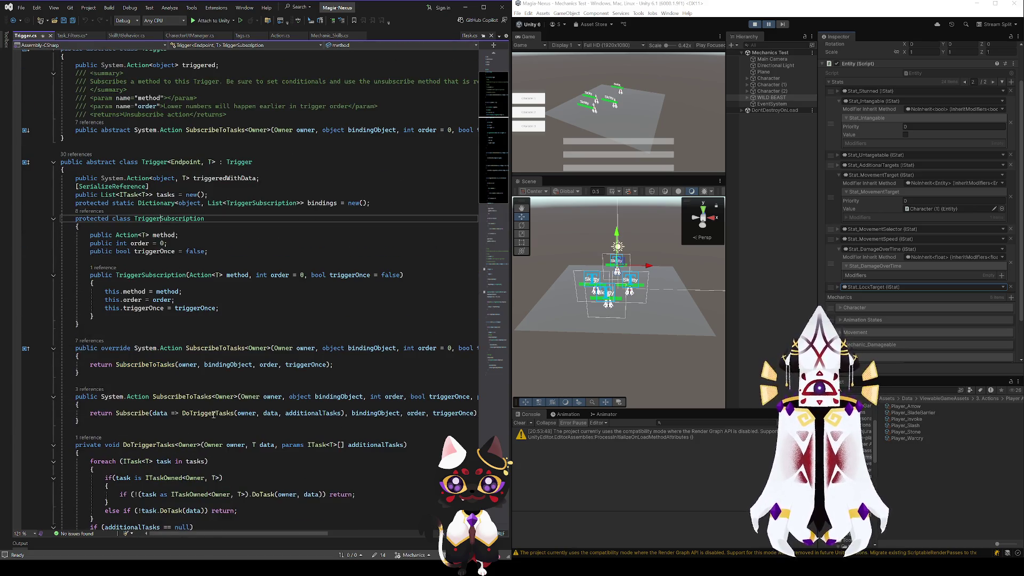
scroll(209, 405, down, 10)
scroll(209, 406, up, 5)
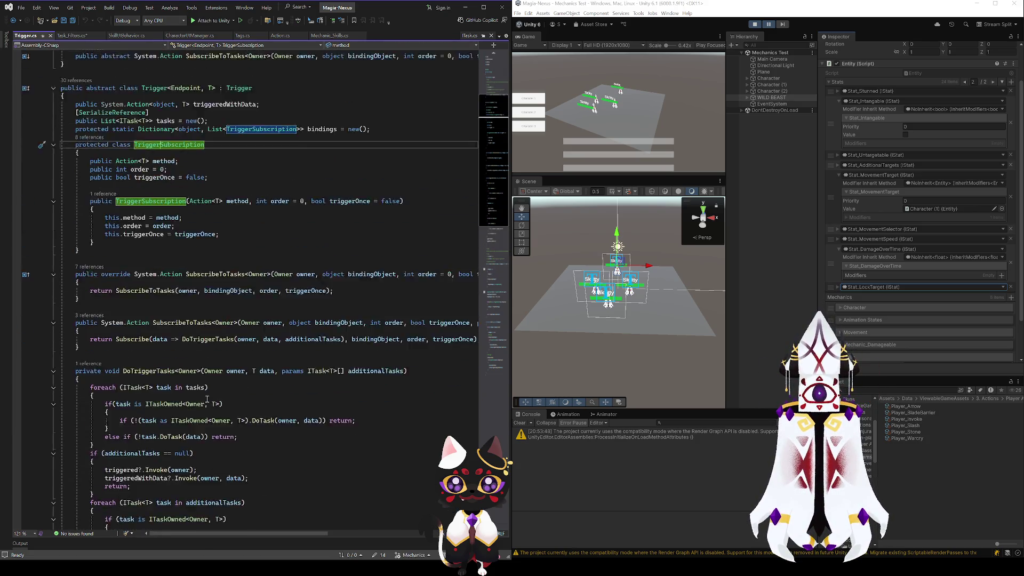
scroll(207, 385, down, 14)
scroll(207, 386, down, 8)
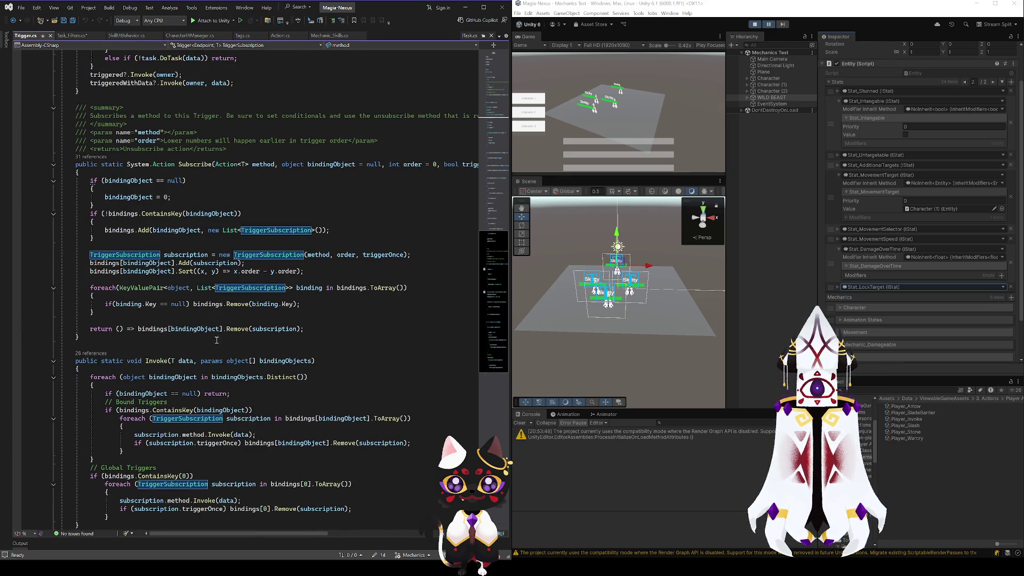
scroll(251, 283, up, 2)
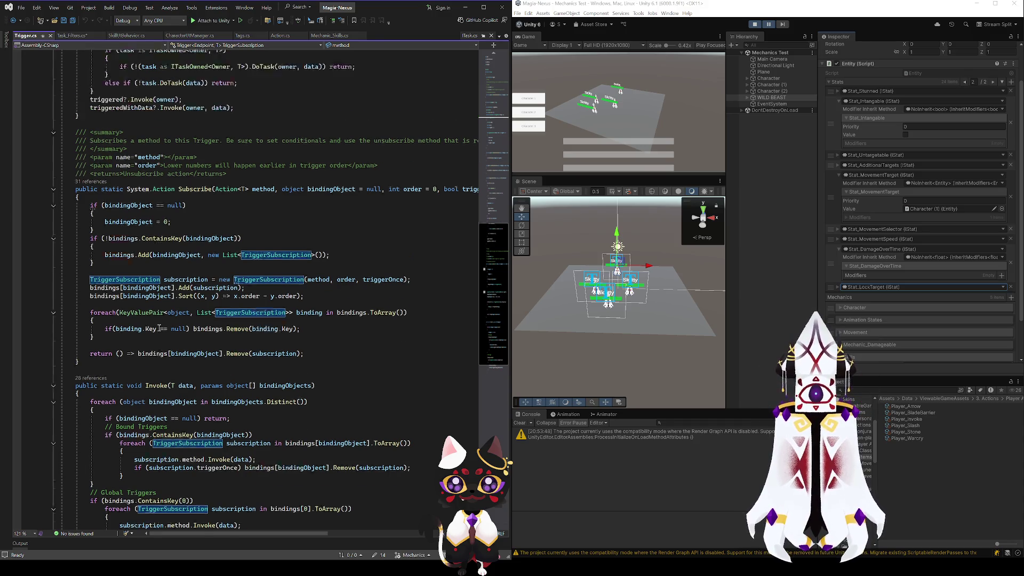
scroll(158, 368, down, 4)
scroll(158, 378, up, 17)
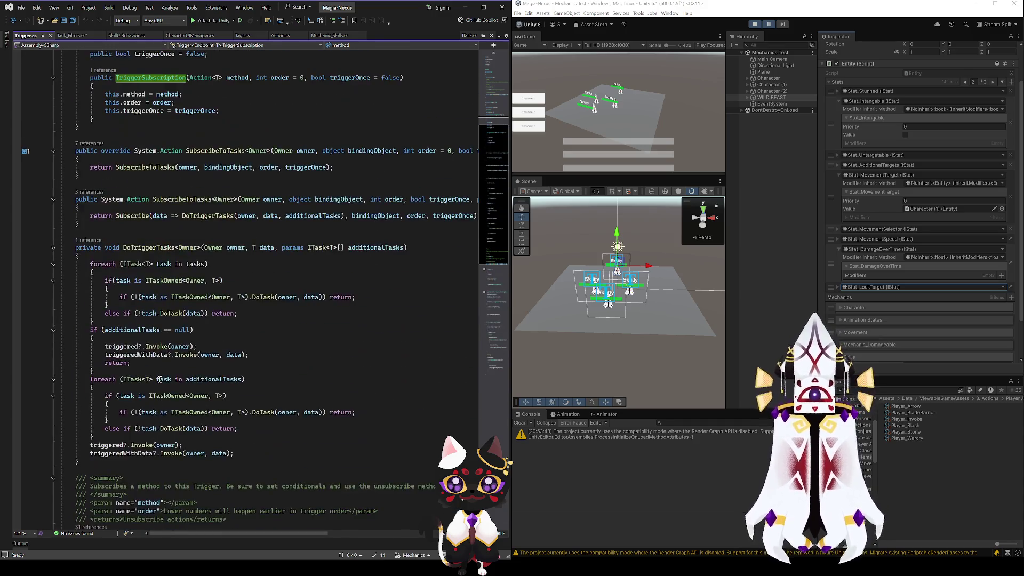
- Check ITaskOwned uses and the TriggerSubscription method field, then return to Task_Filters.cs
click(168, 284)
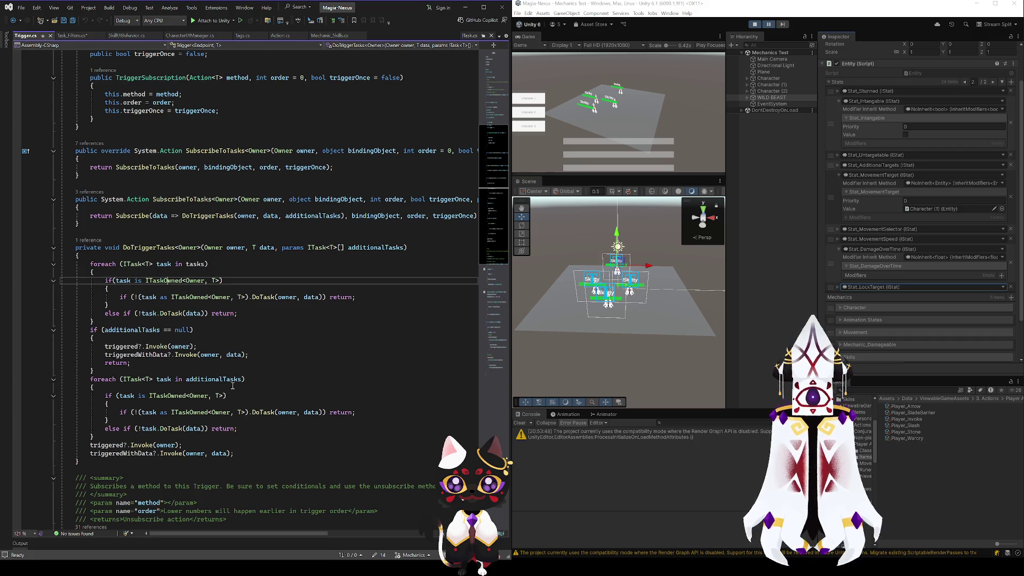
scroll(237, 385, down, 13)
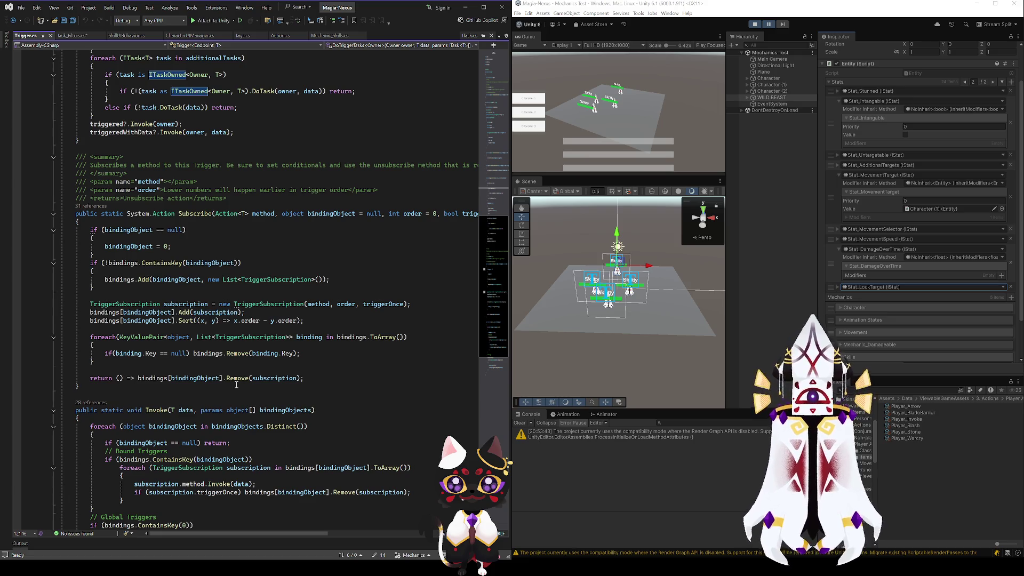
scroll(237, 385, up, 17)
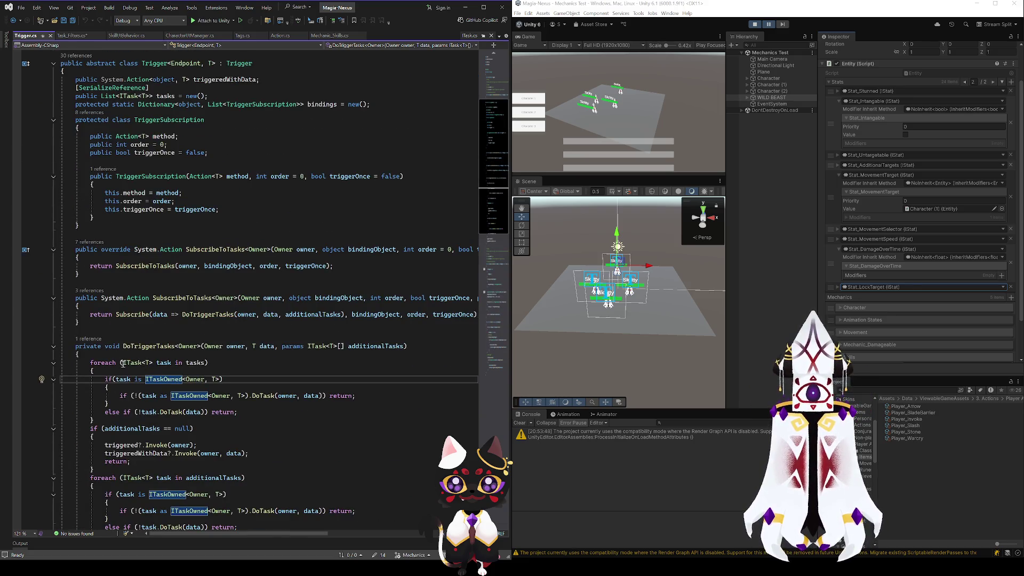
scroll(182, 270, up, 3)
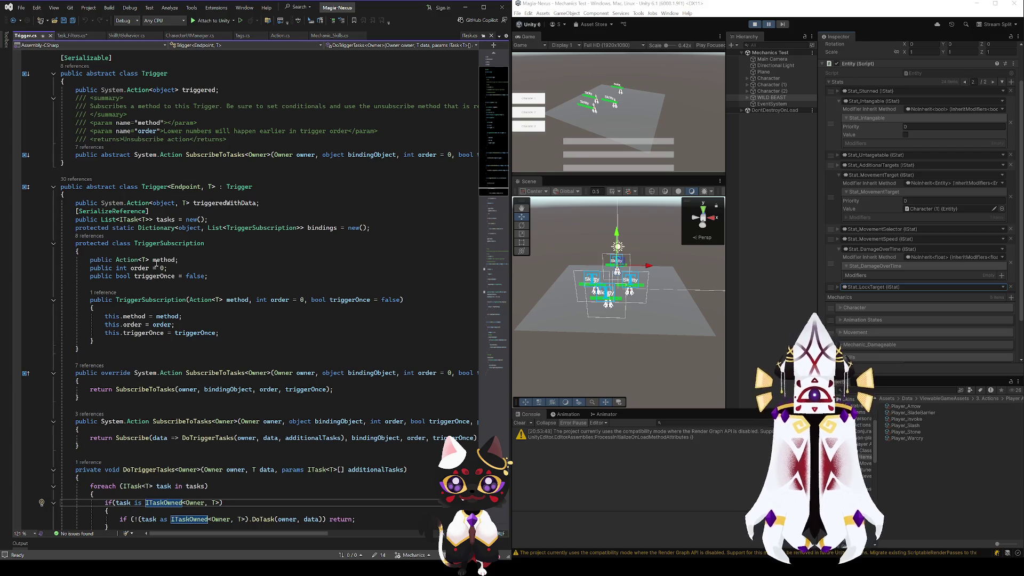
click(166, 260)
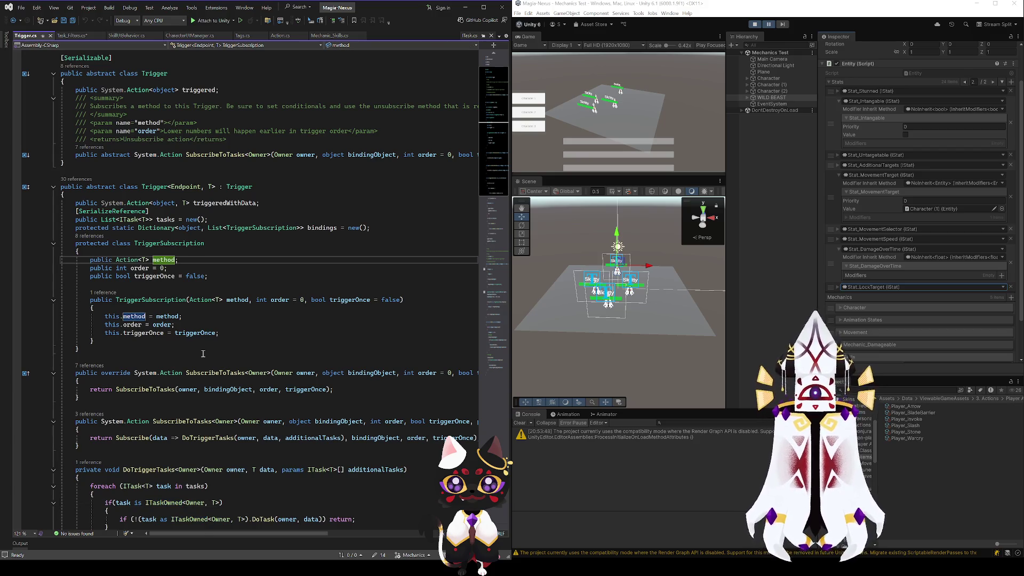
scroll(203, 353, down, 4)
scroll(202, 353, down, 10)
scroll(203, 354, up, 2)
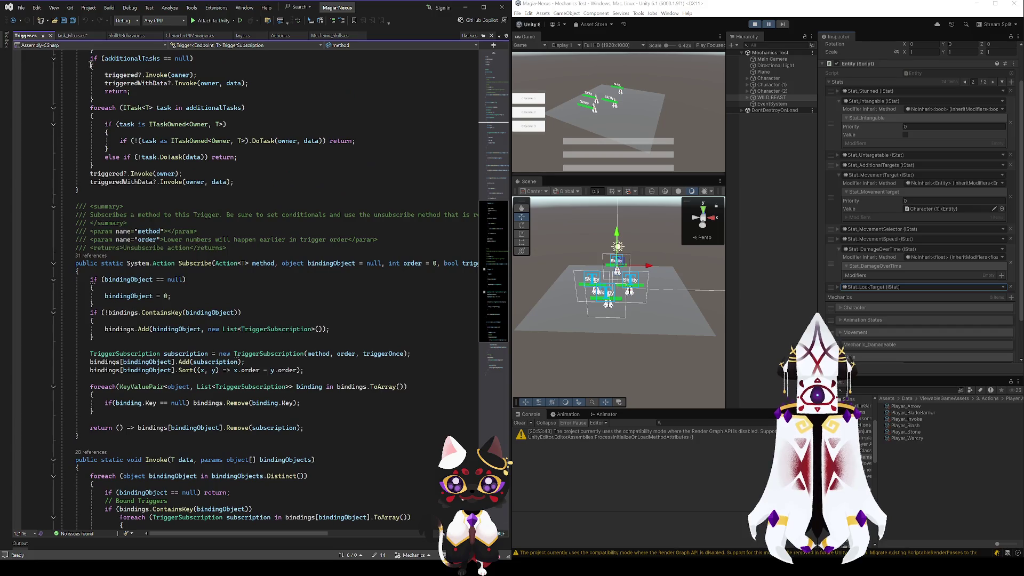
click(72, 36)
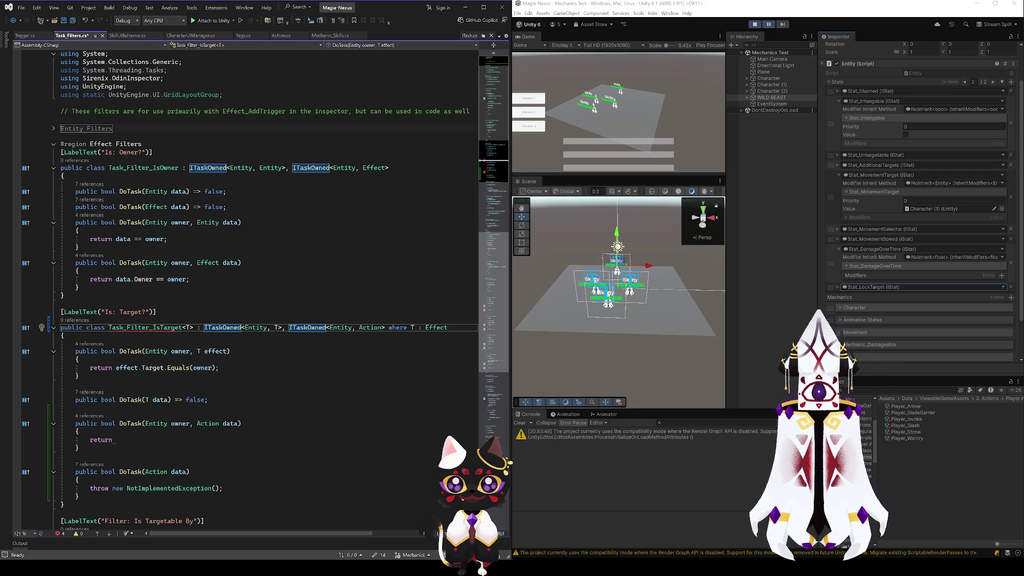
key(alt+Tab)
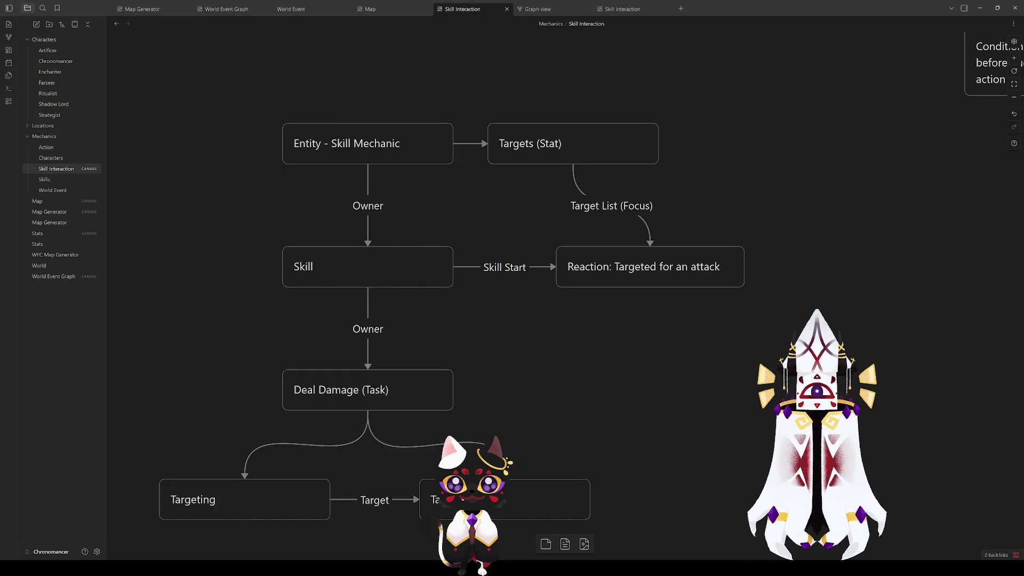
- Delete the Target List (Focus) edge linking Targets (Stat) to Reaction: Targeted for an attack
scroll(461, 391, down, 2)
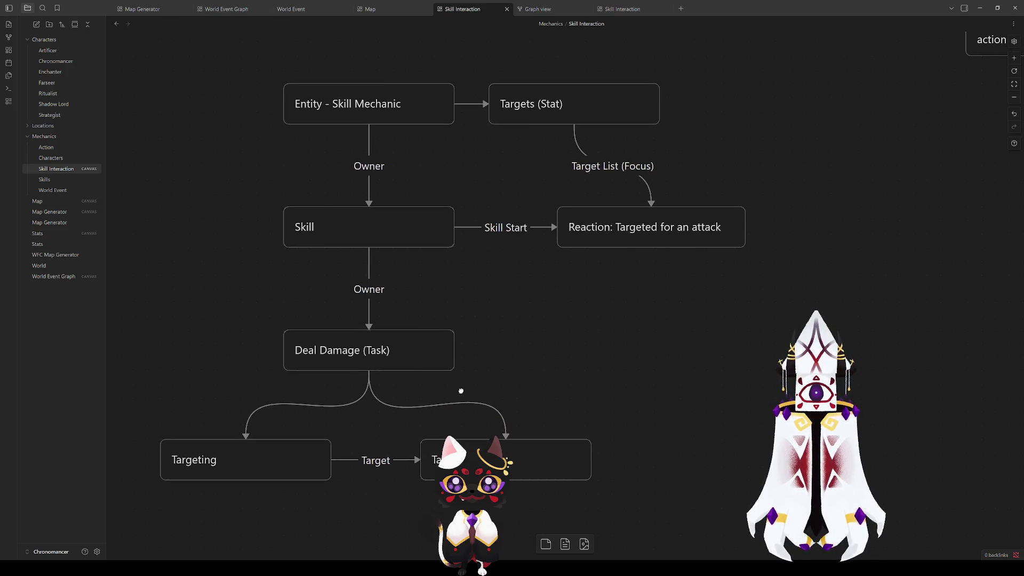
mouse_move(461, 391)
mouse_down()
mouse_move(462, 343)
mouse_move(453, 397)
mouse_up()
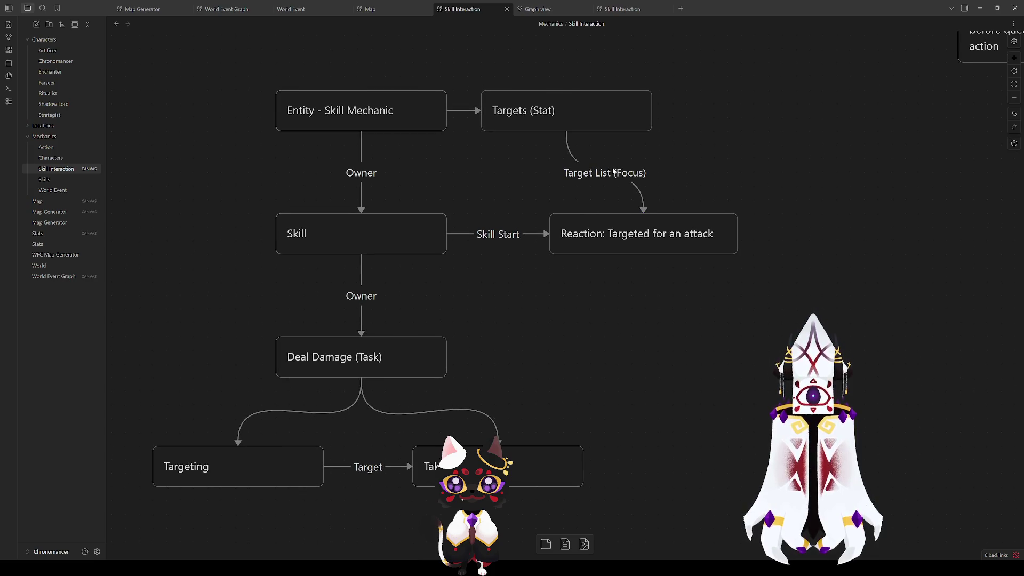
click(638, 194)
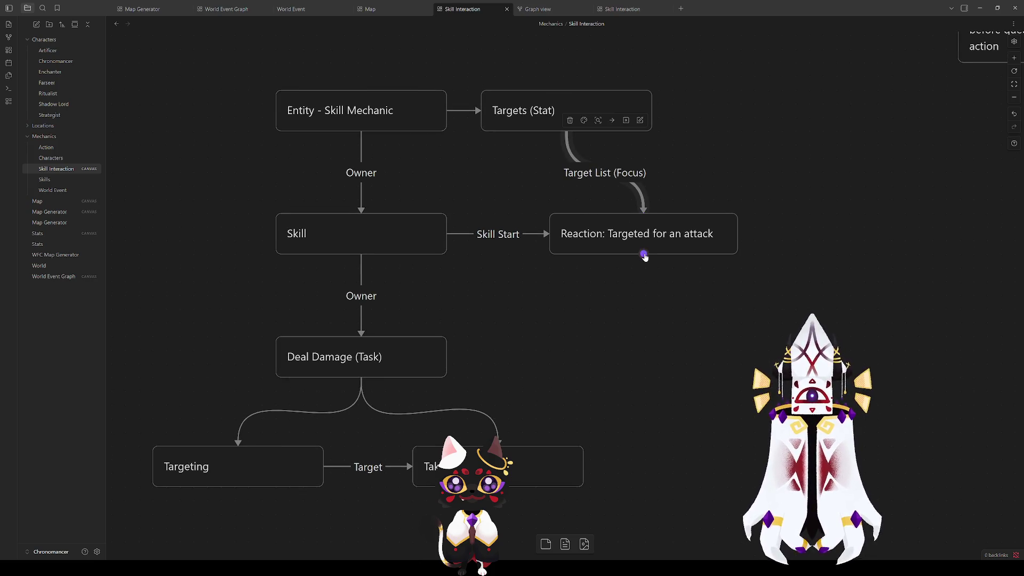
click(530, 234)
click(567, 141)
key(Delete)
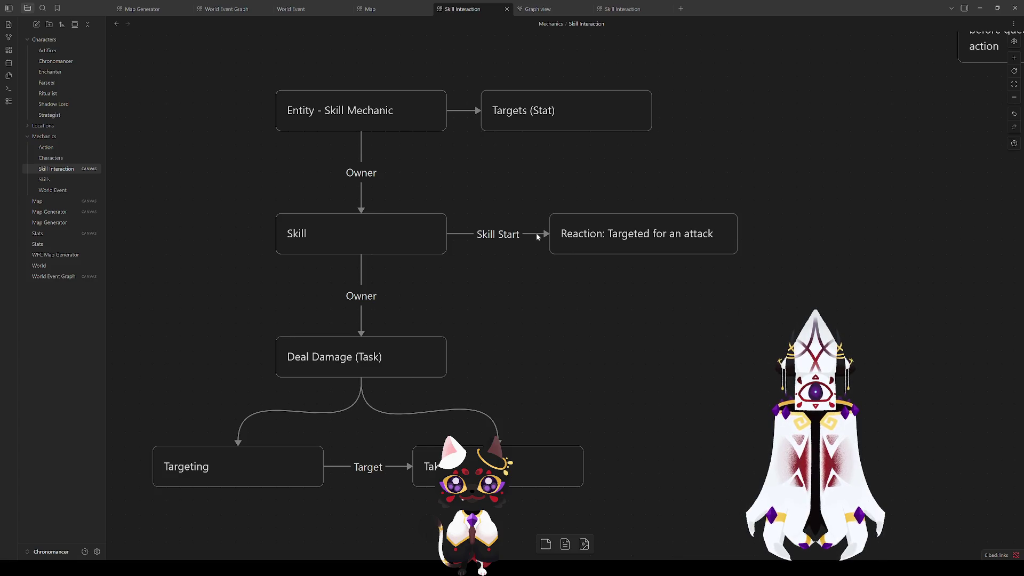
scroll(544, 277, down, 2)
scroll(545, 277, right, 2)
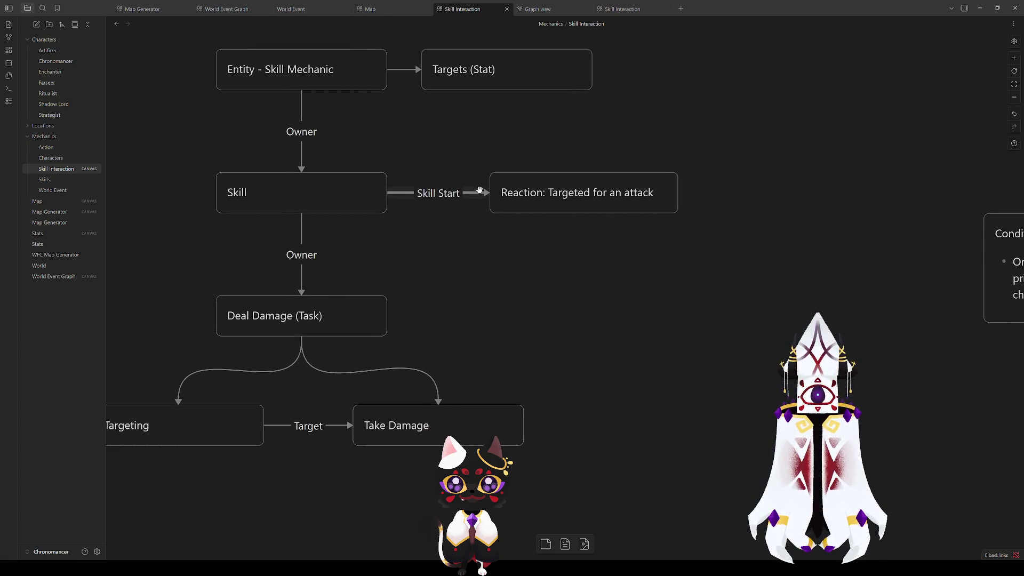
click(267, 197)
click(483, 213)
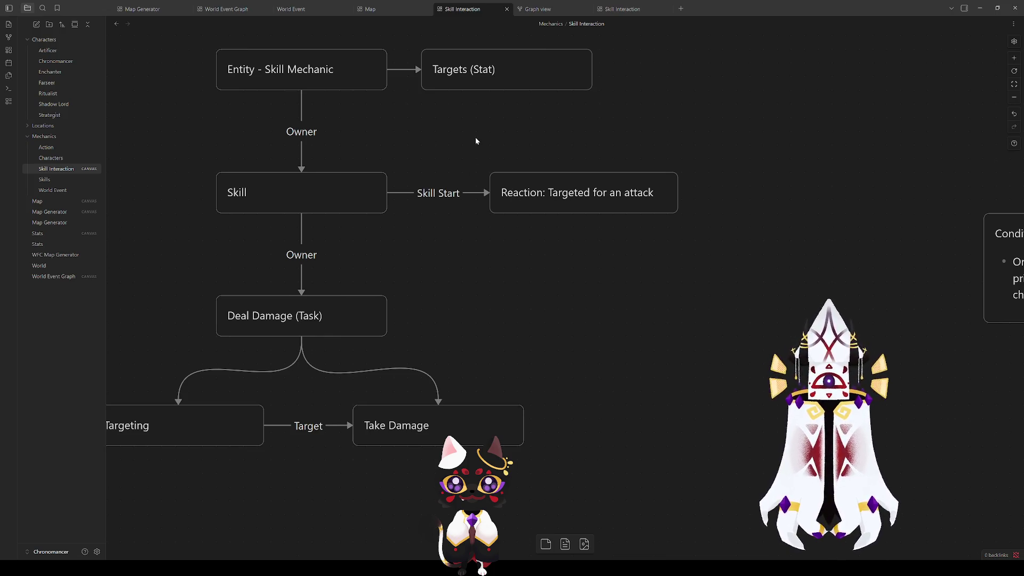
double_click(472, 192)
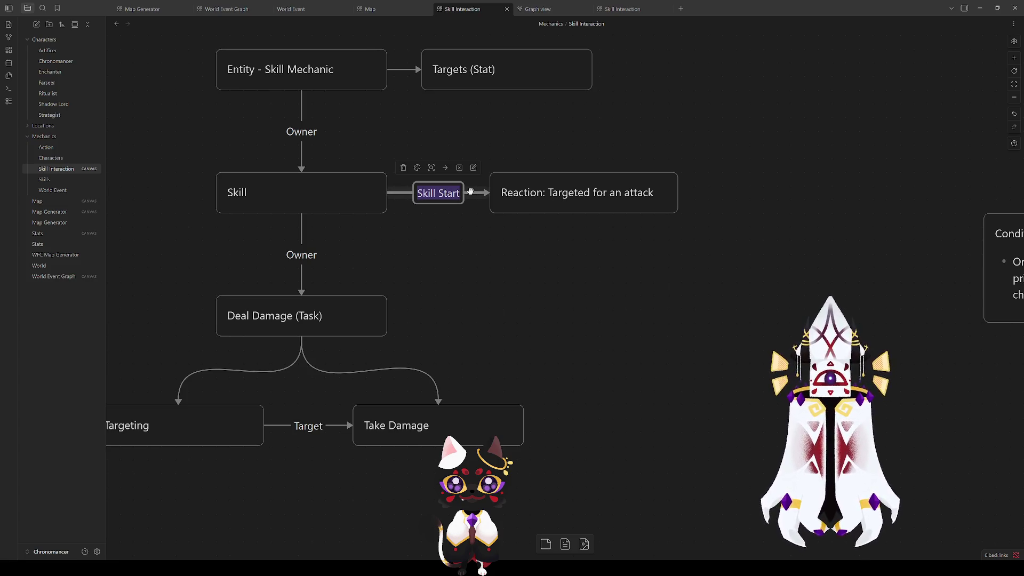
click(477, 223)
click(476, 196)
click(479, 255)
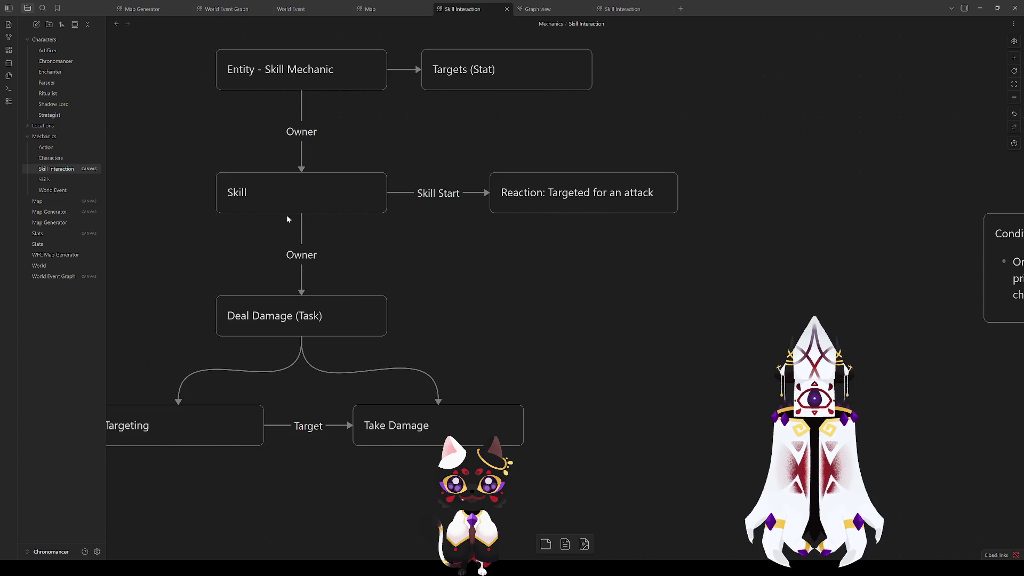
click(536, 195)
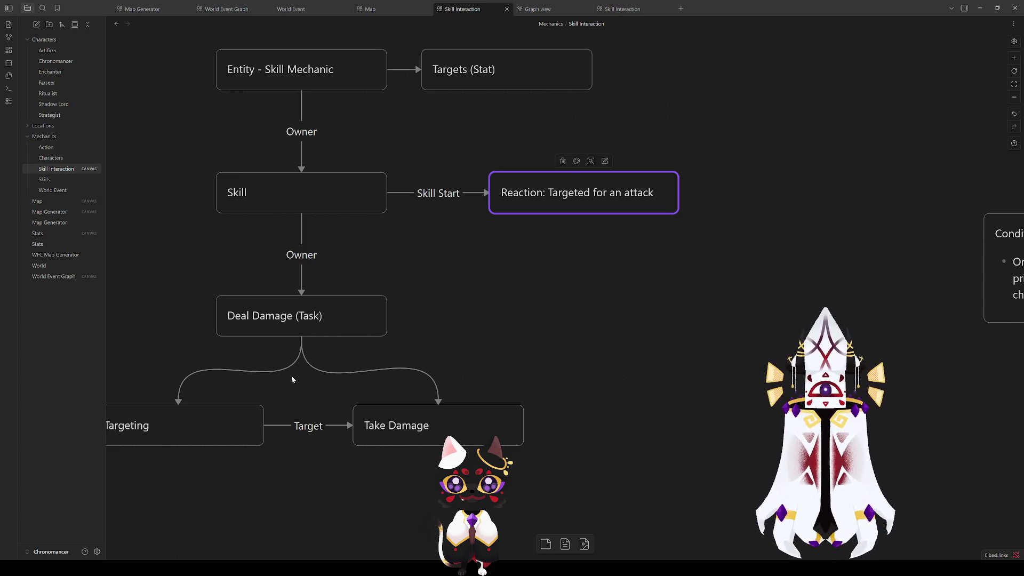
drag(477, 304, 503, 454)
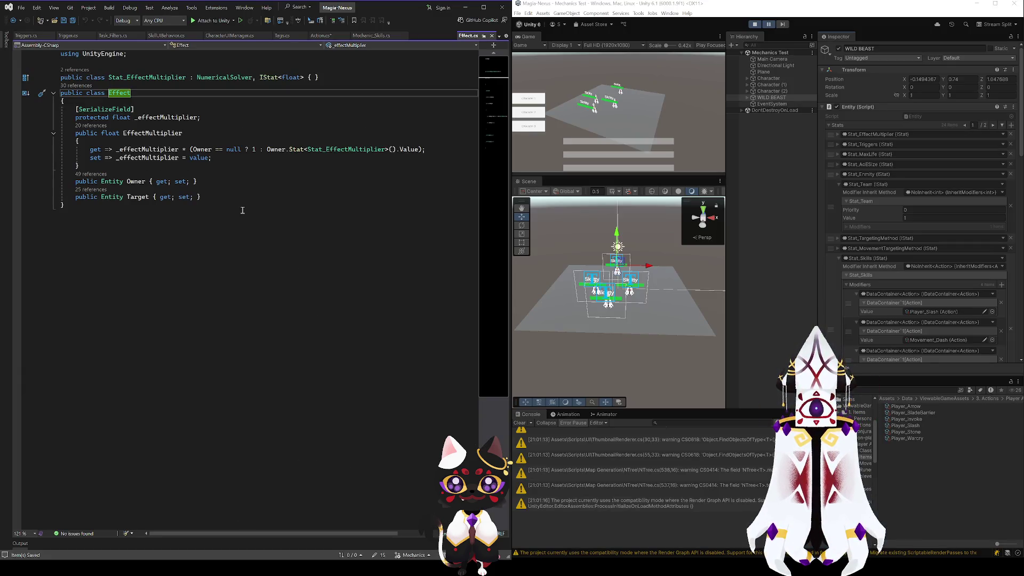
- Add an empty one-line public Effect() { } constructor below the Target property
click(219, 198)
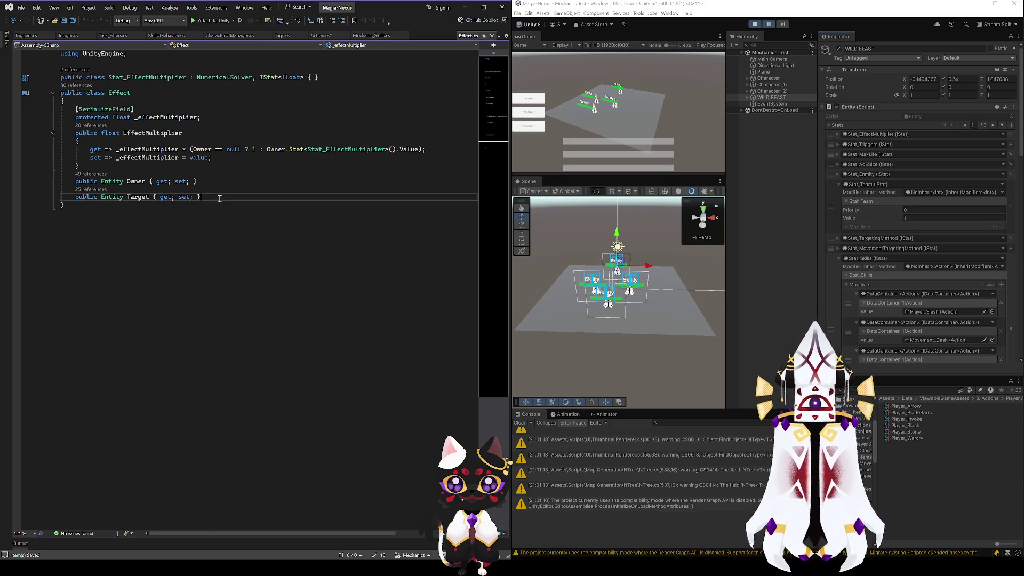
key(Return)
key(Return)
text(ublic voi)
key(BackSpace)
key(BackSpace)
key(BackSpace)
text(Effect()
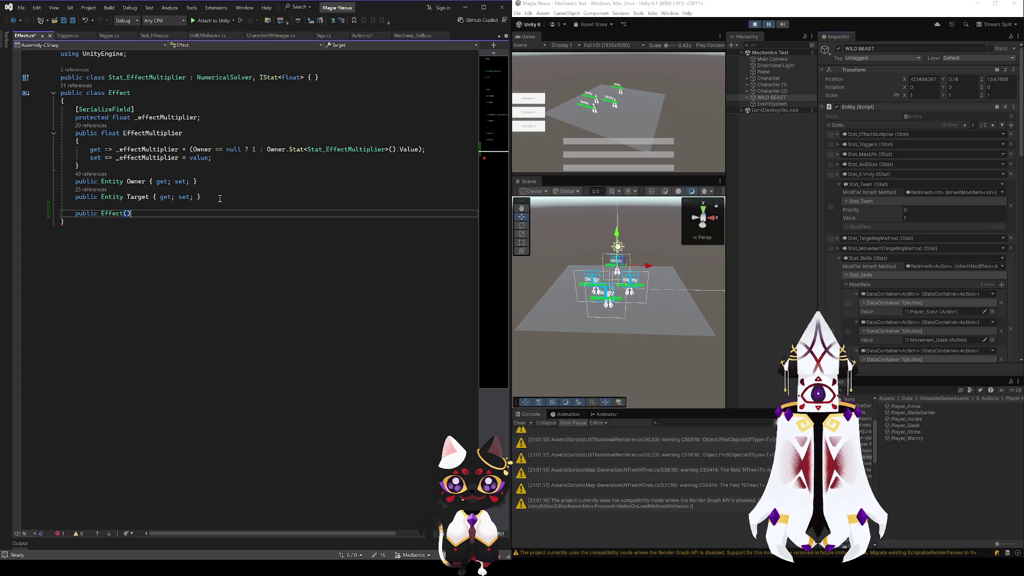
key(Tab)
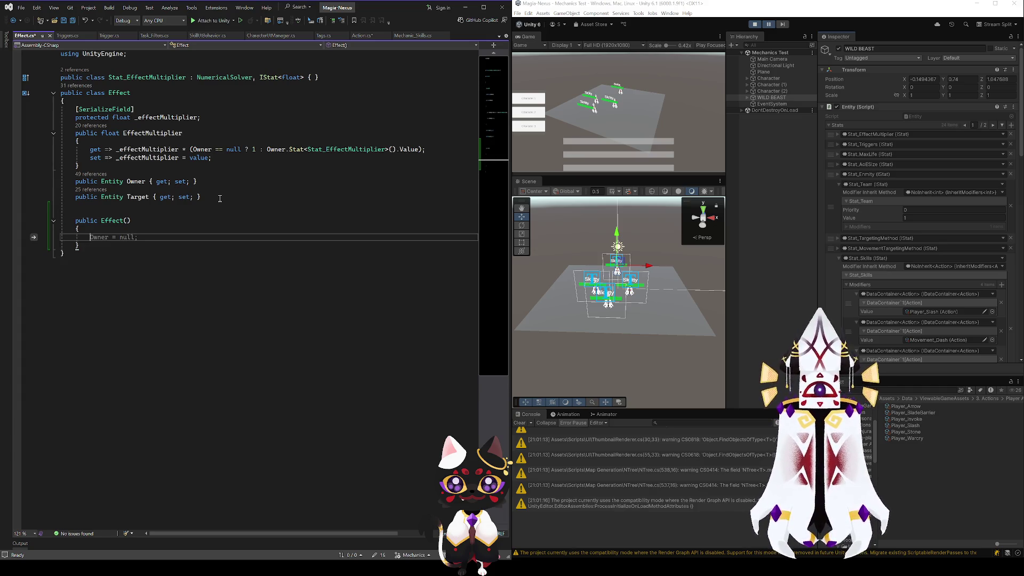
click(136, 182)
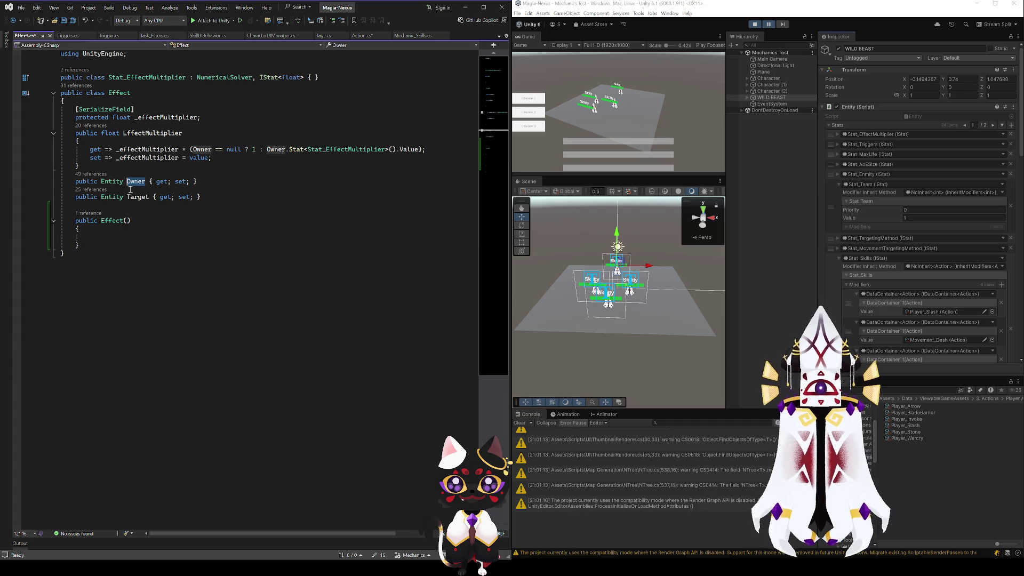
click(122, 237)
key(BackSpace)
key(BackSpace)
key(Delete)
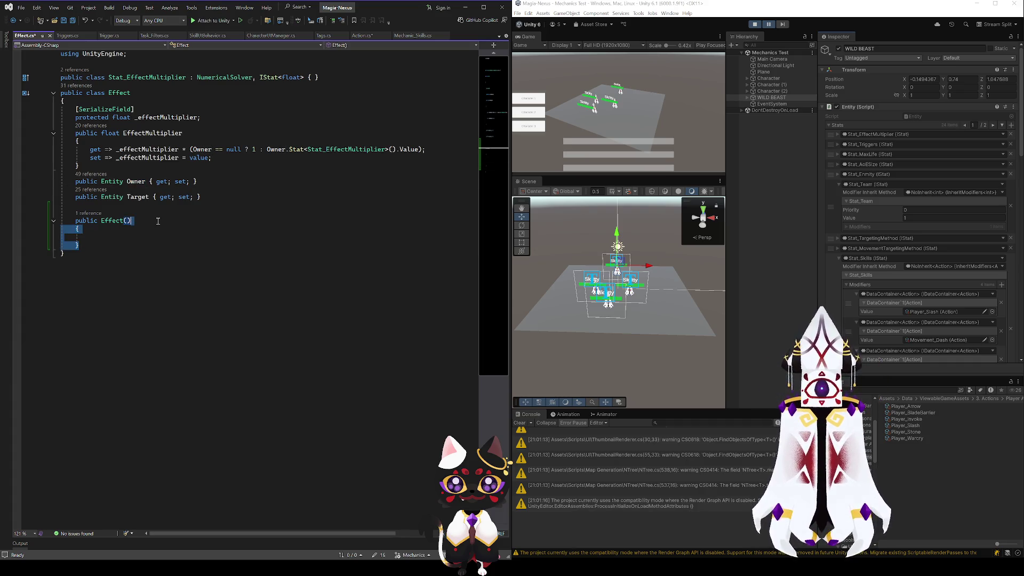
- Duplicate the empty Effect constructor and put the copy's braces on separate lines
key(ctrl+d)
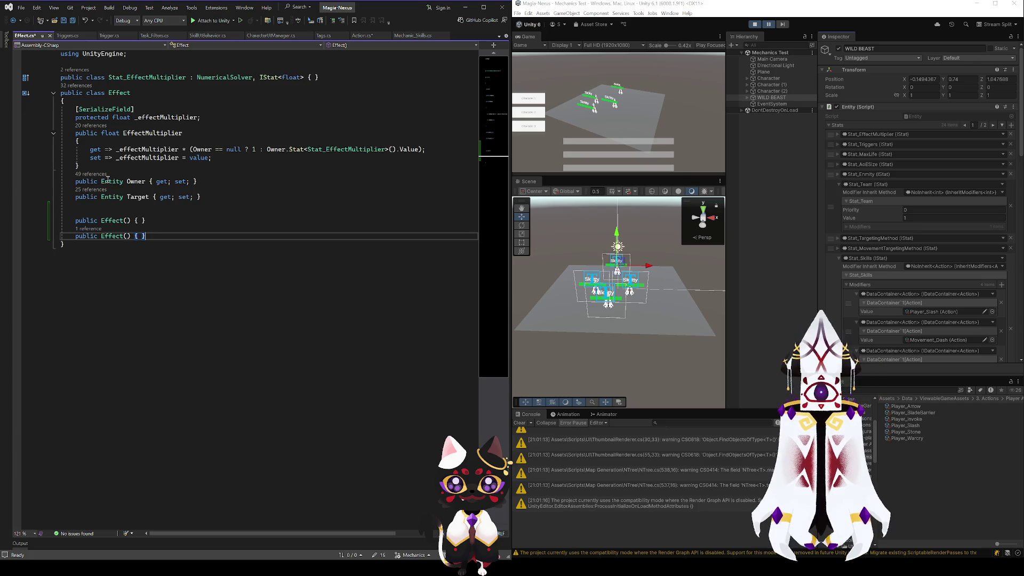
key(Left)
key(Return)
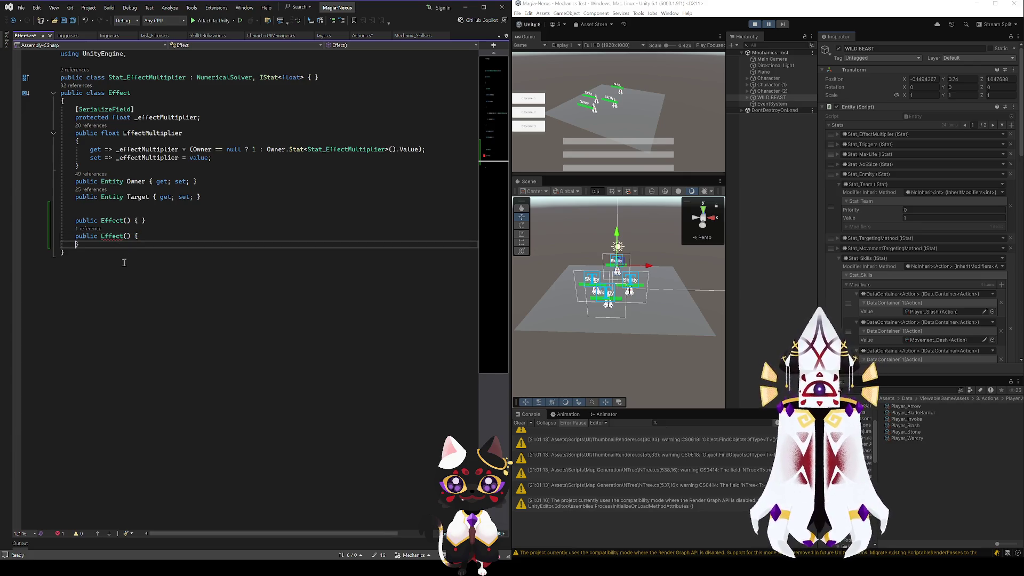
key(Up)
key(End)
key(Left)
key(Return)
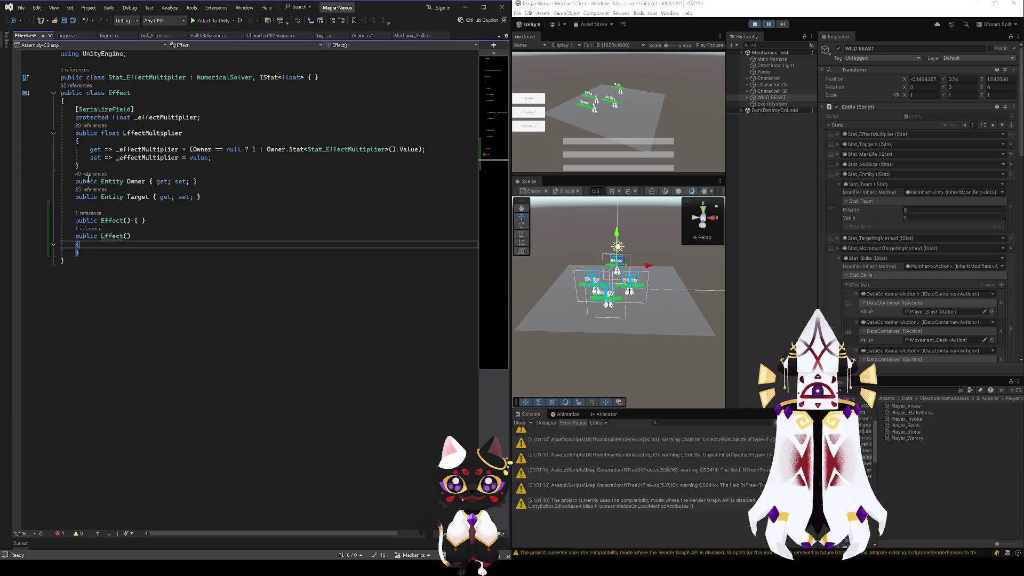
- Give the copy parameters (Entity owner, Entity target), assign Owner = owner and Target = target, and save
click(127, 236)
text(ntity owner, )
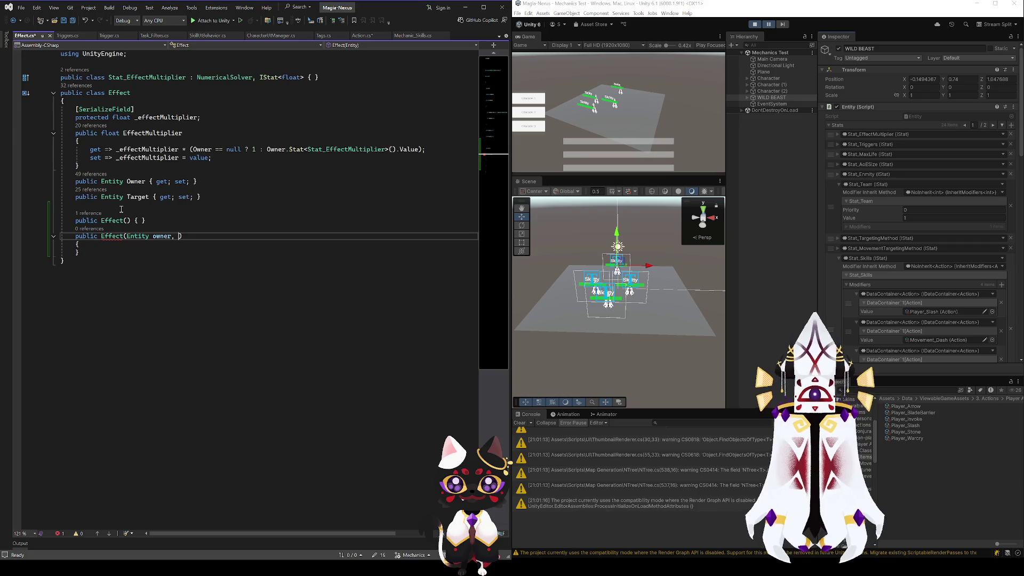
text(Entity target)
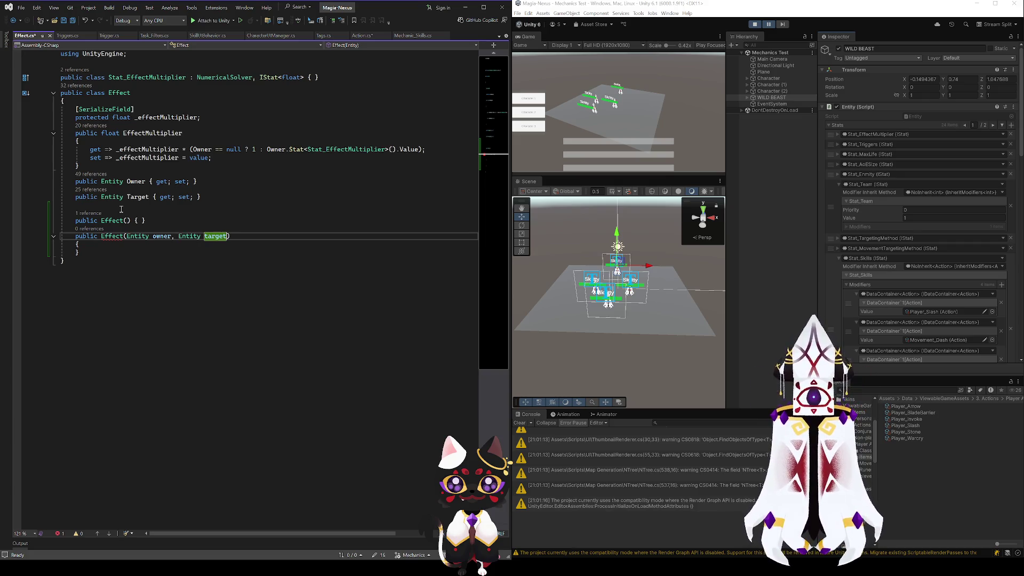
click(85, 244)
key(Return)
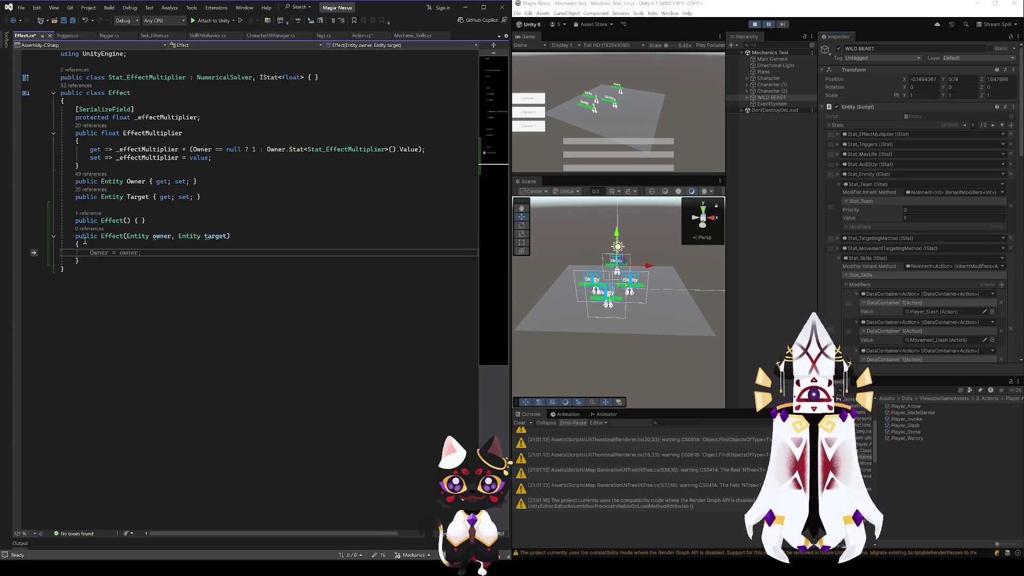
key(Tab)
key(Return)
key(Tab)
key(ctrl+s)
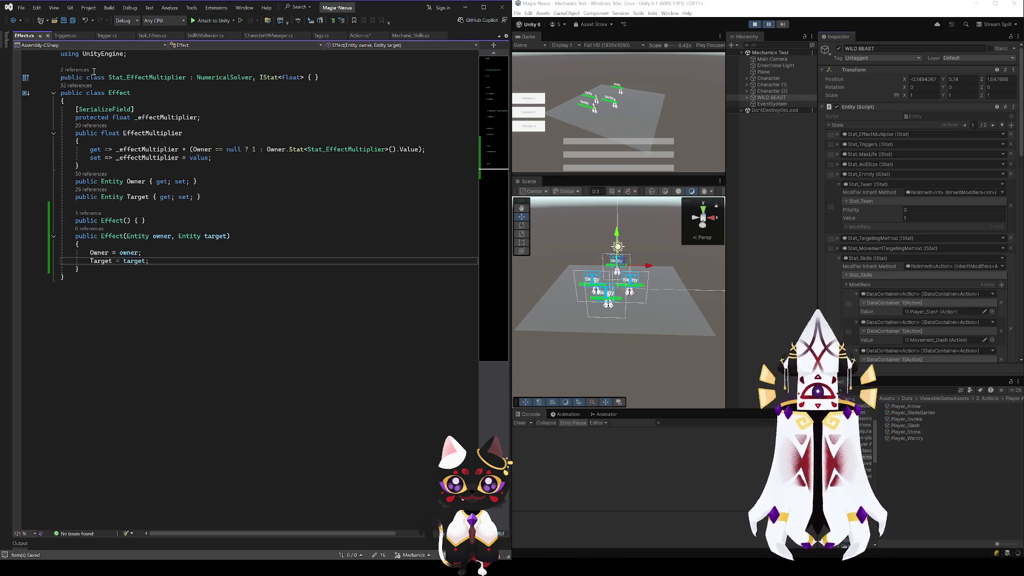
- Close Effect.cs and inspect the new Effect() call and Trigger_EntityUsedAction in Action.cs
click(47, 35)
click(221, 420)
click(255, 402)
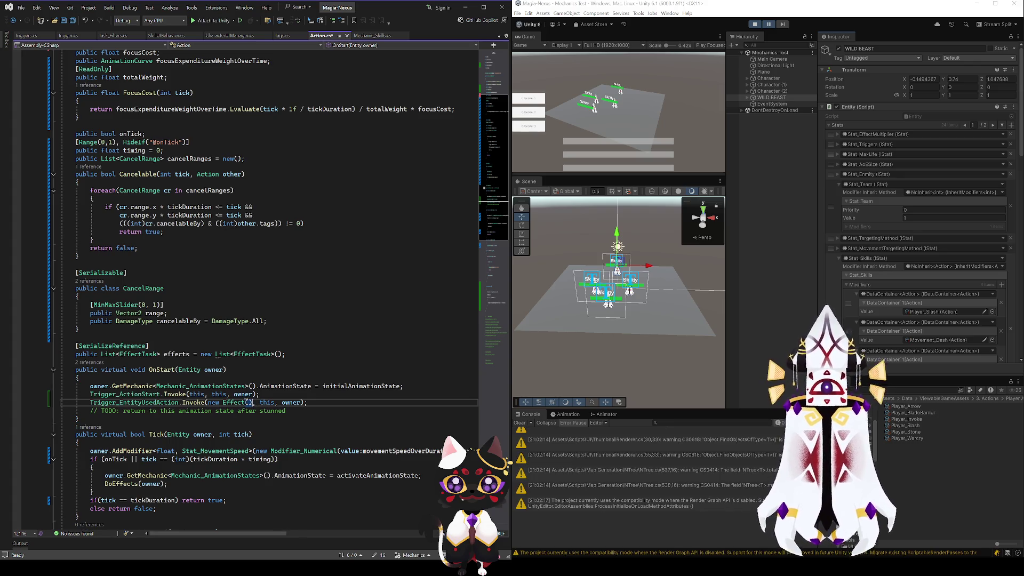
key(Down)
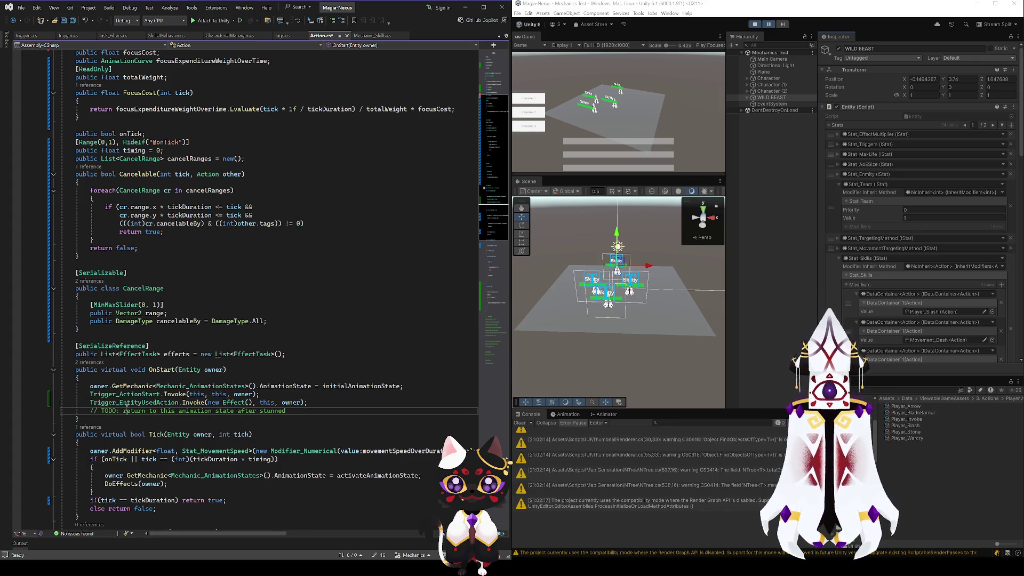
double_click(142, 403)
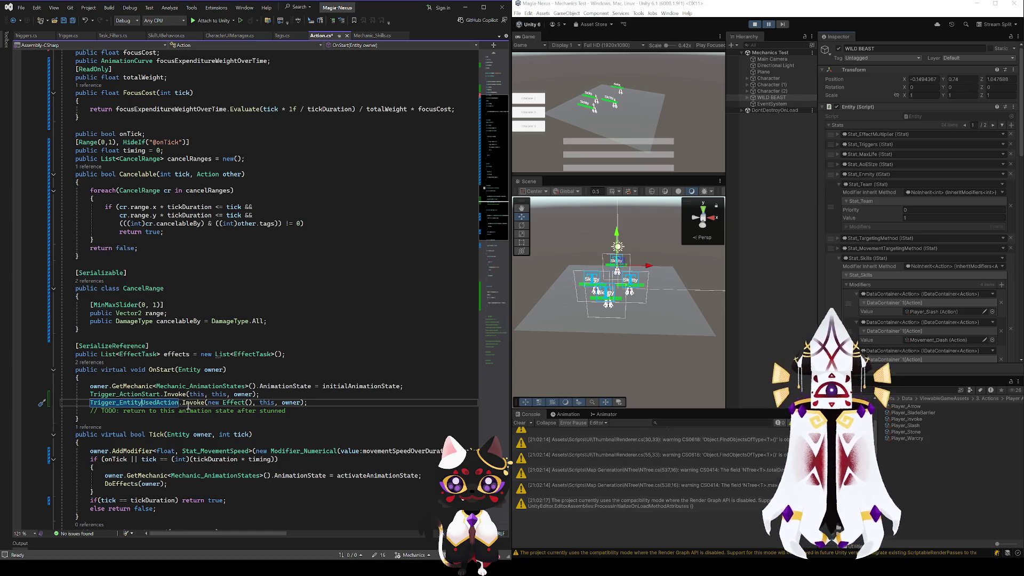